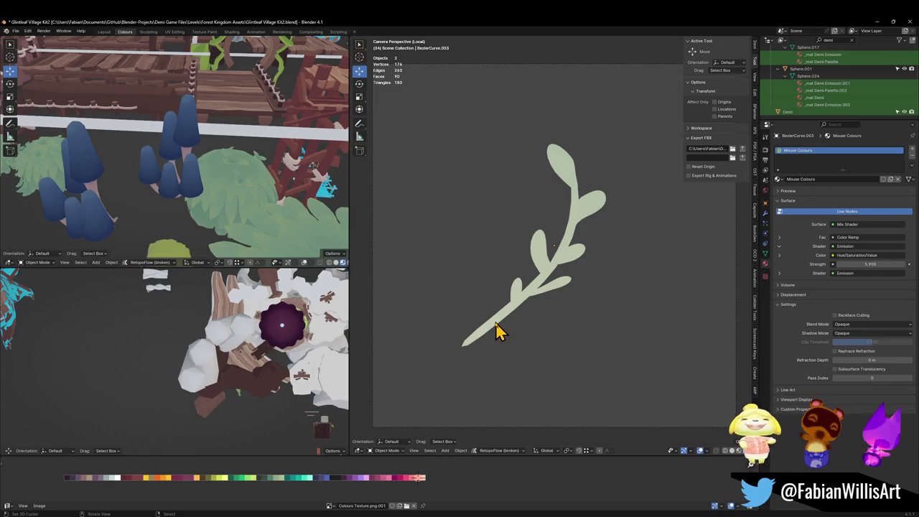
# Step: Render the camera view of the leaf branch with F12
pyautogui.press('F12')
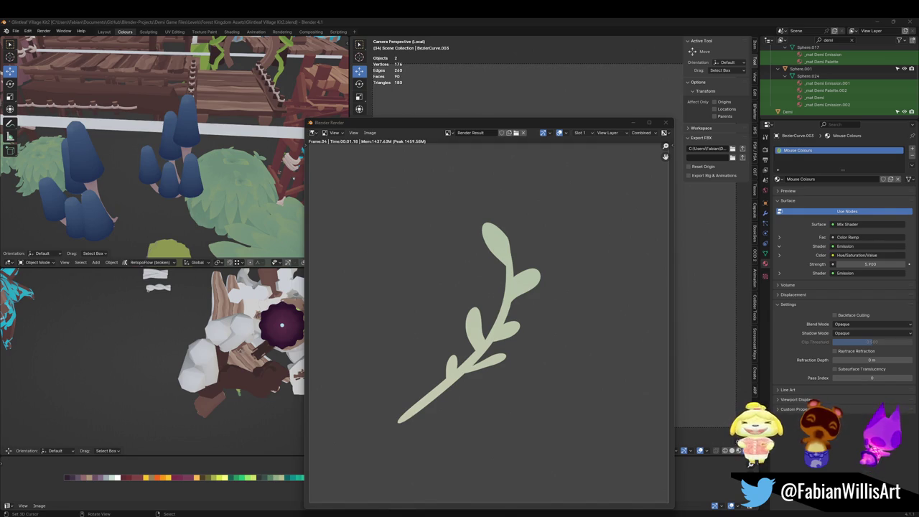
# Step: Save the render into the Textures folder as Small Plant.png, then close the render window
pyautogui.click(367, 134)
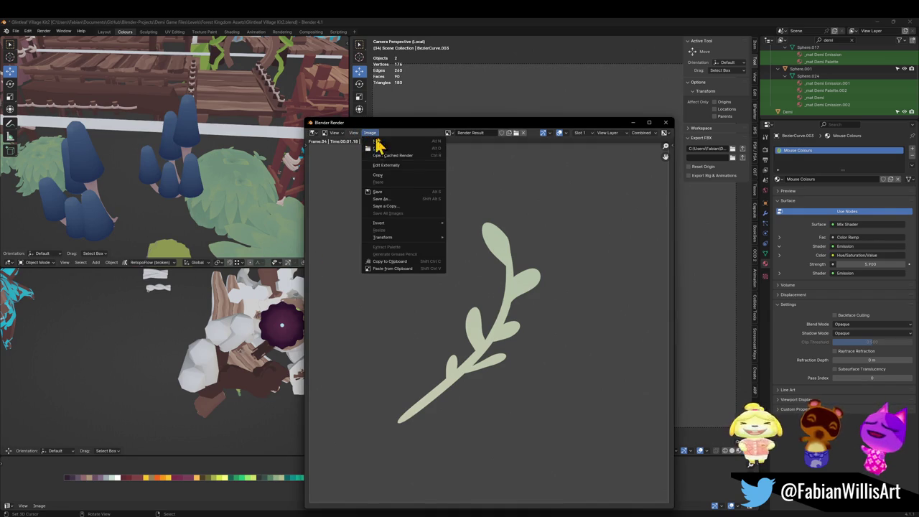
pyautogui.click(398, 201)
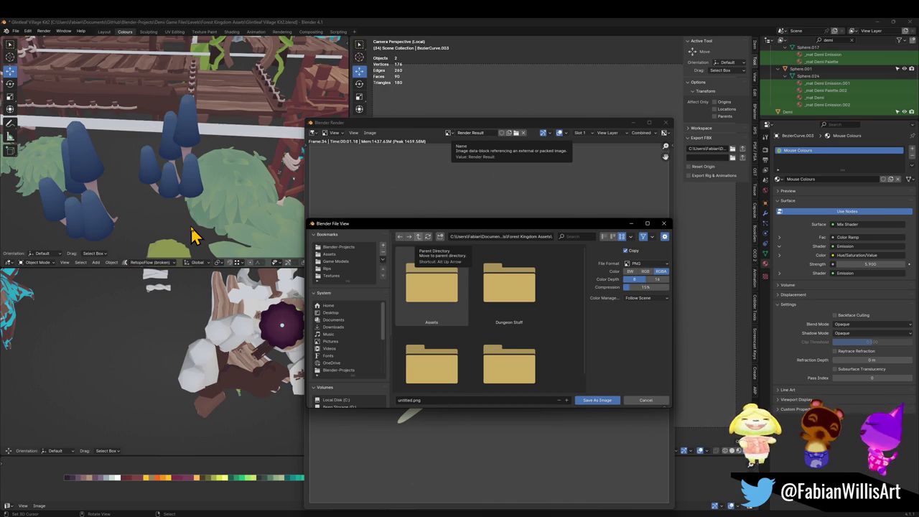
pyautogui.click(607, 237)
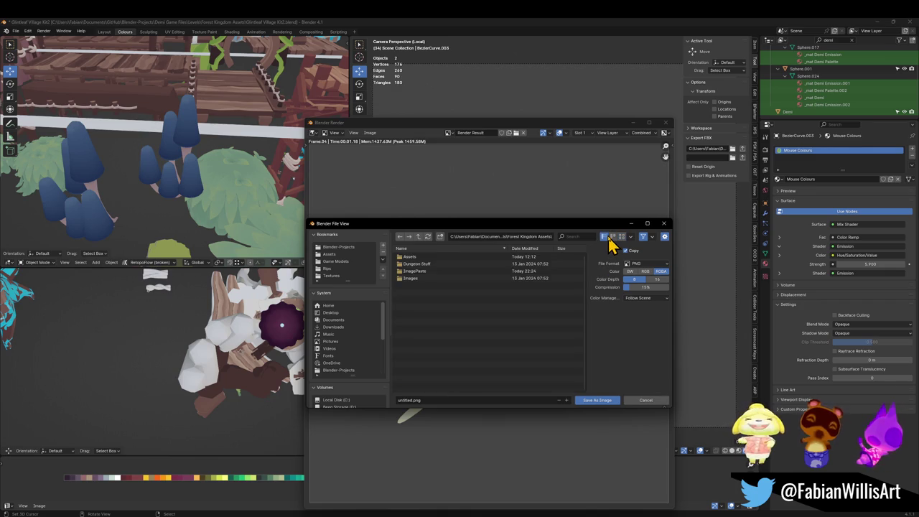
pyautogui.click(337, 276)
pyautogui.click(423, 400)
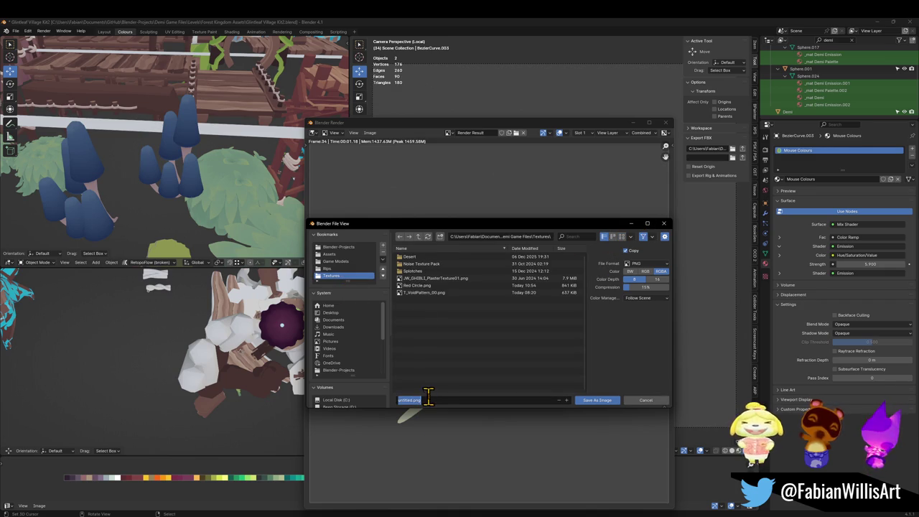
pyautogui.write('Small Pla')
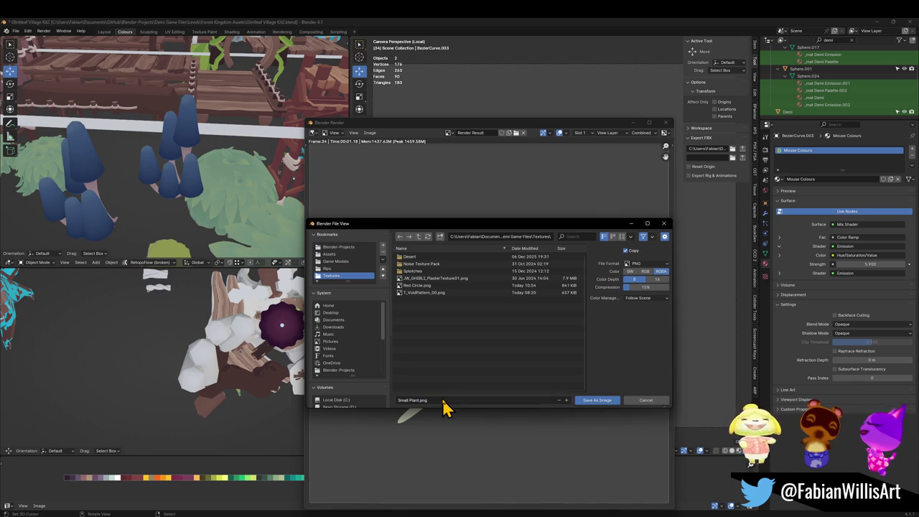
pyautogui.click(583, 404)
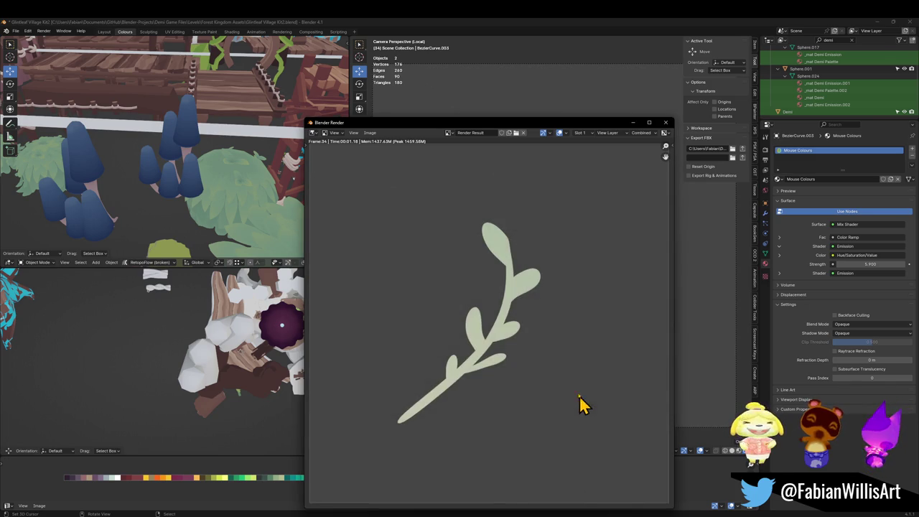
pyautogui.click(666, 123)
pyautogui.scroll(-3, 528, 258)
# Step: Leave camera view, select the leaf plant, and toggle local view from the top
pyautogui.moveTo(551, 251)
pyautogui.mouseDown(button='middle')
pyautogui.moveTo(557, 262)
pyautogui.moveTo(575, 252)
pyautogui.mouseUp(button='middle')
pyautogui.click(558, 265)
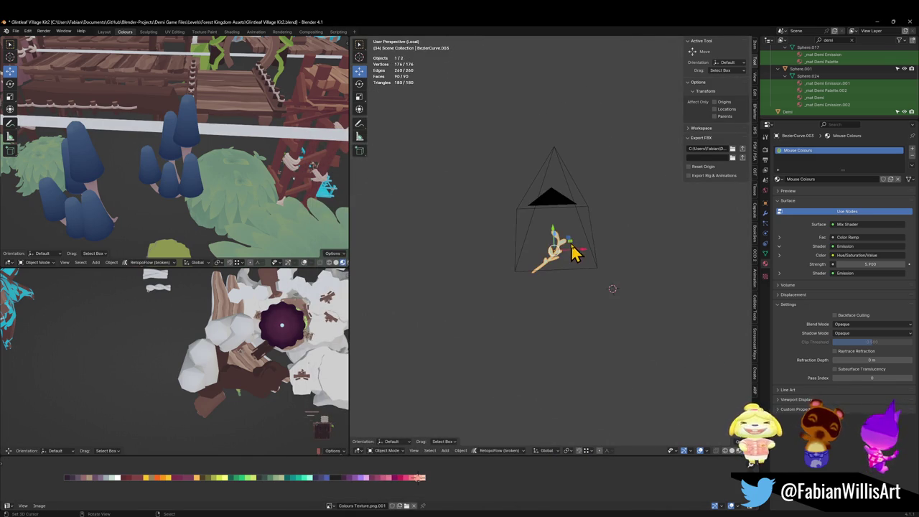
pyautogui.press('/')
pyautogui.press('KP_7')
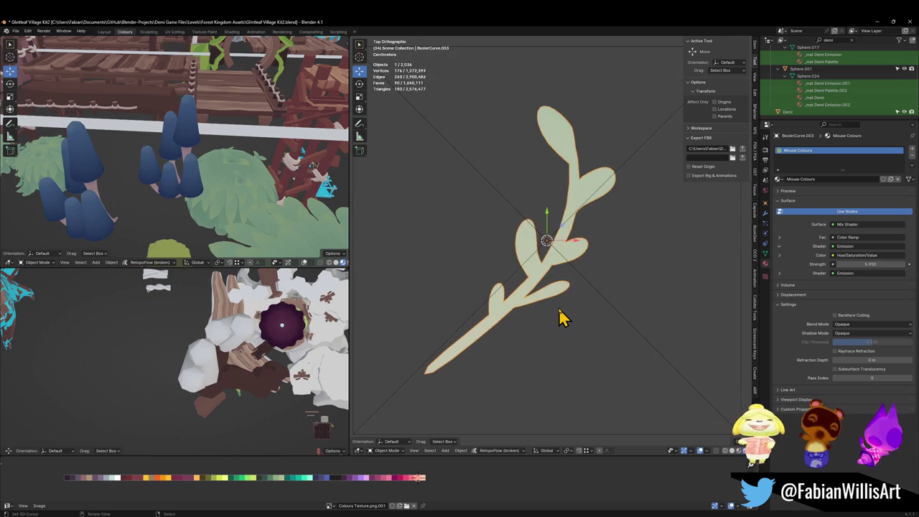
pyautogui.press('KP_Divide')
pyautogui.scroll(-3, 581, 309)
pyautogui.scroll(-2, 567, 280)
pyautogui.press('KP_Divide')
pyautogui.scroll(-5, 535, 240)
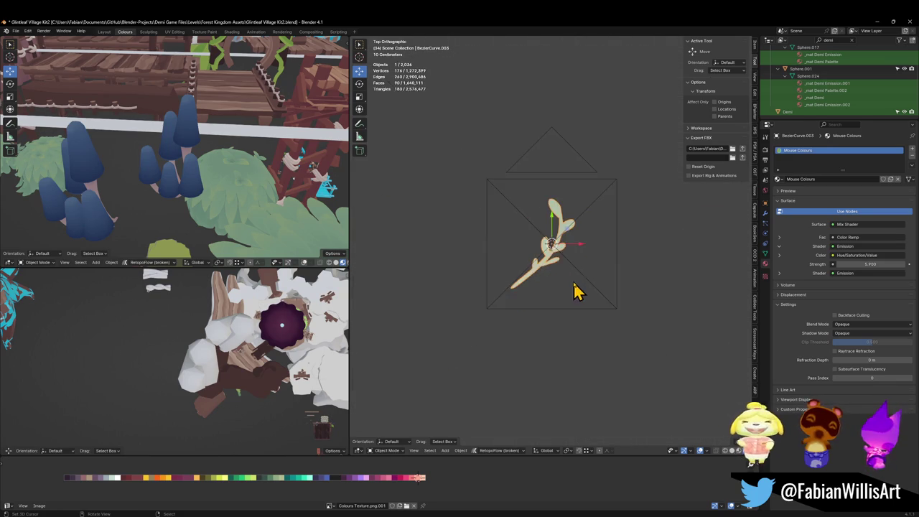
pyautogui.moveTo(579, 291); pyautogui.dragTo(524, 226, button='middle')
pyautogui.scroll(3, 542, 245)
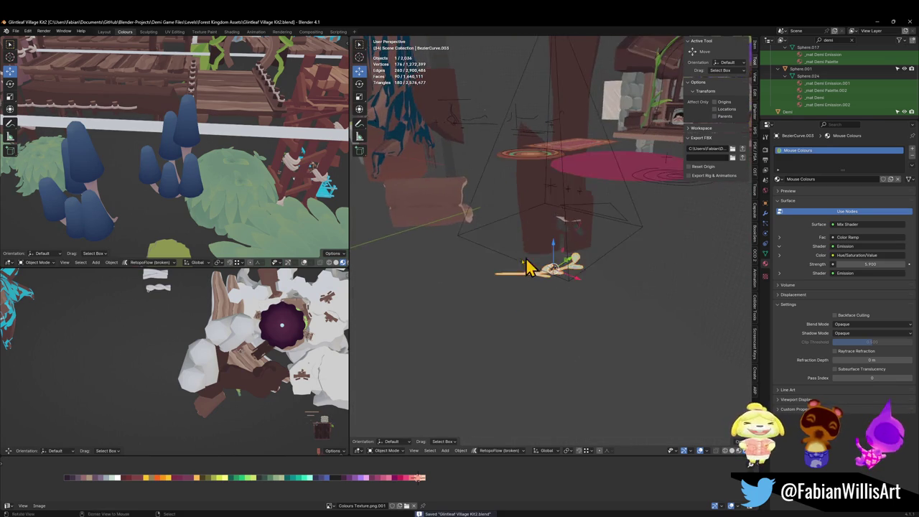
pyautogui.scroll(3, 546, 273)
# Step: Switch the viewport to solid shading and orbit around the camera and plant
pyautogui.press('z')
pyautogui.click(578, 330)
pyautogui.moveTo(563, 314); pyautogui.dragTo(609, 308, button='middle')
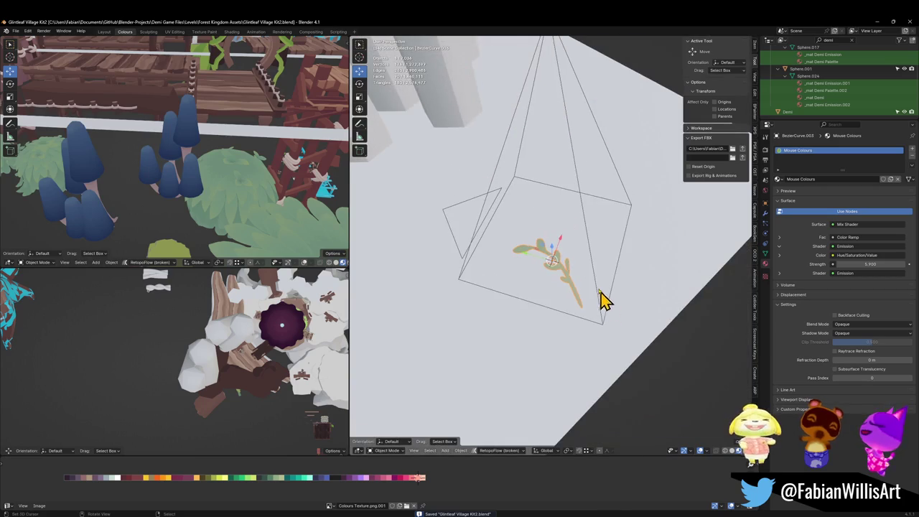
pyautogui.hotkey('shift', 'a')
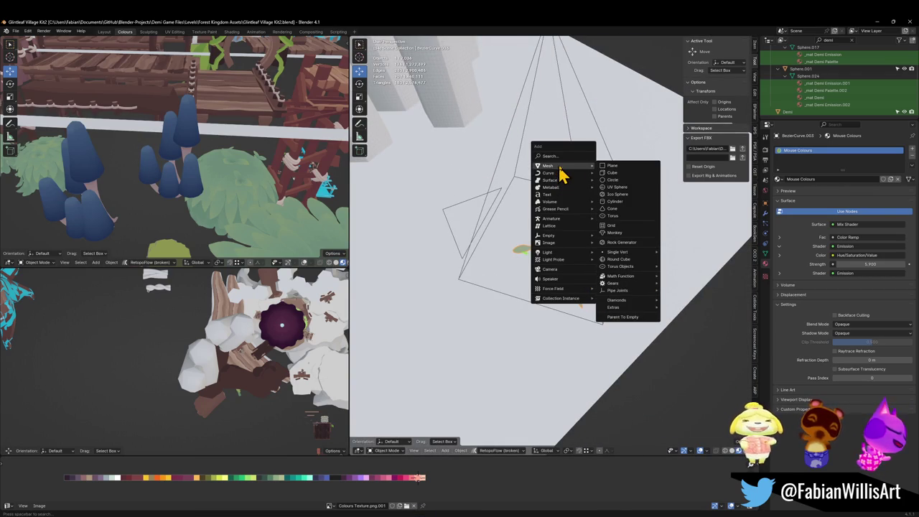
# Step: Add a plane, then scale it down and move it toward the lower right
pyautogui.click(612, 173)
pyautogui.press('s')
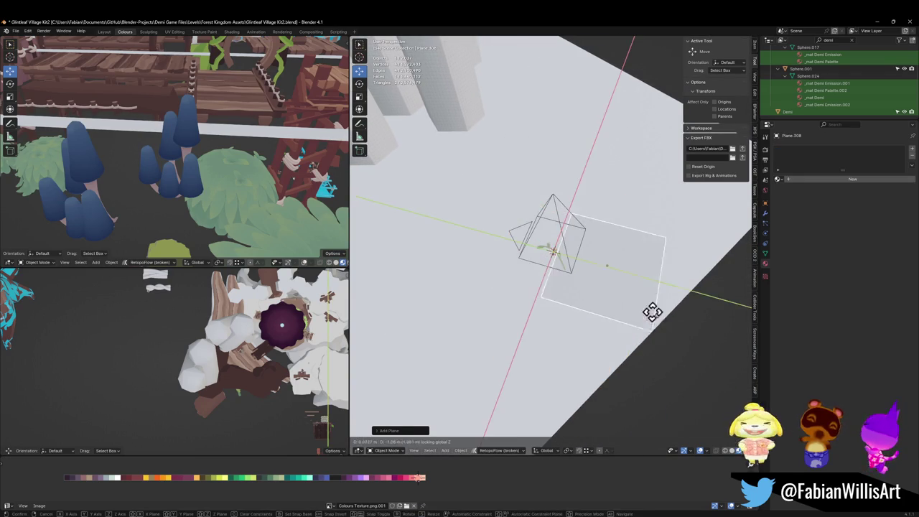
pyautogui.click(615, 294)
pyautogui.press('g')
pyautogui.click(678, 318)
pyautogui.press('s')
pyautogui.click(662, 320)
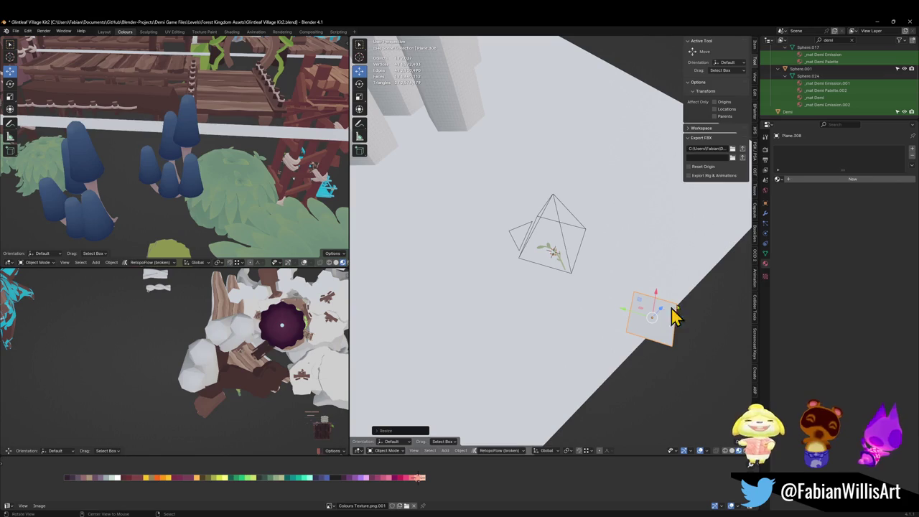
# Step: Assign the Forest Foliage material to the plane and reset its location and scale
pyautogui.click(775, 181)
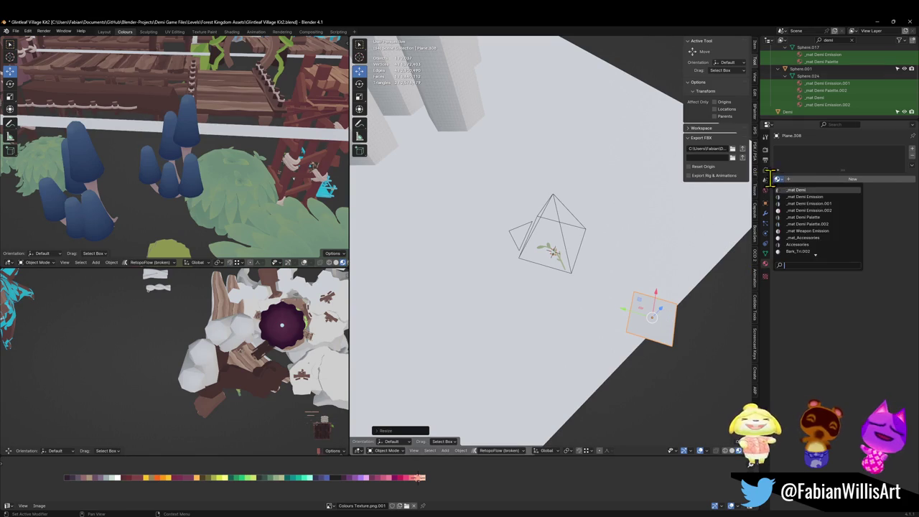
pyautogui.write('fol')
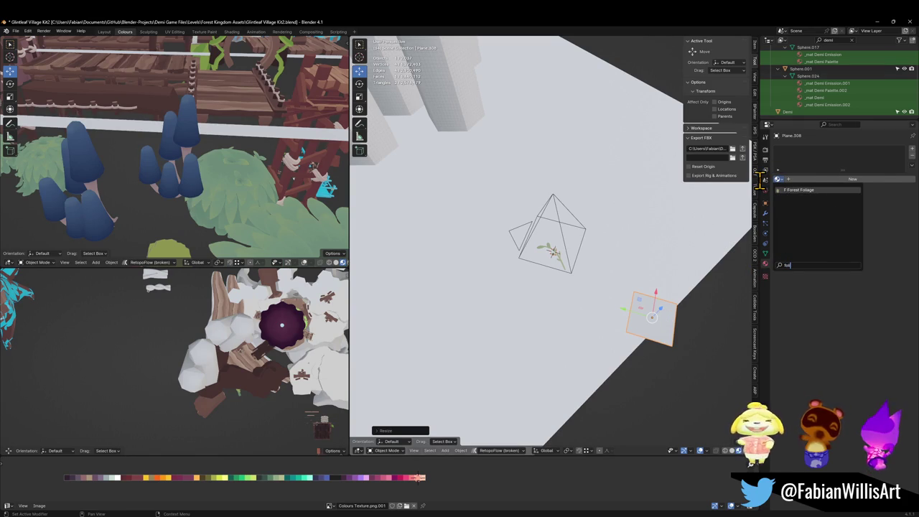
pyautogui.press('Return')
pyautogui.hotkey('alt', 'g')
pyautogui.hotkey('alt', 's')
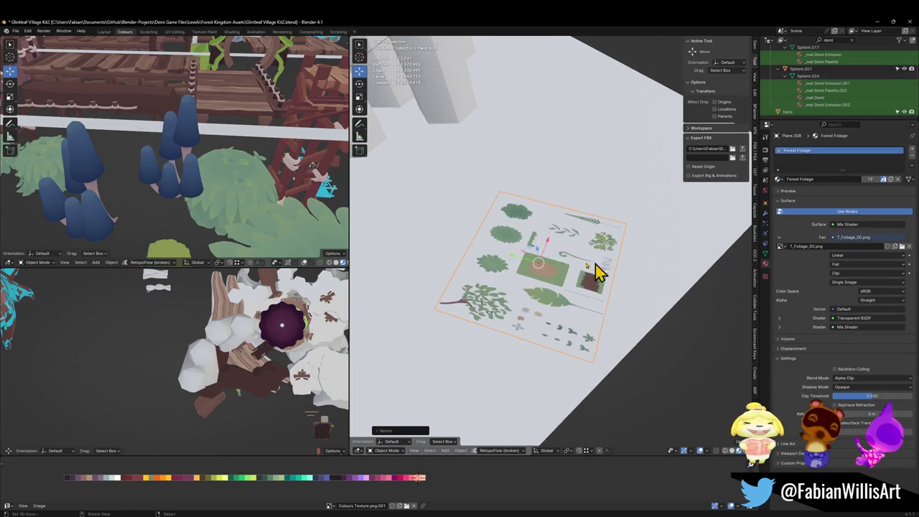
# Step: Inspect the foliage texture sheet from a top orthographic view, then browse for a new texture image
pyautogui.press('KP_5')
pyautogui.press('KP_7')
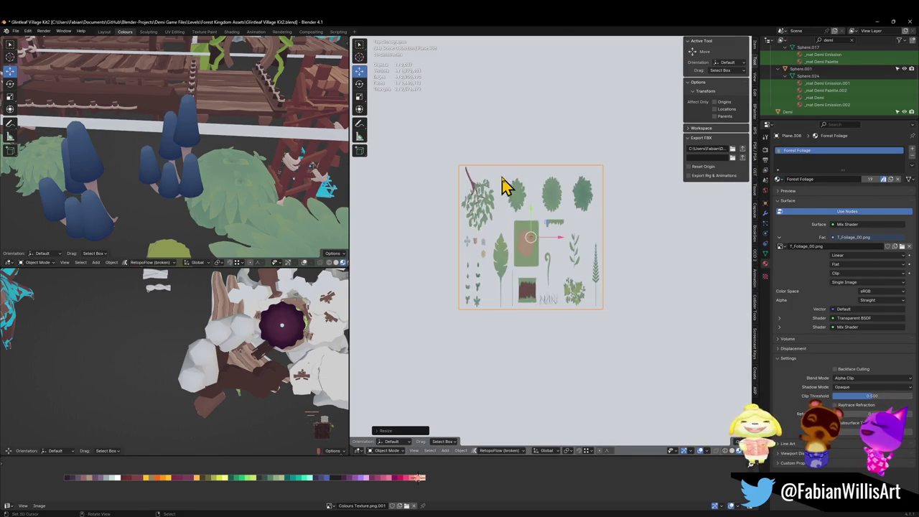
pyautogui.scroll(2, 527, 232)
pyautogui.scroll(2, 568, 222)
pyautogui.scroll(-6, 538, 226)
pyautogui.scroll(-2, 595, 190)
pyautogui.scroll(5, 599, 194)
pyautogui.keyDown('shift'); pyautogui.moveTo(608, 209); pyautogui.dragTo(538, 310, button='middle'); pyautogui.keyUp('shift')
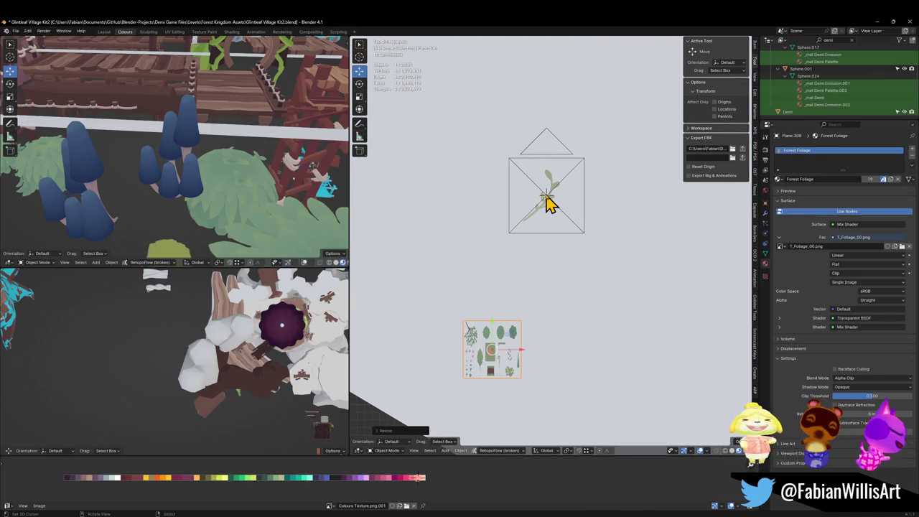
pyautogui.scroll(5, 476, 406)
pyautogui.keyDown('shift'); pyautogui.moveTo(476, 406); pyautogui.dragTo(550, 273, button='middle'); pyautogui.keyUp('shift')
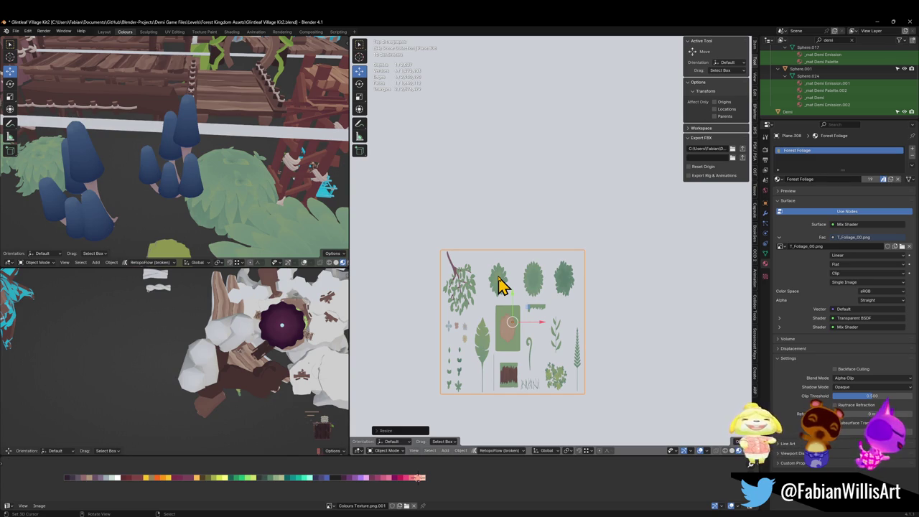
pyautogui.scroll(5, 495, 280)
pyautogui.moveTo(469, 312); pyautogui.dragTo(505, 207, button='middle')
pyautogui.press('KP_7')
pyautogui.scroll(-4, 460, 237)
pyautogui.scroll(3, 550, 232)
pyautogui.scroll(3, 574, 266)
pyautogui.keyDown('shift'); pyautogui.moveTo(575, 266); pyautogui.dragTo(515, 240, button='middle'); pyautogui.keyUp('shift')
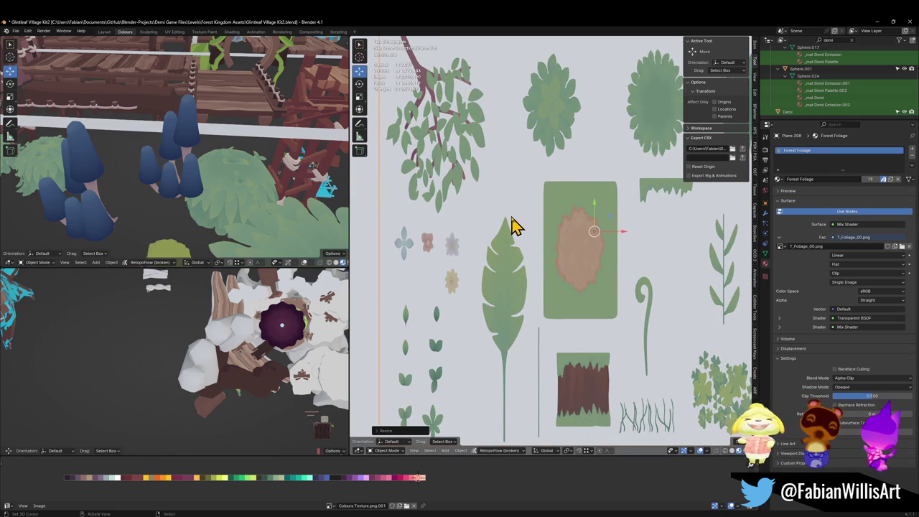
pyautogui.scroll(-3, 511, 229)
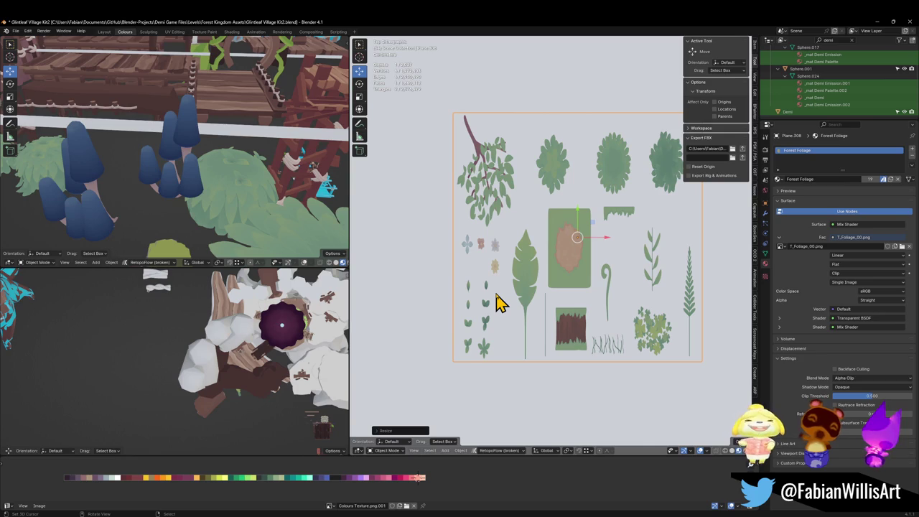
pyautogui.scroll(3, 502, 316)
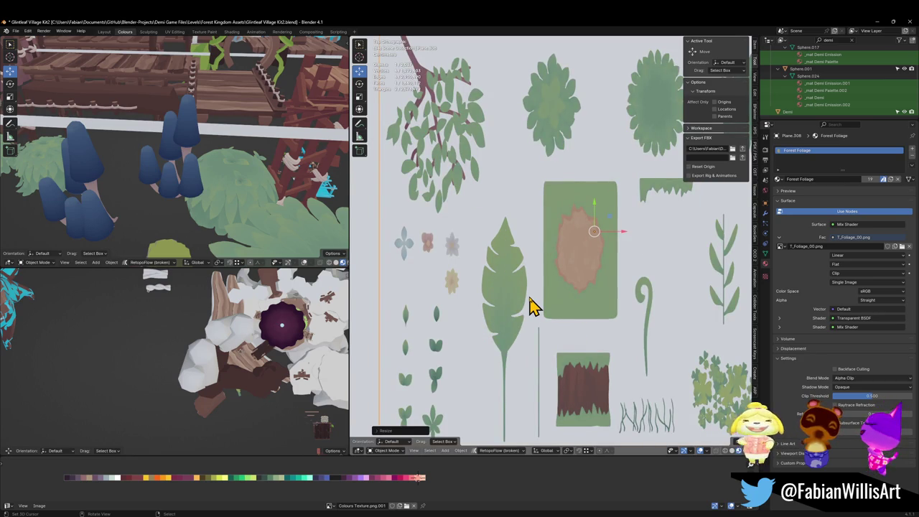
pyautogui.scroll(-4, 532, 304)
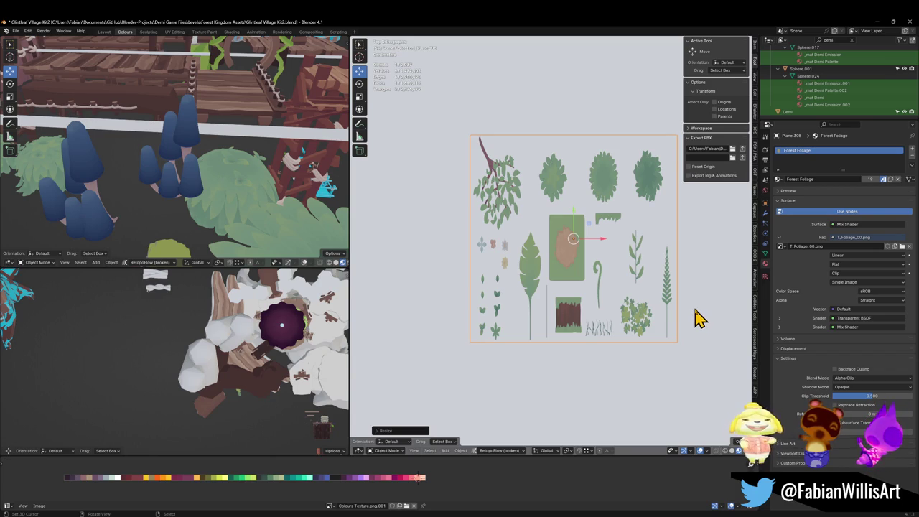
pyautogui.scroll(3, 668, 336)
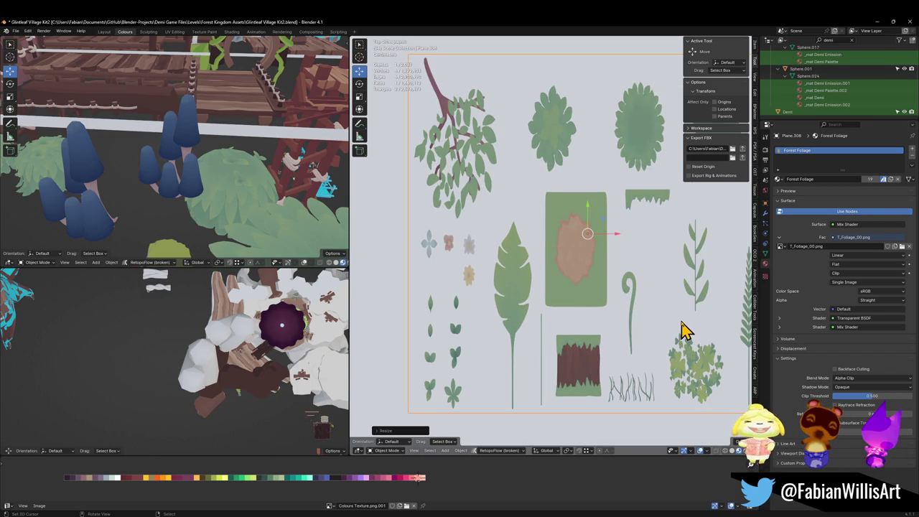
pyautogui.scroll(2, 686, 338)
pyautogui.scroll(1, 694, 380)
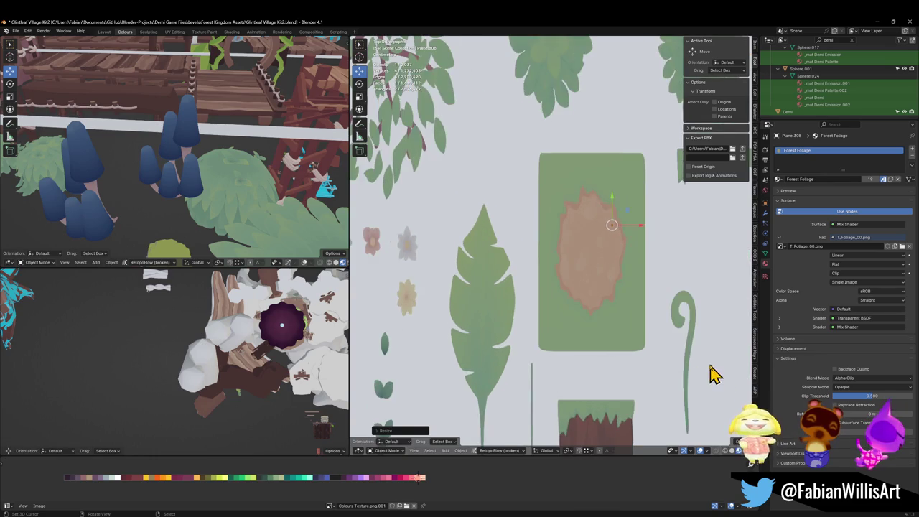
pyautogui.scroll(-2, 714, 376)
pyautogui.keyDown('shift'); pyautogui.moveTo(712, 384); pyautogui.dragTo(541, 308, button='middle'); pyautogui.keyUp('shift')
pyautogui.scroll(3, 540, 307)
pyautogui.scroll(3, 625, 349)
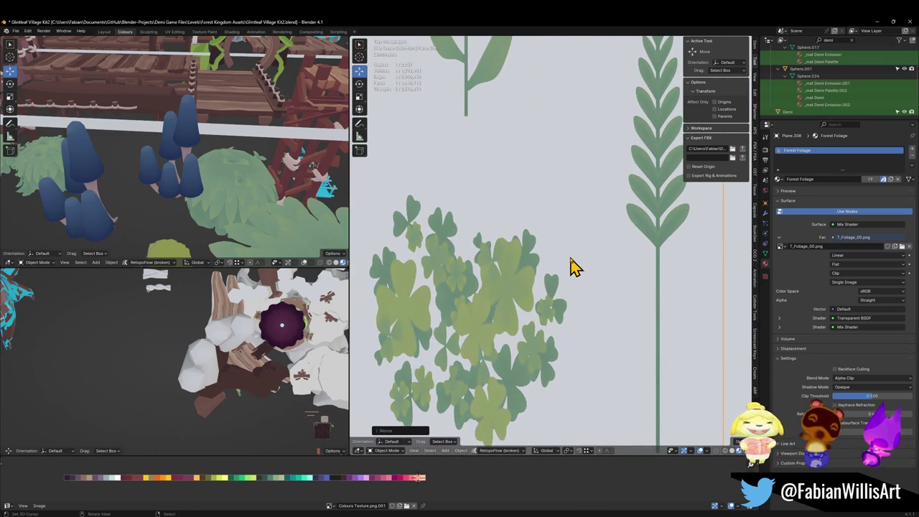
pyautogui.scroll(-6, 558, 277)
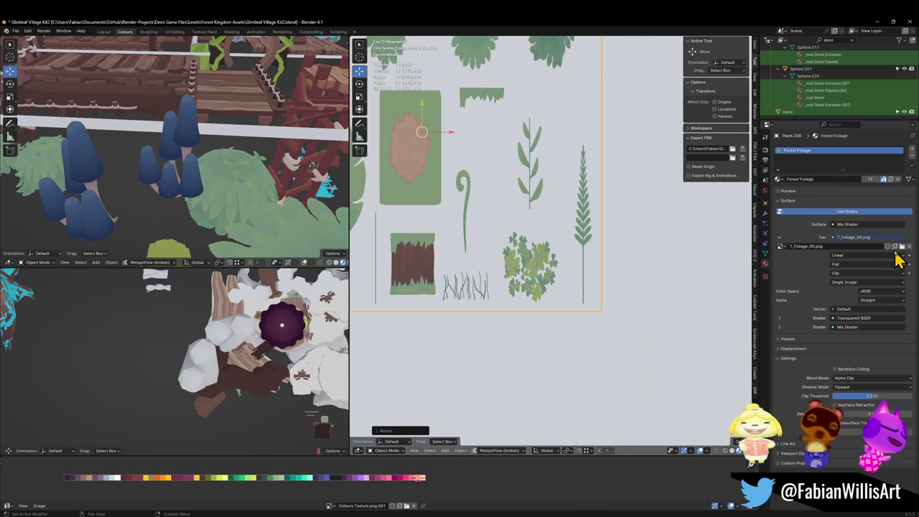
pyautogui.click(903, 247)
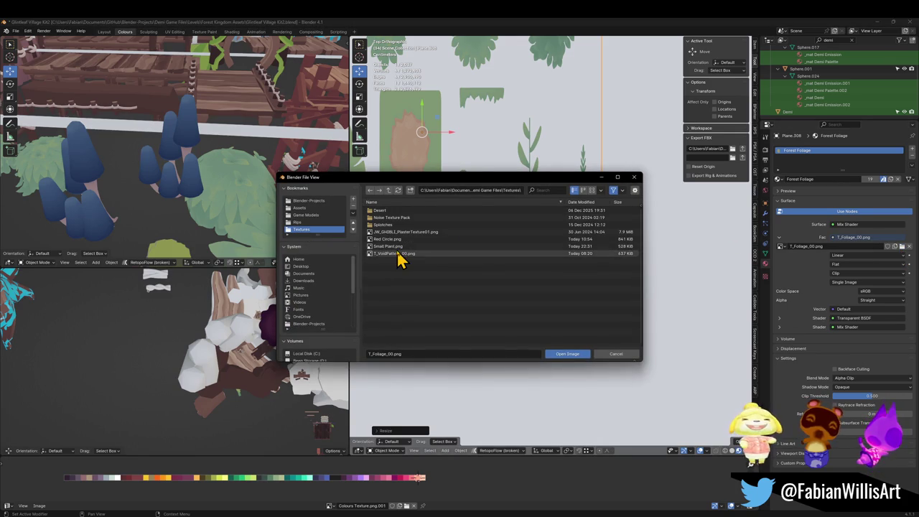
# Step: Load Small Plant.png as the foliage plane's texture and view it from the top
pyautogui.doubleClick(399, 247)
pyautogui.moveTo(517, 242)
pyautogui.keyDown('shift'); pyautogui.mouseDown(button='middle')
pyautogui.moveTo(569, 298)
pyautogui.moveTo(550, 277)
pyautogui.moveTo(595, 246)
pyautogui.moveTo(539, 267)
pyautogui.moveTo(564, 226)
pyautogui.mouseUp(button='middle'); pyautogui.keyUp('shift')
pyautogui.scroll(5, 567, 302)
pyautogui.scroll(-4, 564, 260)
pyautogui.scroll(-3, 567, 257)
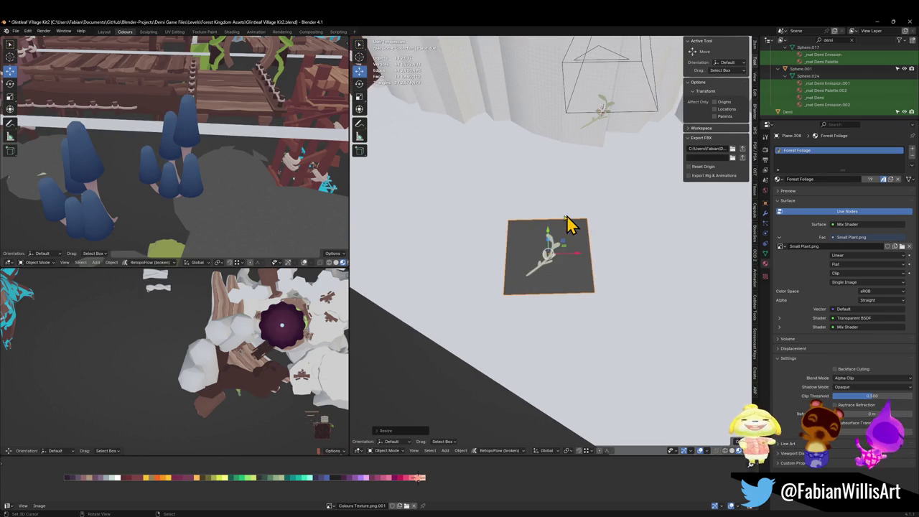
pyautogui.press('KP_7')
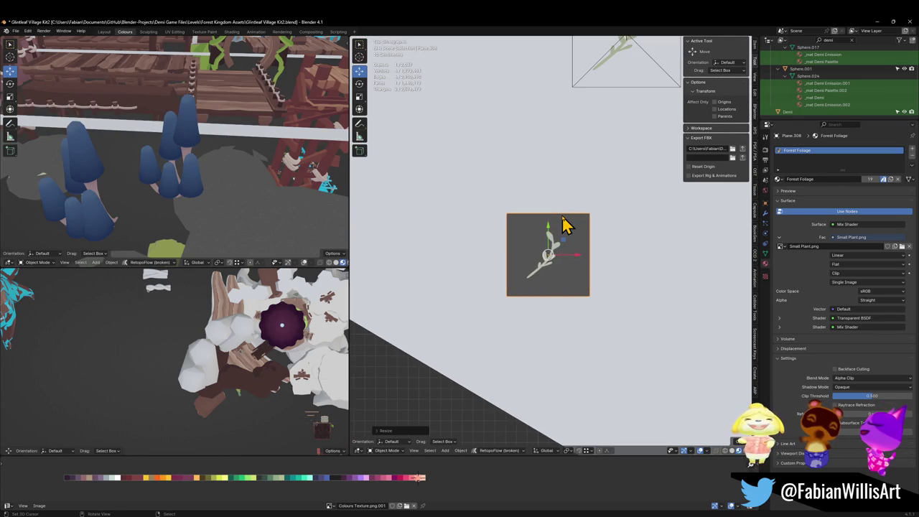
# Step: Enable Transparent under Film in Render Properties and test-render the camera view
pyautogui.click(766, 150)
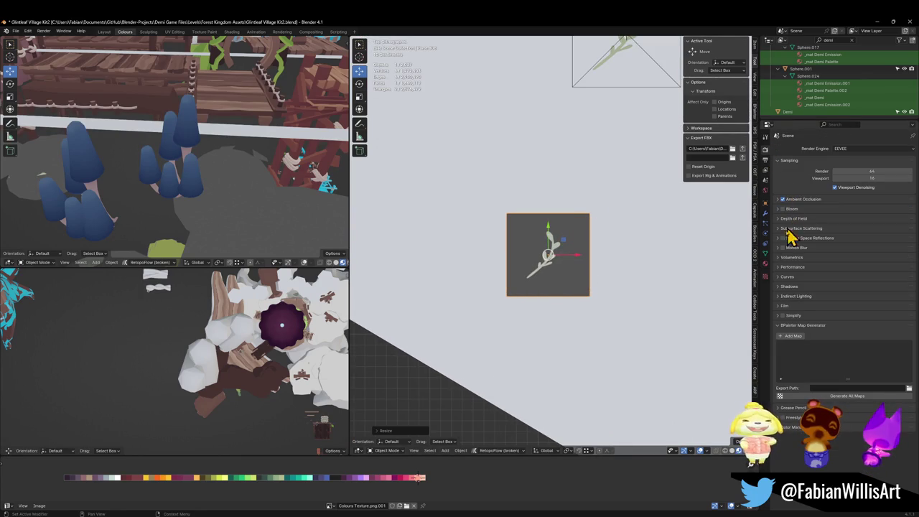
pyautogui.click(784, 306)
pyautogui.click(832, 324)
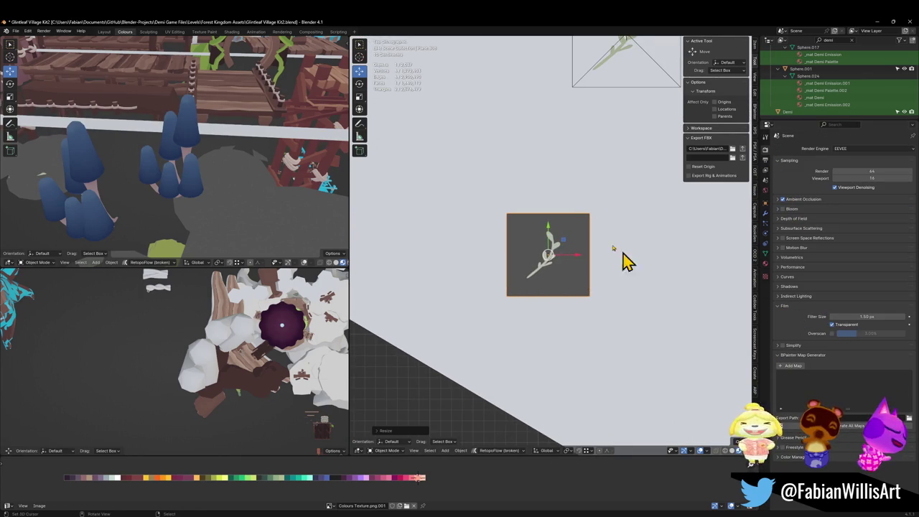
pyautogui.press('F12')
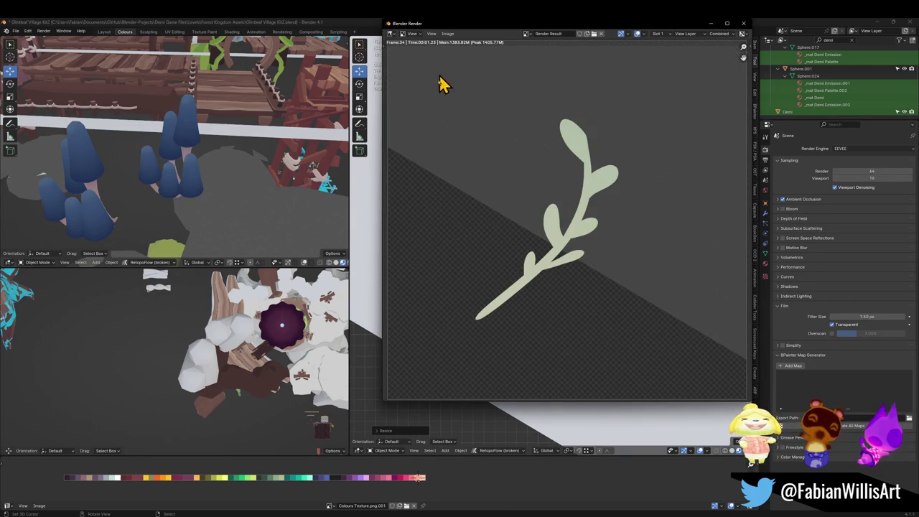
pyautogui.click(744, 23)
pyautogui.scroll(-3, 561, 180)
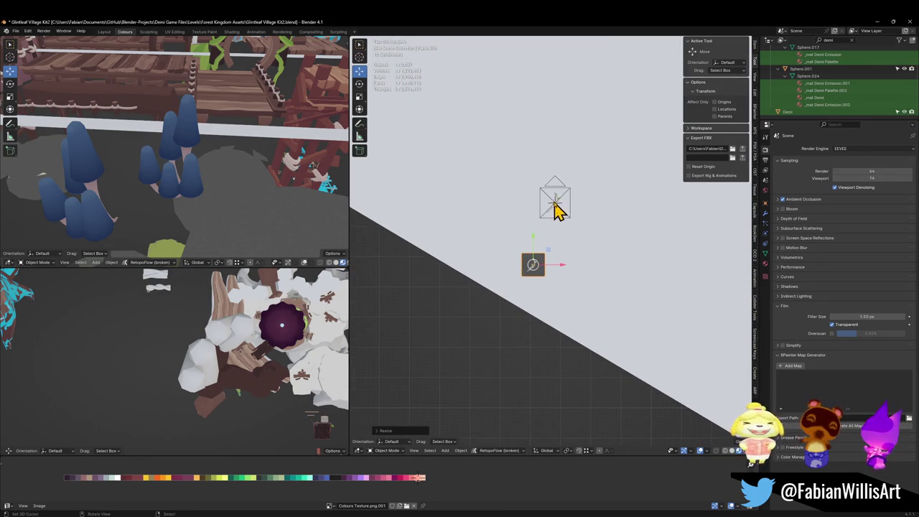
pyautogui.click(555, 203)
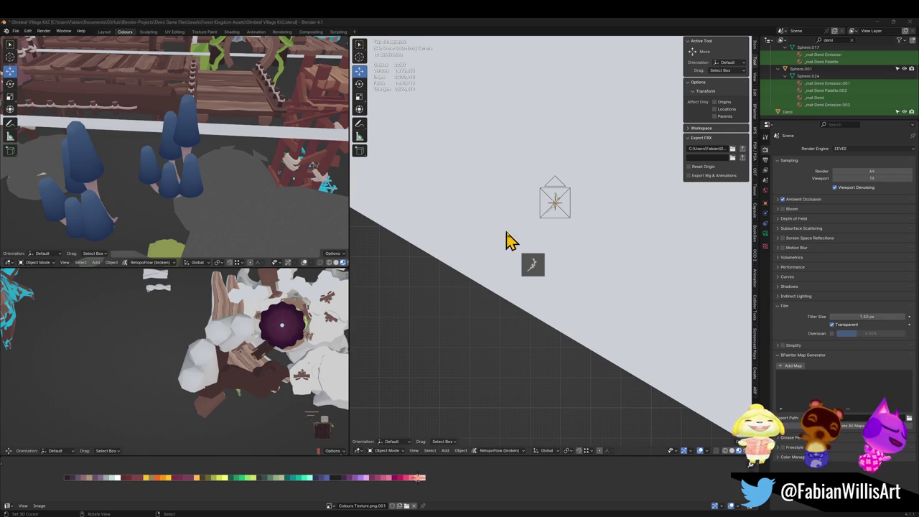
# Step: Move the camera down and left over the plant and render a test view
pyautogui.scroll(5, 558, 216)
pyautogui.click(554, 238)
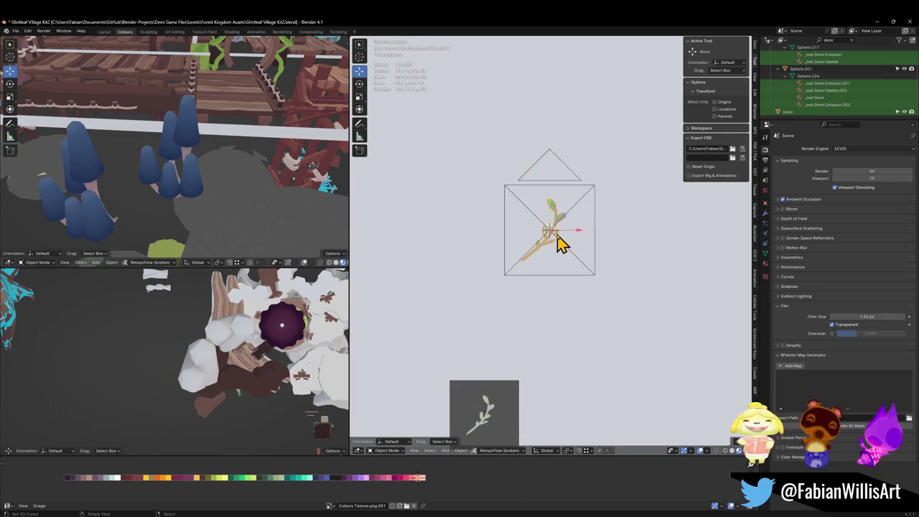
pyautogui.scroll(-6, 563, 252)
pyautogui.keyDown('shift'); pyautogui.moveTo(563, 252); pyautogui.dragTo(612, 248, button='middle'); pyautogui.keyUp('shift')
pyautogui.moveTo(587, 228); pyautogui.dragTo(450, 285)
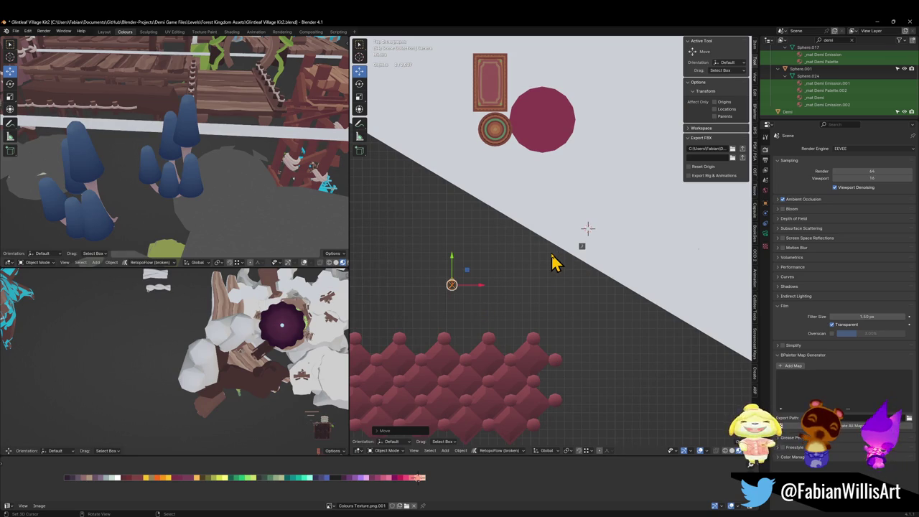
pyautogui.press('F12')
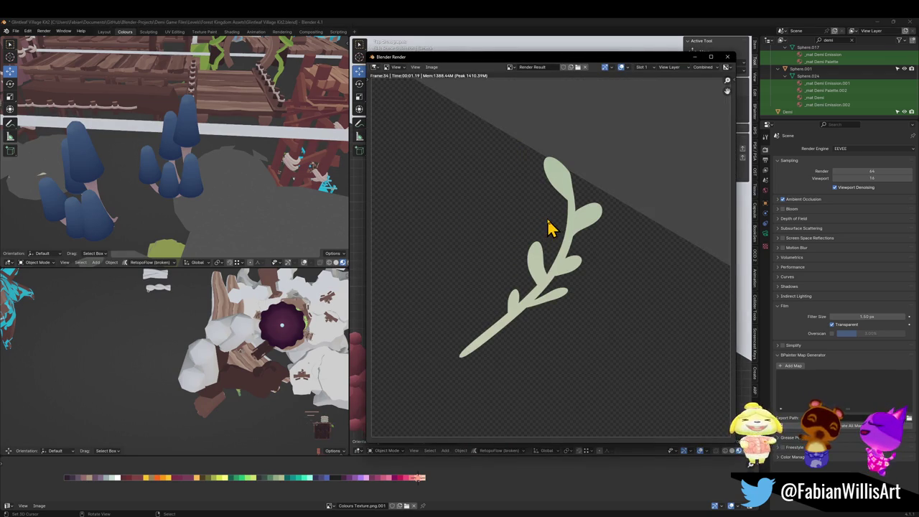
pyautogui.click(728, 57)
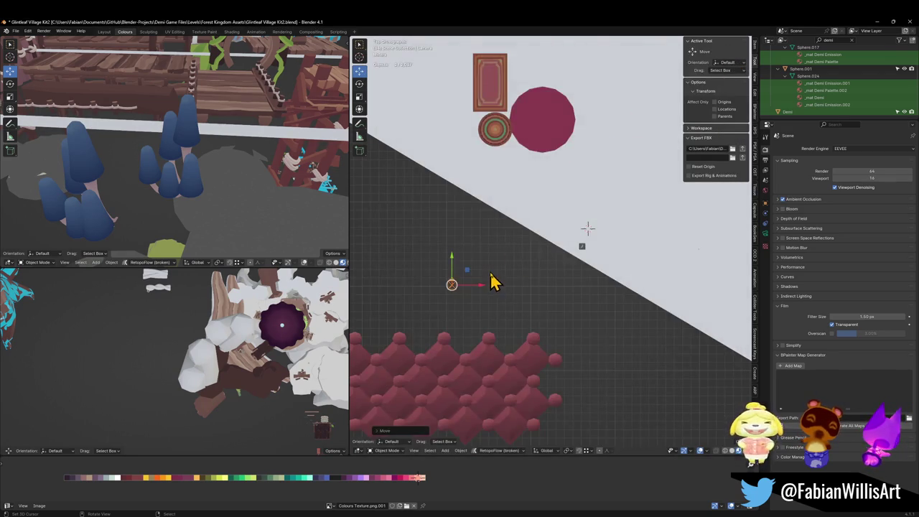
# Step: Reposition the camera left of the red array and render again
pyautogui.scroll(3, 512, 275)
pyautogui.scroll(2, 493, 298)
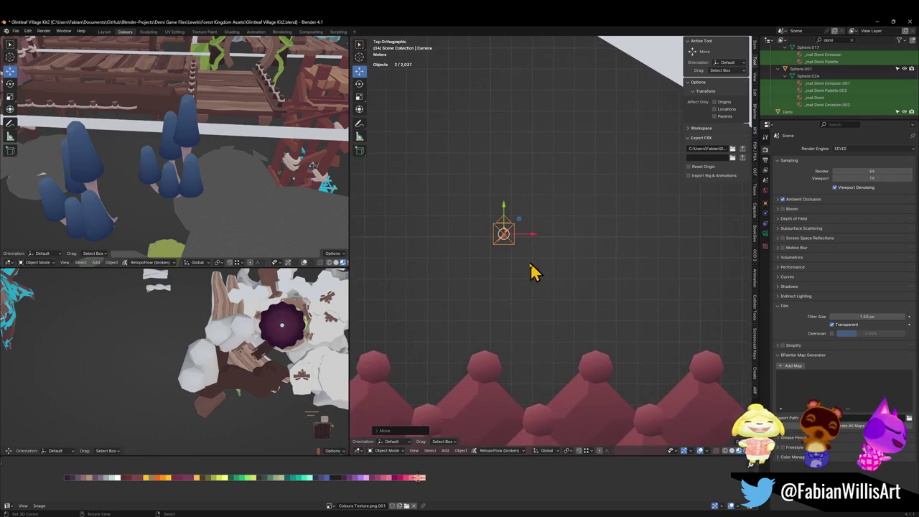
pyautogui.scroll(3, 548, 266)
pyautogui.scroll(-1, 488, 270)
pyautogui.scroll(-3, 498, 287)
pyautogui.scroll(-2, 610, 273)
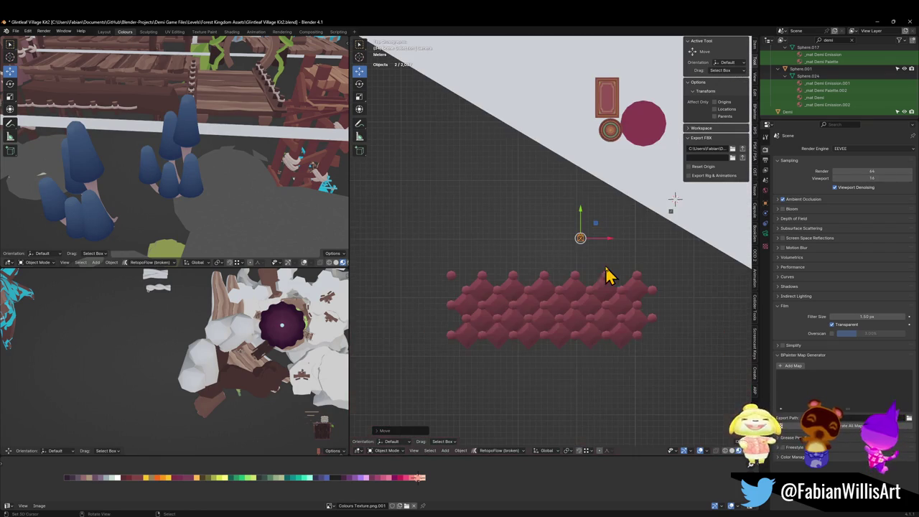
pyautogui.press('g')
pyautogui.click(451, 315)
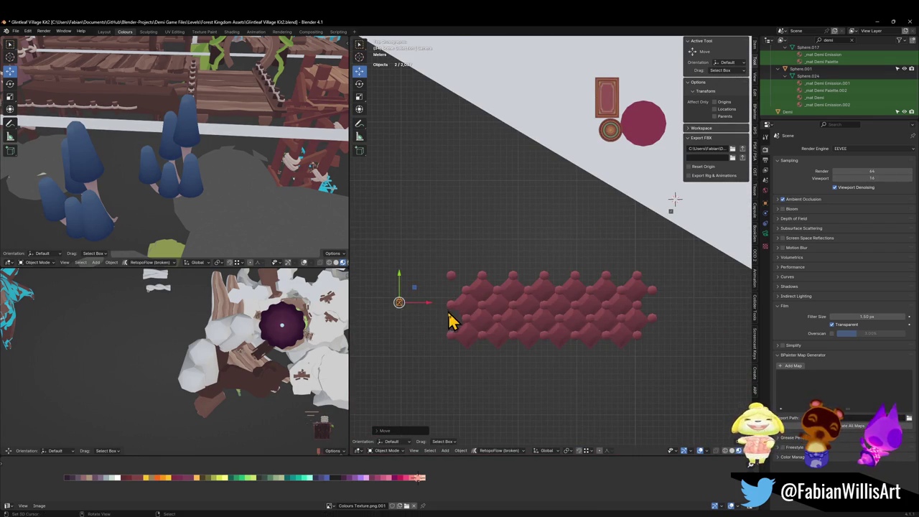
pyautogui.keyDown('shift'); pyautogui.moveTo(452, 319); pyautogui.dragTo(585, 266, button='middle'); pyautogui.keyUp('shift')
pyautogui.scroll(3, 515, 262)
pyautogui.press('F12')
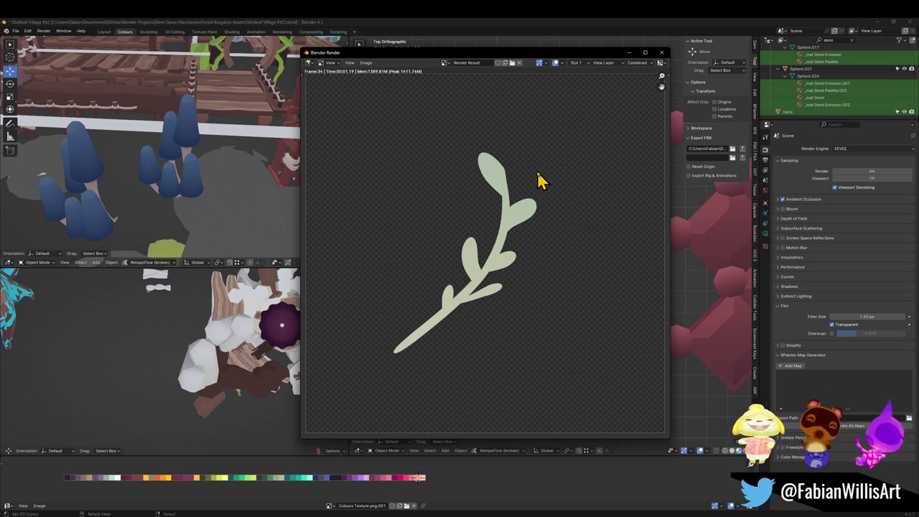
pyautogui.click(367, 63)
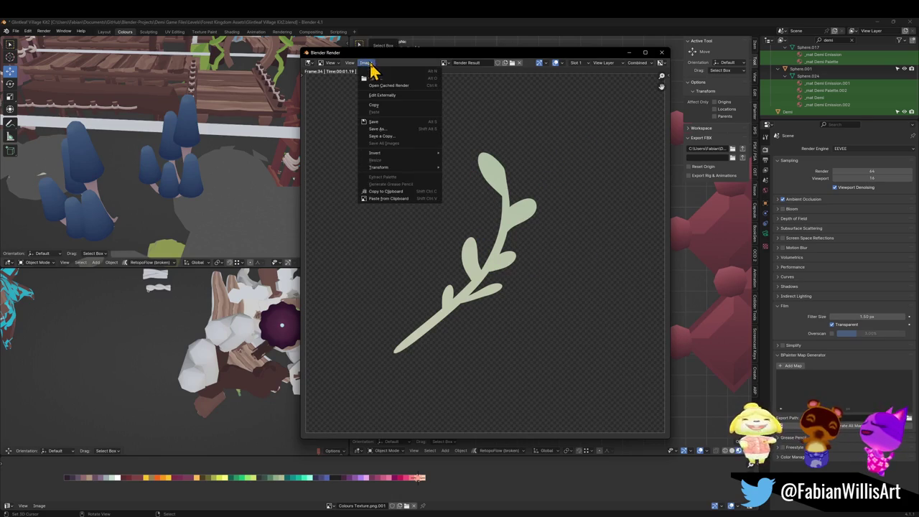
# Step: Save the render over Small Plant.png and close the render window
pyautogui.click(400, 137)
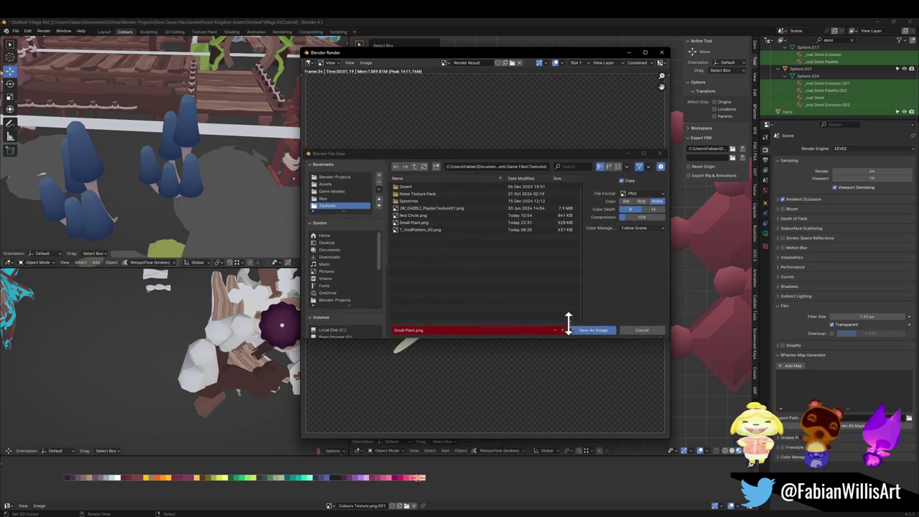
pyautogui.click(591, 332)
pyautogui.click(662, 53)
# Step: Select the small plant plane and enter Edit Mode framed on it
pyautogui.moveTo(636, 208)
pyautogui.mouseDown(button='middle')
pyautogui.moveTo(460, 292)
pyautogui.moveTo(610, 191)
pyautogui.moveTo(632, 242)
pyautogui.mouseUp(button='middle')
pyautogui.click(600, 209)
pyautogui.press('Tab')
pyautogui.press('KP_Decimal')
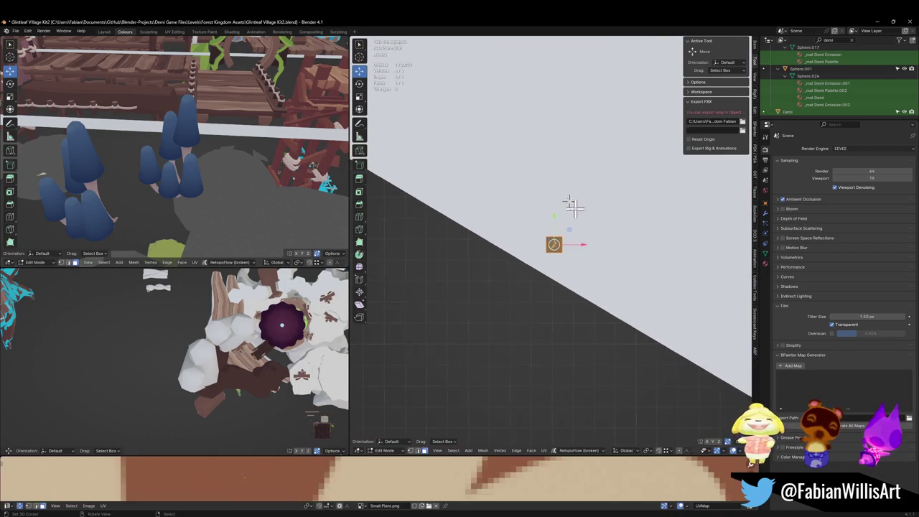
# Step: Move the plant plane down and left, then re-enter Edit Mode framed on it
pyautogui.press('Tab')
pyautogui.press('g')
pyautogui.click(496, 354)
pyautogui.press('Tab')
pyautogui.press('KP_Decimal')
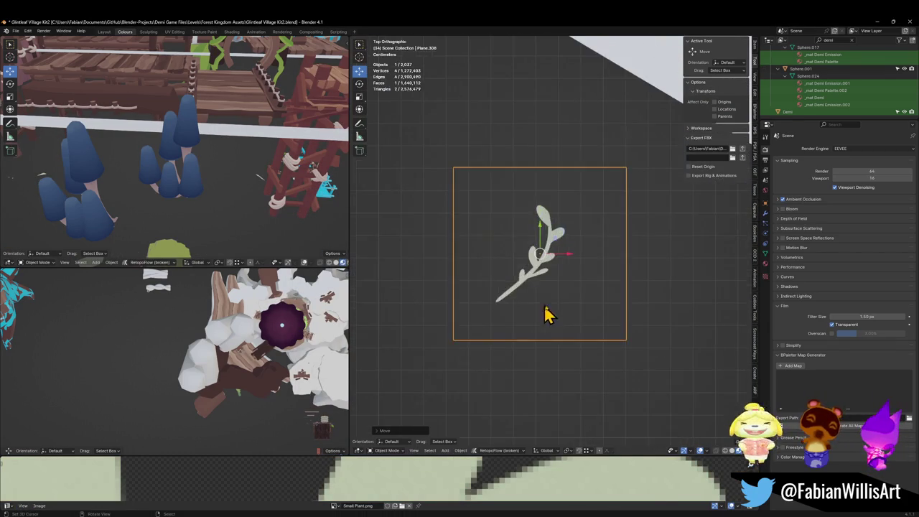
pyautogui.scroll(3, 575, 302)
# Step: Slide the right edge in just past the branch with Correct UVs enabled
pyautogui.hotkey('alt', 'a')
pyautogui.click(701, 269)
pyautogui.press('g')
pyautogui.press('g')
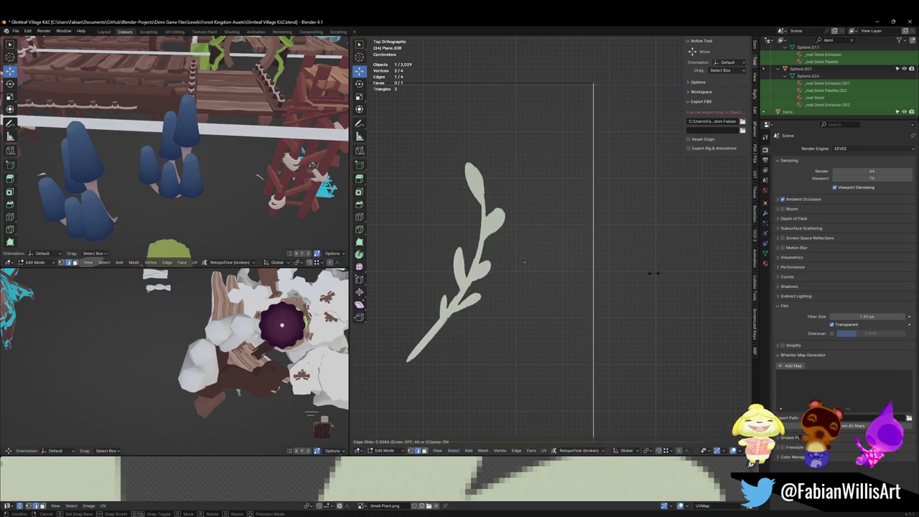
pyautogui.rightClick(647, 272)
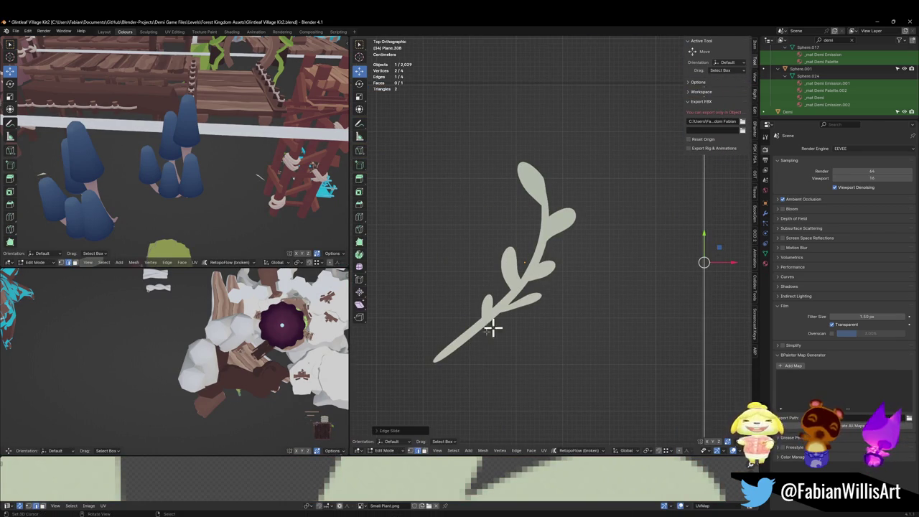
pyautogui.click(414, 434)
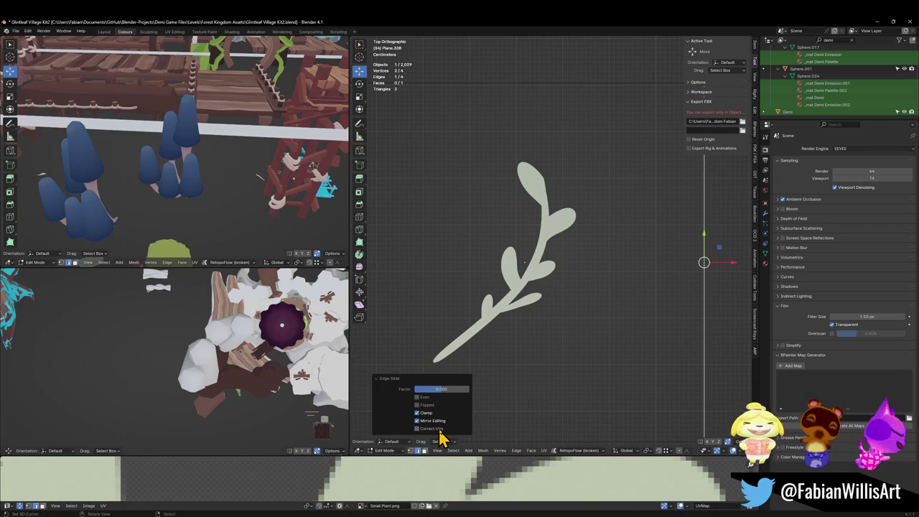
pyautogui.click(435, 428)
pyautogui.press('g')
pyautogui.press('g')
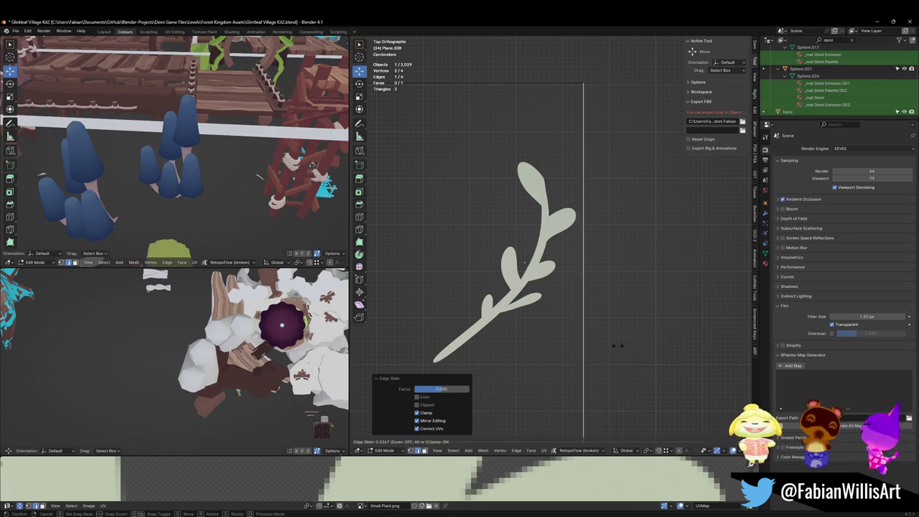
pyautogui.scroll(-2, 611, 343)
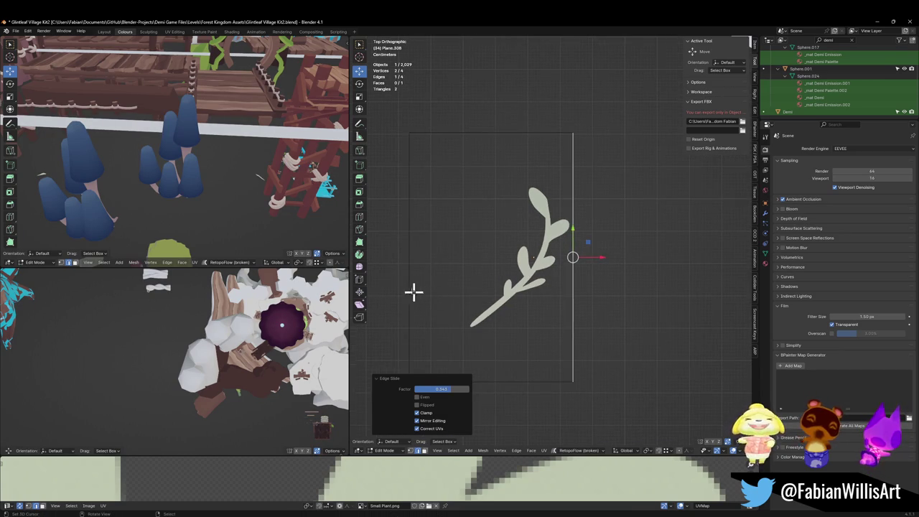
pyautogui.click(509, 301)
# Step: Slide the next edge and the left edge in close to the branch
pyautogui.click(604, 384)
pyautogui.press('g')
pyautogui.press('g')
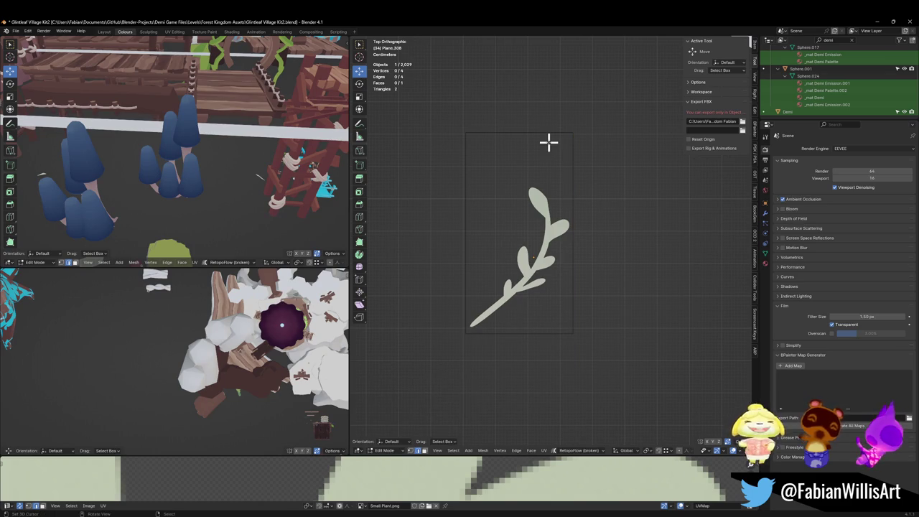
pyautogui.click(572, 174)
pyautogui.hotkey('alt', 'a')
pyautogui.click(466, 185)
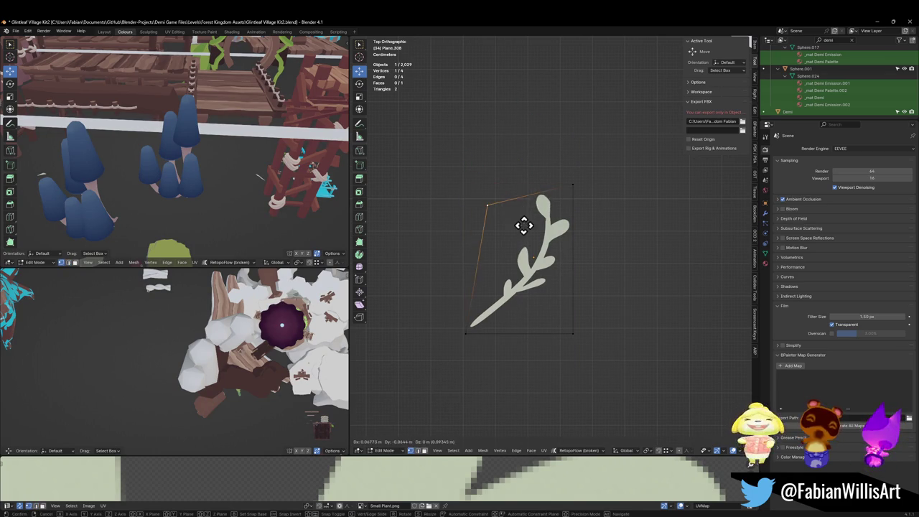
pyautogui.press('2')
pyautogui.click(460, 219)
pyautogui.press('g')
pyautogui.press('g')
pyautogui.click(458, 218)
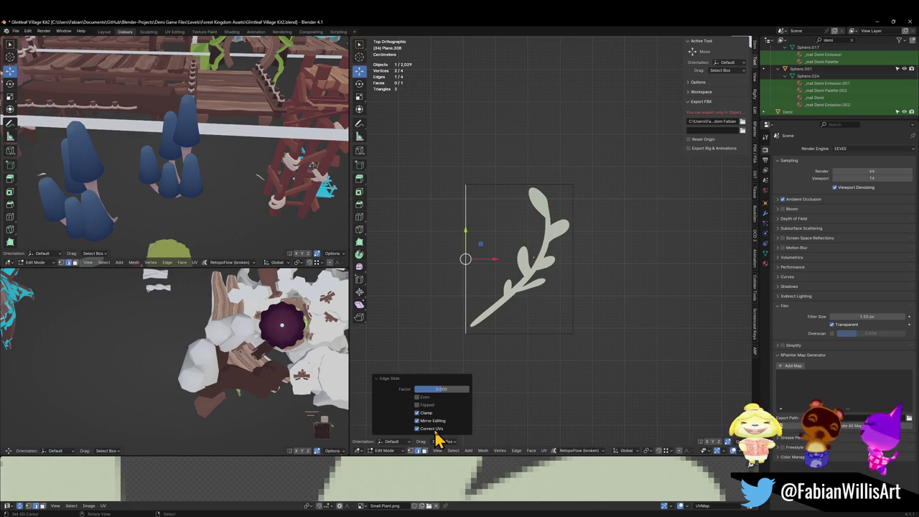
# Step: Leave Edit Mode and save Glintleaf Village Kit2.blend with Ctrl+S
pyautogui.press('Tab')
pyautogui.click(581, 248)
pyautogui.hotkey('ctrl', 's')
pyautogui.click(541, 262)
pyautogui.moveTo(550, 294)
pyautogui.mouseDown(button='middle')
pyautogui.moveTo(544, 251)
pyautogui.moveTo(556, 259)
pyautogui.mouseUp(button='middle')
pyautogui.press('KP_7')
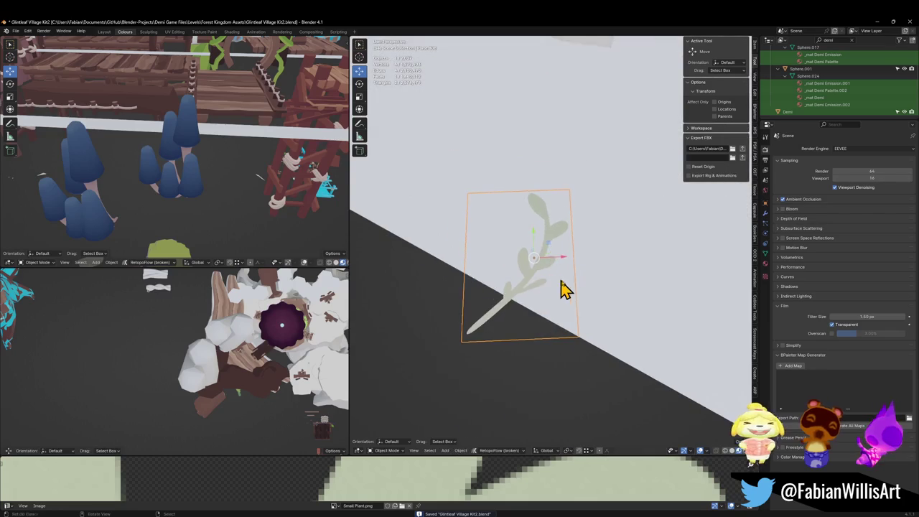
# Step: Move the plant plane's origin to the 3D cursor at its base
pyautogui.press('KP_Decimal')
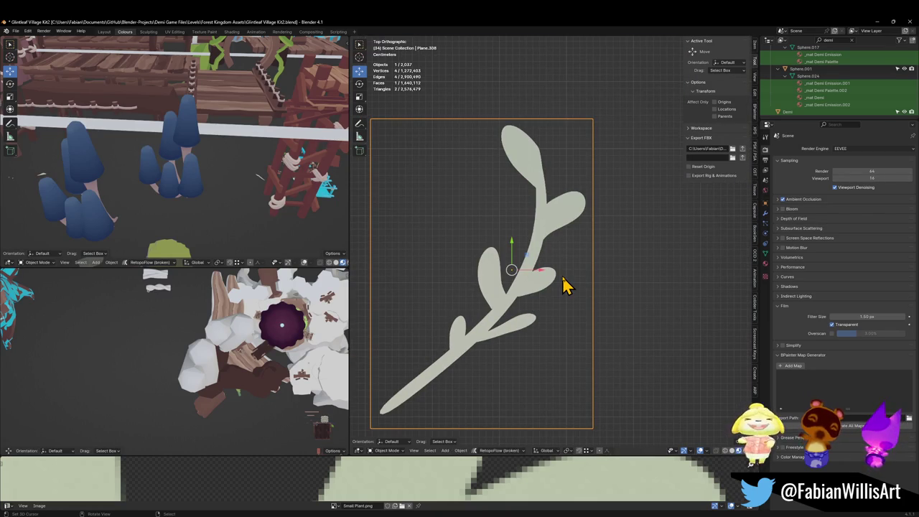
pyautogui.scroll(-4, 452, 327)
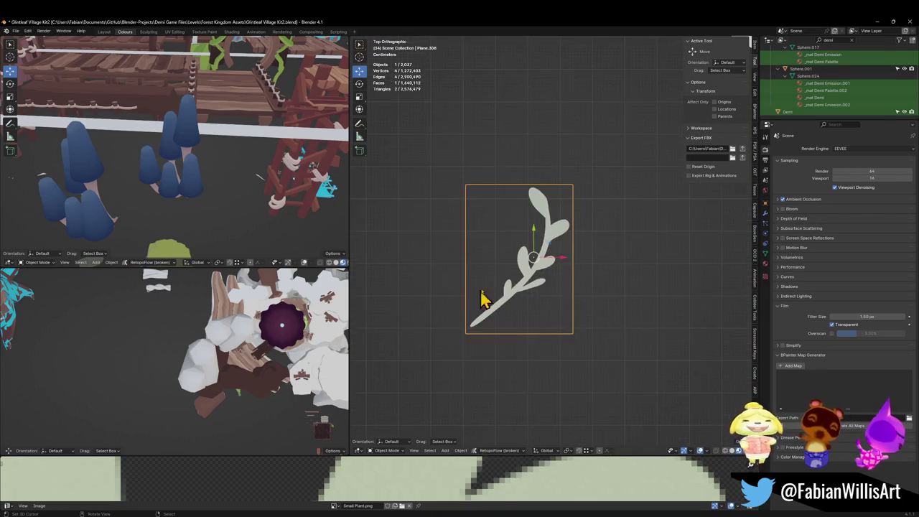
pyautogui.moveTo(538, 329)
pyautogui.mouseDown(button='middle')
pyautogui.moveTo(546, 307)
pyautogui.moveTo(579, 324)
pyautogui.mouseUp(button='middle')
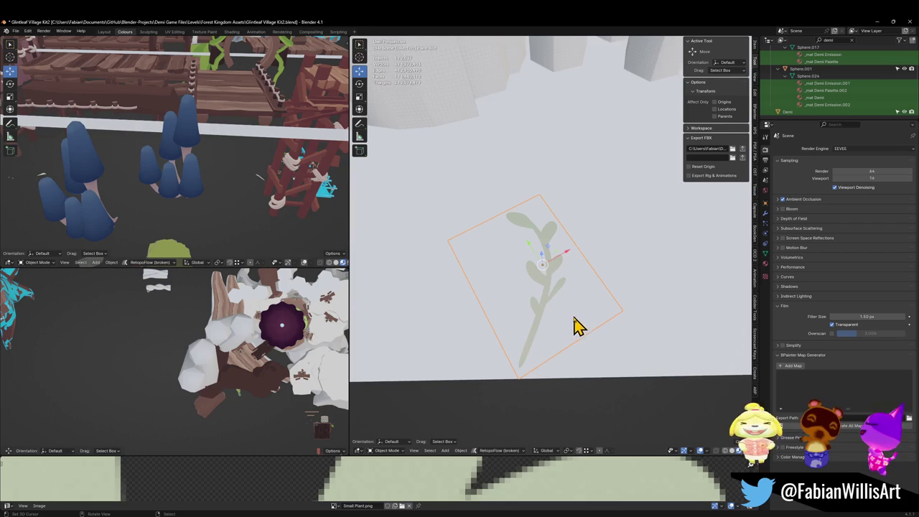
pyautogui.moveTo(528, 347); pyautogui.dragTo(514, 353, button='middle')
pyautogui.press('Tab')
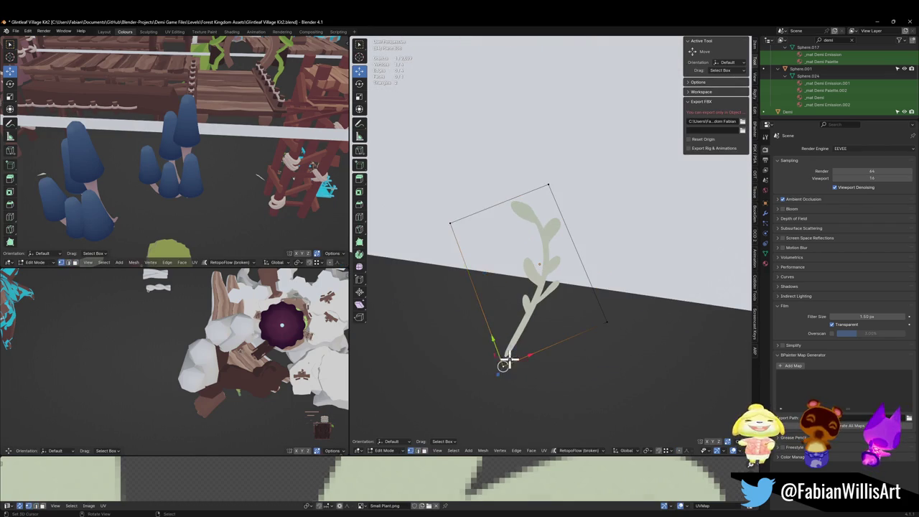
pyautogui.press('Tab')
pyautogui.rightClick(510, 348)
pyautogui.click(513, 350)
# Step: Rotate the plant plane 90° about X so it stands upright
pyautogui.moveTo(525, 349)
pyautogui.mouseDown(button='middle')
pyautogui.moveTo(553, 291)
pyautogui.moveTo(581, 280)
pyautogui.mouseUp(button='middle')
pyautogui.write('rx90')
pyautogui.press('Return')
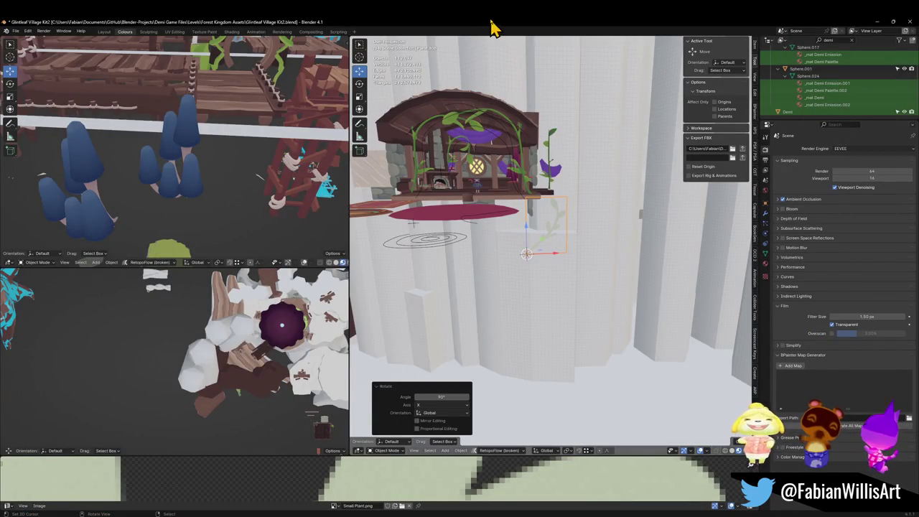
pyautogui.hotkey('shift', '`')
# Step: Walk to the tree stump, set the 3D cursor on its top, and snap the plant there
pyautogui.press('w')
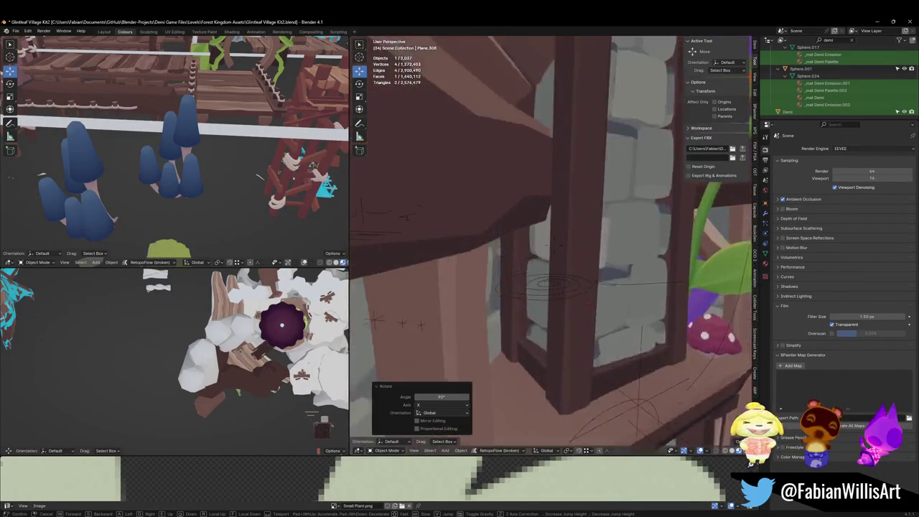
pyautogui.press('s')
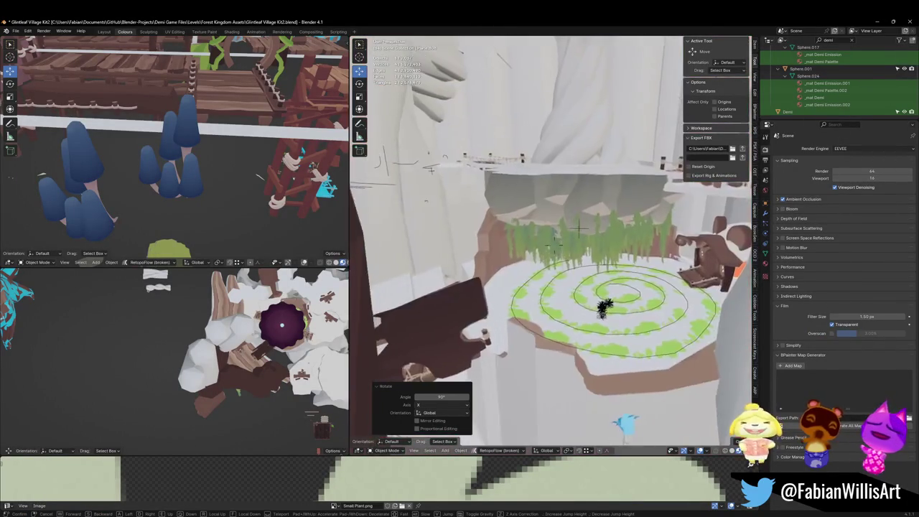
pyautogui.press('w')
pyautogui.press('w')
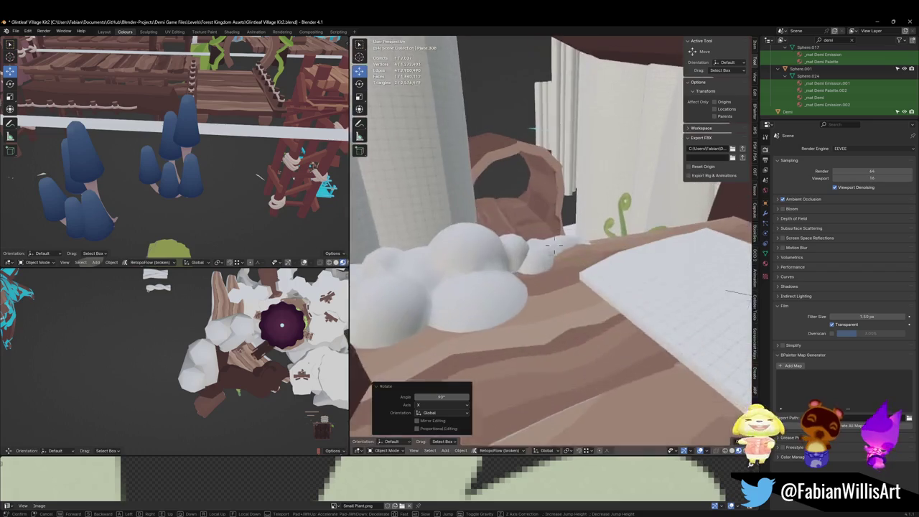
pyautogui.press('s')
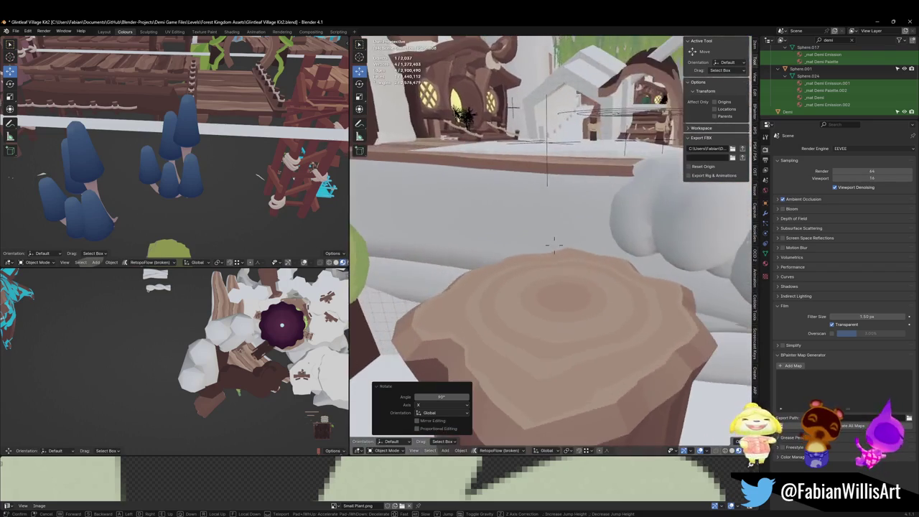
pyautogui.press('w')
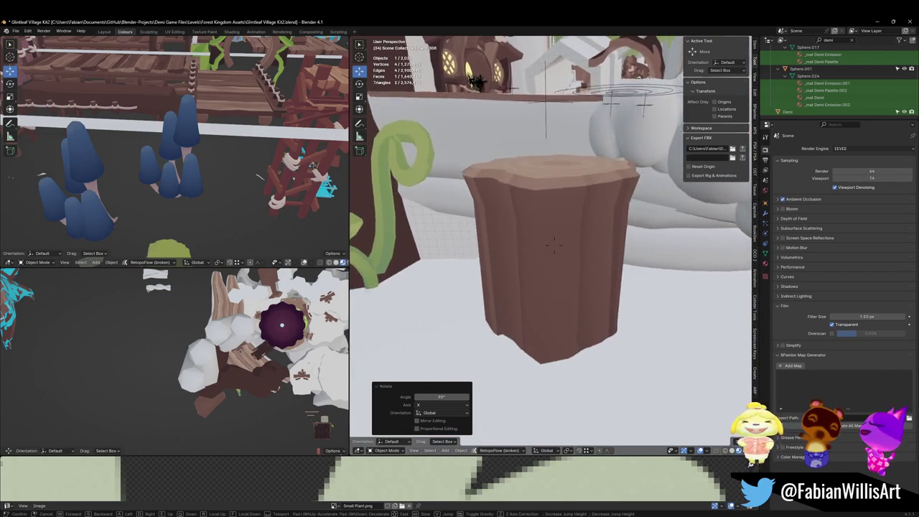
pyautogui.click(526, 244)
pyautogui.hotkey('shift', 's')
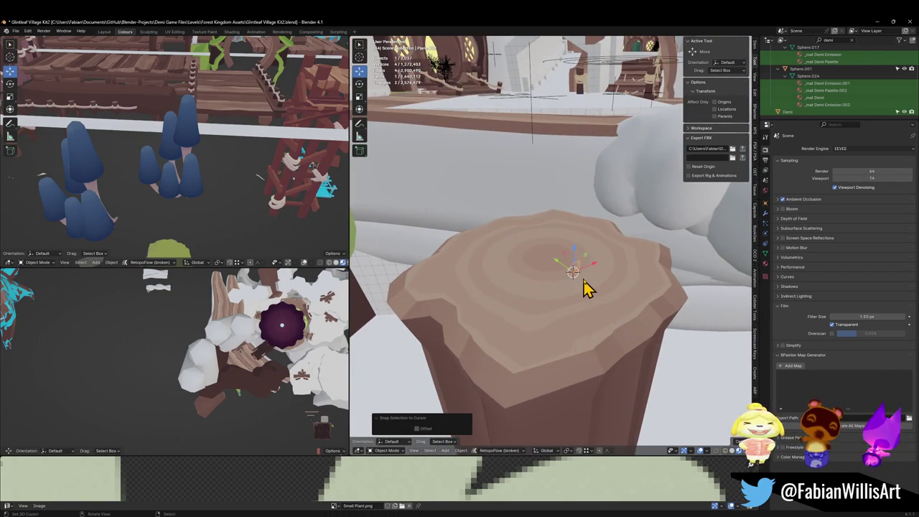
pyautogui.hotkey('shift', '`')
# Step: Sink the plant slightly into the stump, set its origin to the cursor, and turn it about -45° on Z
pyautogui.press('w')
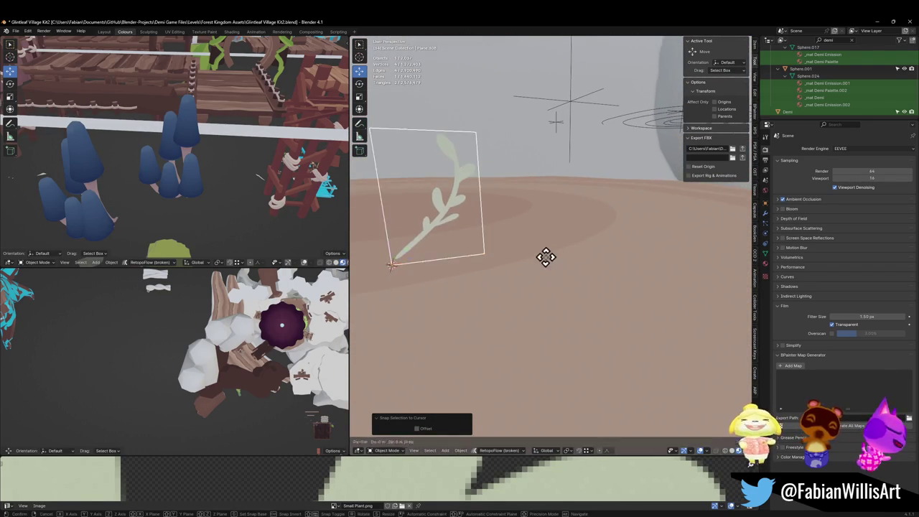
pyautogui.click(546, 252)
pyautogui.press('g')
pyautogui.press('z')
pyautogui.click(501, 283)
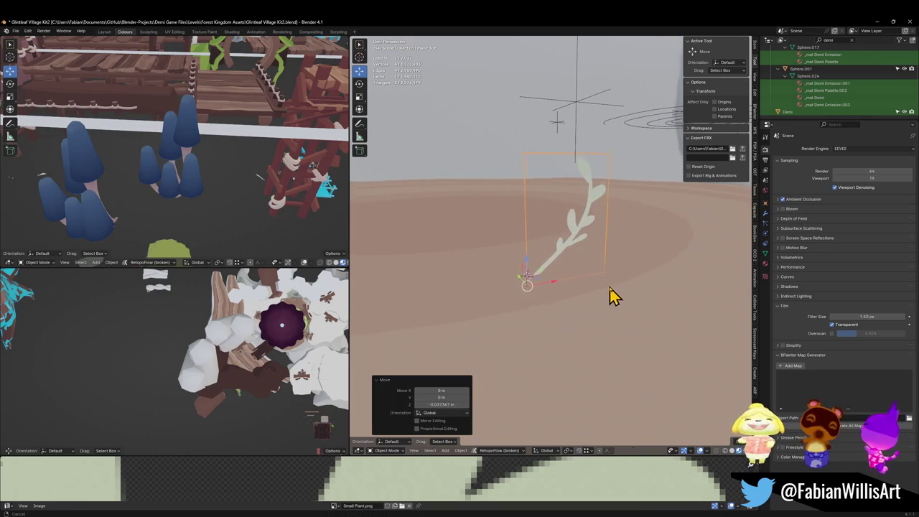
pyautogui.rightClick(601, 292)
pyautogui.click(602, 292)
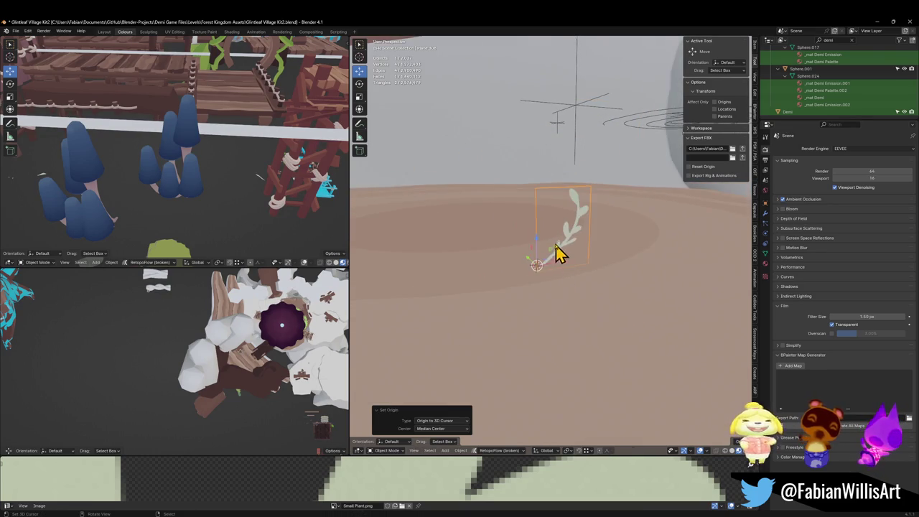
pyautogui.scroll(-3, 564, 262)
pyautogui.click(575, 302)
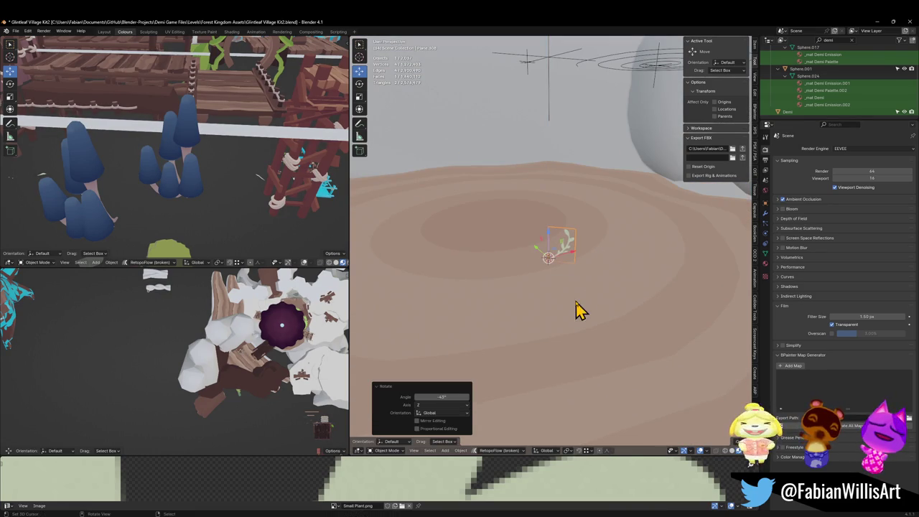
# Step: Snap the Demi character to the cursor and raise it onto the stump top
pyautogui.click(817, 113)
pyautogui.hotkey('shift', 's')
pyautogui.click(567, 277)
pyautogui.press('g')
pyautogui.hotkey('shift', 'z')
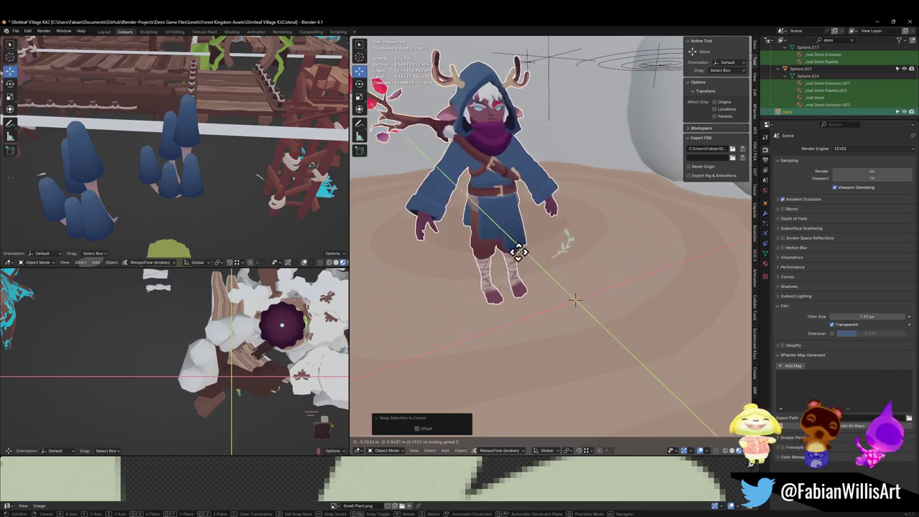
pyautogui.click(560, 250)
# Step: Enlarge the plant to 1.358, reposition it on the stump, and make a duplicate
pyautogui.click(568, 253)
pyautogui.scroll(5, 568, 253)
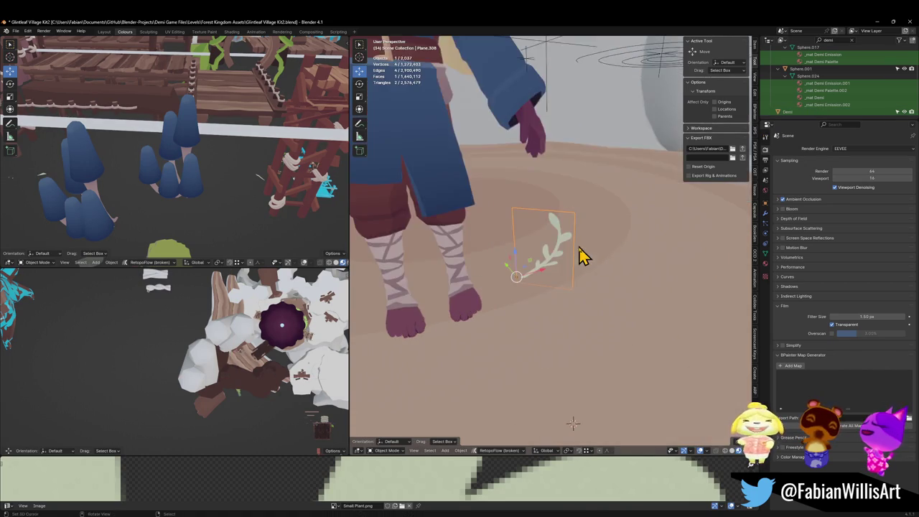
pyautogui.press('s')
pyautogui.click(583, 250)
pyautogui.scroll(-4, 583, 250)
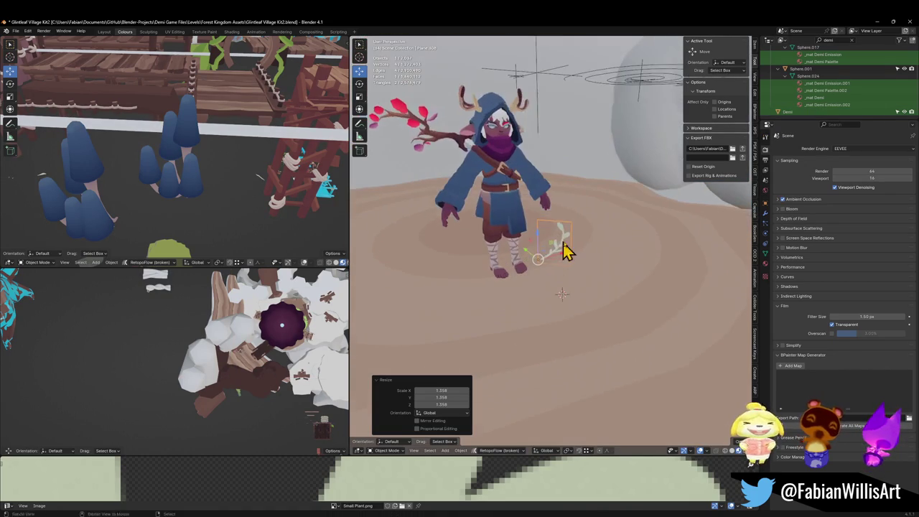
pyautogui.press('g')
pyautogui.hotkey('shift', 'z')
pyautogui.click(671, 386)
pyautogui.scroll(-4, 621, 350)
pyautogui.hotkey('shift', 'd')
pyautogui.hotkey('shift', 'z')
pyautogui.click(613, 298)
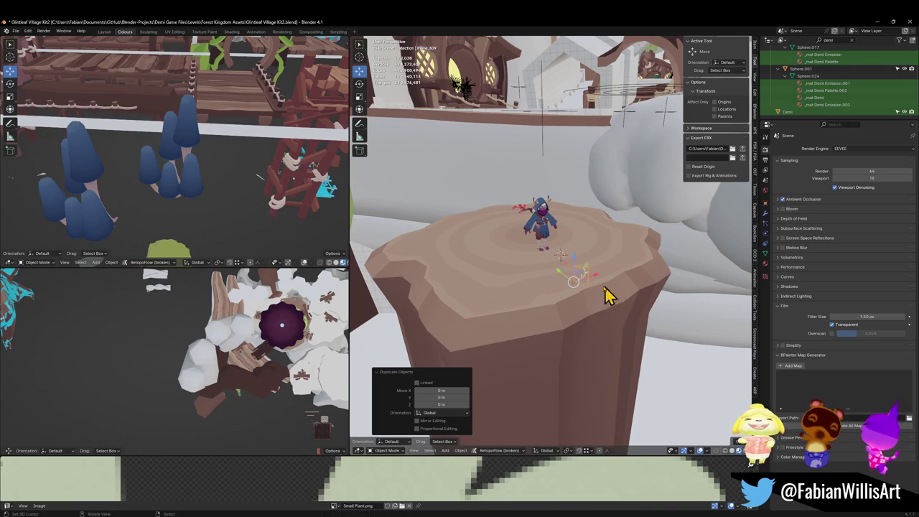
# Step: Delete the extra duplicate and parent the plant to the other object, keeping its transform
pyautogui.press('Delete')
pyautogui.moveTo(596, 242); pyautogui.dragTo(585, 252, button='middle')
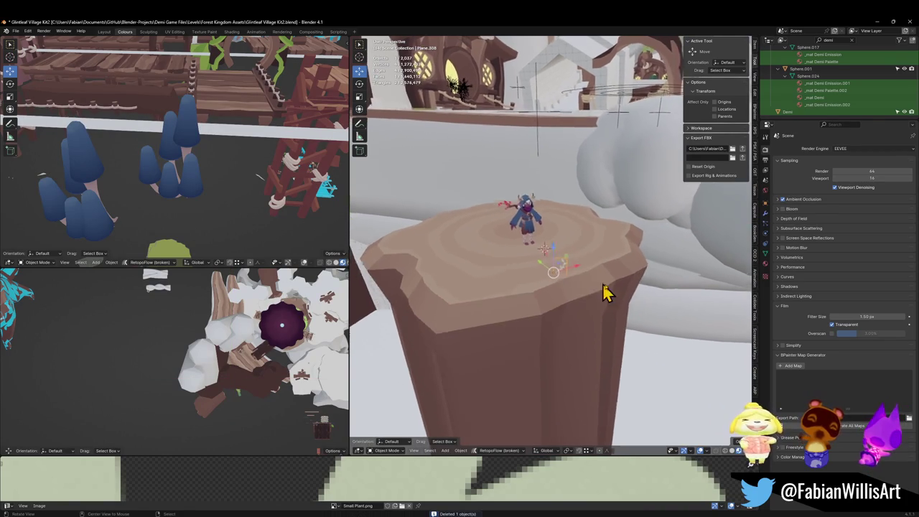
pyautogui.scroll(5, 585, 287)
pyautogui.moveTo(612, 294); pyautogui.dragTo(606, 327, button='middle')
pyautogui.scroll(-5, 606, 328)
pyautogui.moveTo(579, 257)
pyautogui.mouseDown(button='middle')
pyautogui.moveTo(579, 297)
pyautogui.moveTo(575, 170)
pyautogui.mouseUp(button='middle')
pyautogui.click(582, 180)
pyautogui.hotkey('ctrl', 'p')
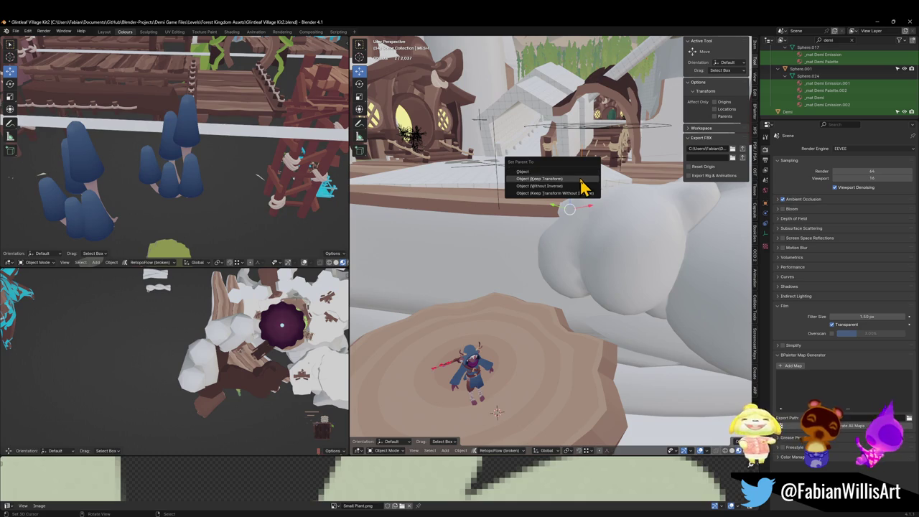
pyautogui.press('Return')
# Step: Rename the plant to SmallFoliage and duplicate it
pyautogui.scroll(4, 544, 338)
pyautogui.moveTo(544, 338)
pyautogui.mouseDown(button='middle')
pyautogui.moveTo(596, 349)
pyautogui.moveTo(589, 293)
pyautogui.mouseUp(button='middle')
pyautogui.scroll(3, 589, 334)
pyautogui.click(589, 293)
pyautogui.press('F2')
pyautogui.write('SmallFoliage')
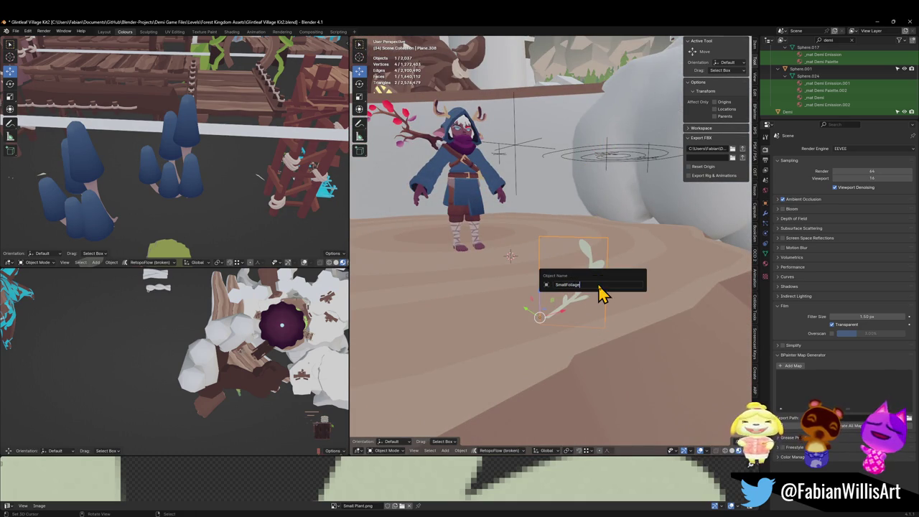
pyautogui.press('Return')
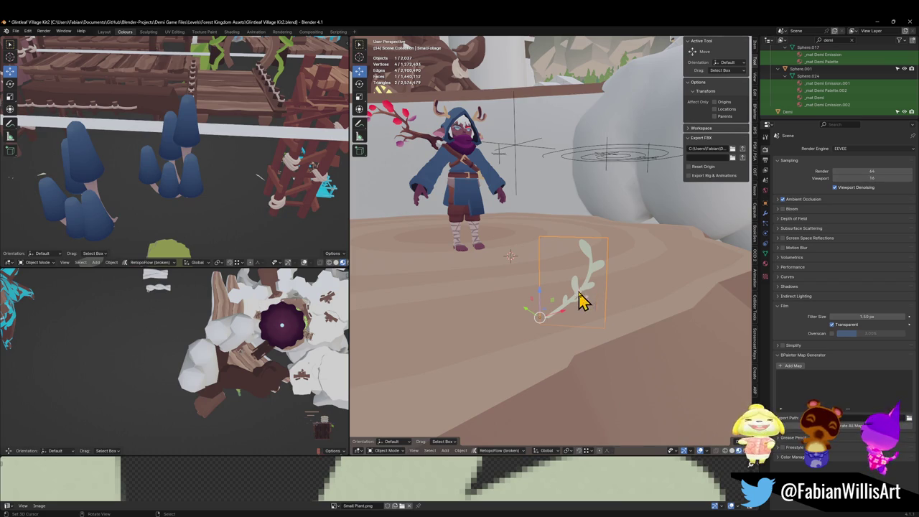
pyautogui.moveTo(586, 326); pyautogui.dragTo(596, 316, button='middle')
pyautogui.scroll(2, 596, 315)
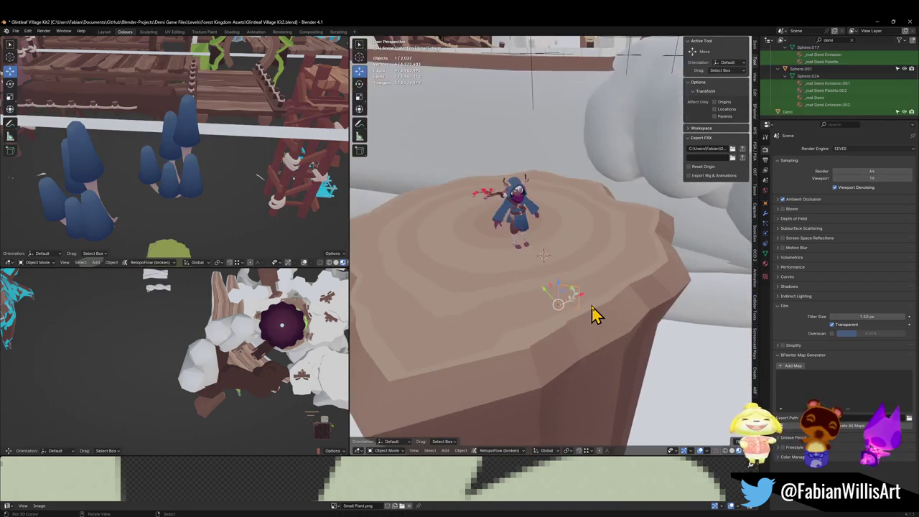
pyautogui.hotkey('shift', 'd')
# Step: Place two Z-rotated plant copies on the stump's left side and near its centre
pyautogui.click(421, 273)
pyautogui.press('r')
pyautogui.press('z')
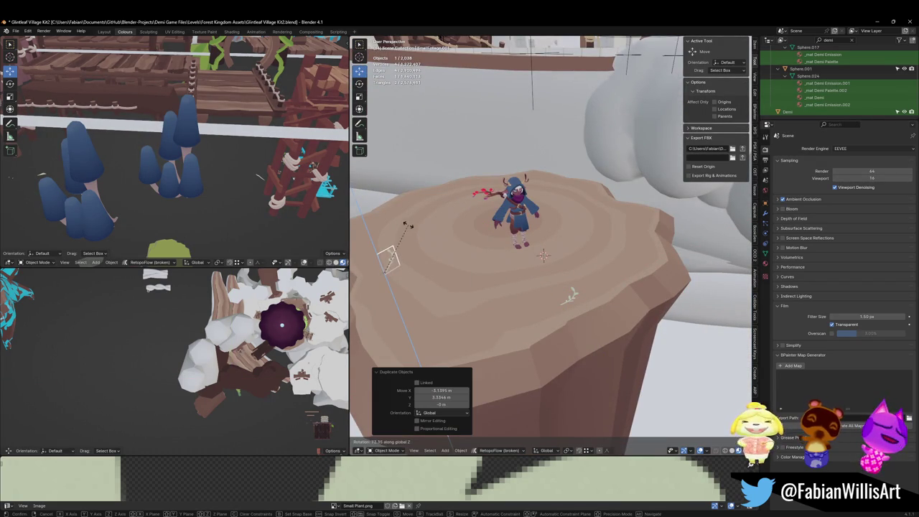
pyautogui.click(413, 230)
pyautogui.hotkey('shift', 'd')
pyautogui.click(595, 227)
pyautogui.press('r')
pyautogui.press('z')
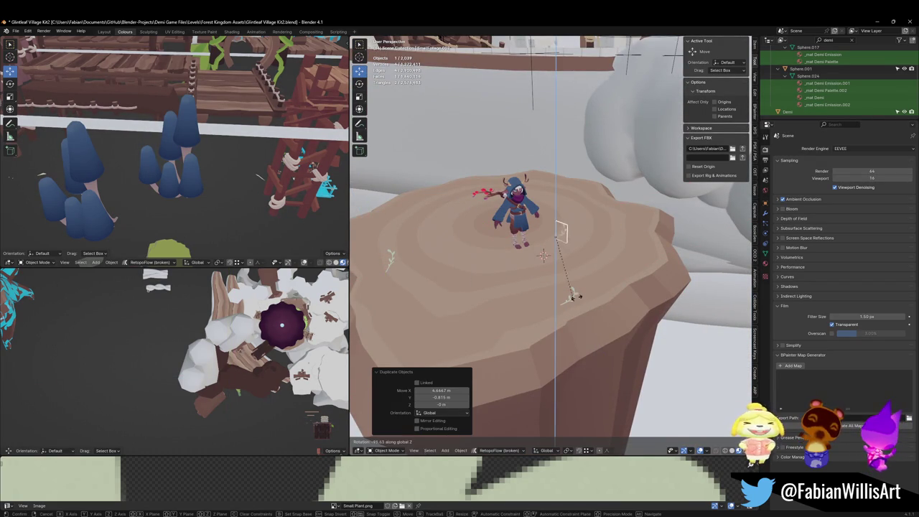
pyautogui.click(573, 300)
# Step: Add two more plant copies on the stump, each spun differently around Z
pyautogui.hotkey('shift', 'd')
pyautogui.click(500, 195)
pyautogui.press('r')
pyautogui.press('z')
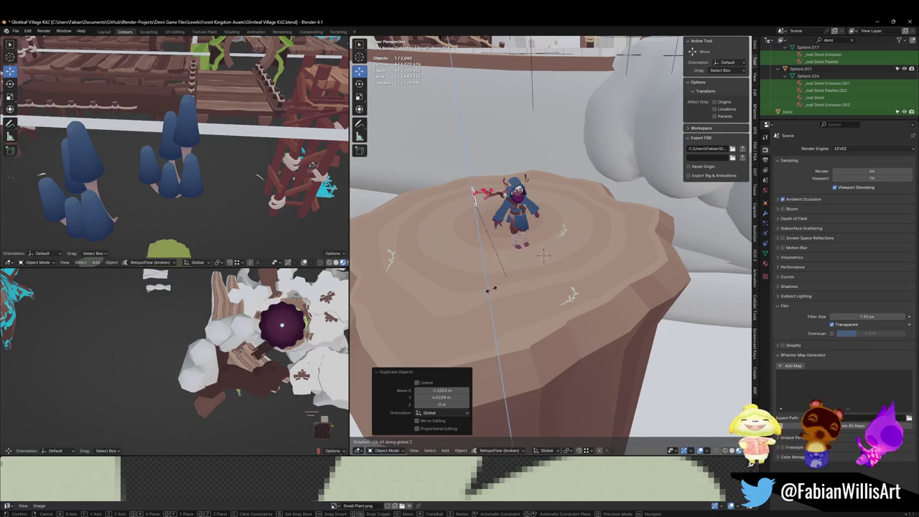
pyautogui.click(459, 275)
pyautogui.hotkey('shift', 'd')
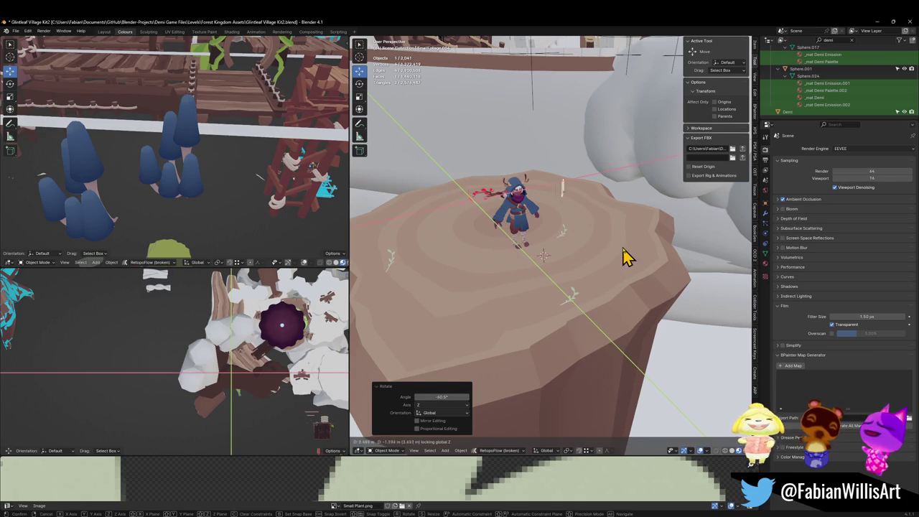
pyautogui.click(622, 247)
pyautogui.press('r')
pyautogui.press('z')
pyautogui.click(568, 176)
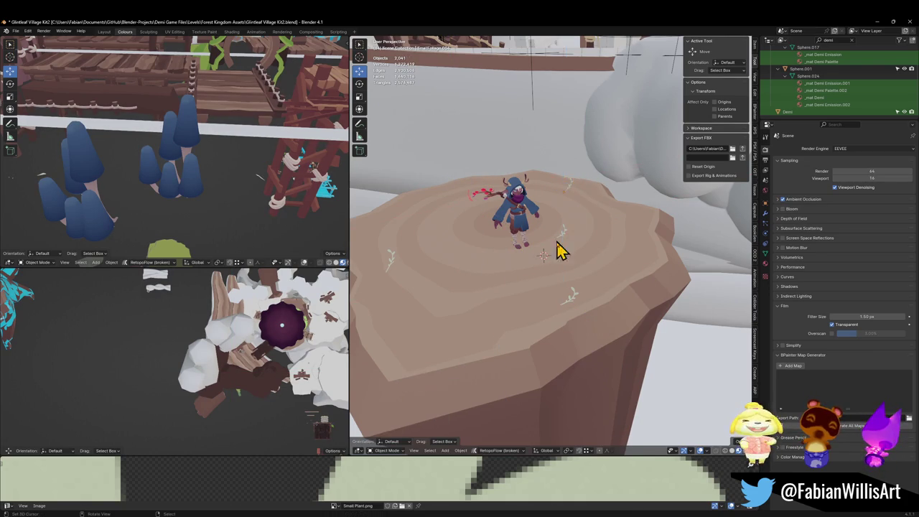
# Step: Walk toward Demi on the stump to view the dressed stump top
pyautogui.moveTo(565, 240); pyautogui.dragTo(577, 247, button='middle')
pyautogui.press('Tab')
pyautogui.press('Tab')
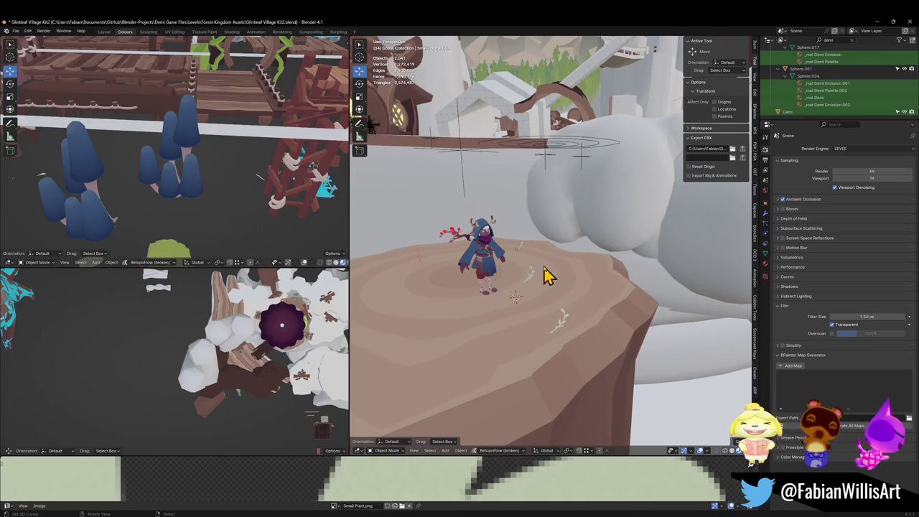
pyautogui.hotkey('shift', '`')
pyautogui.press('w')
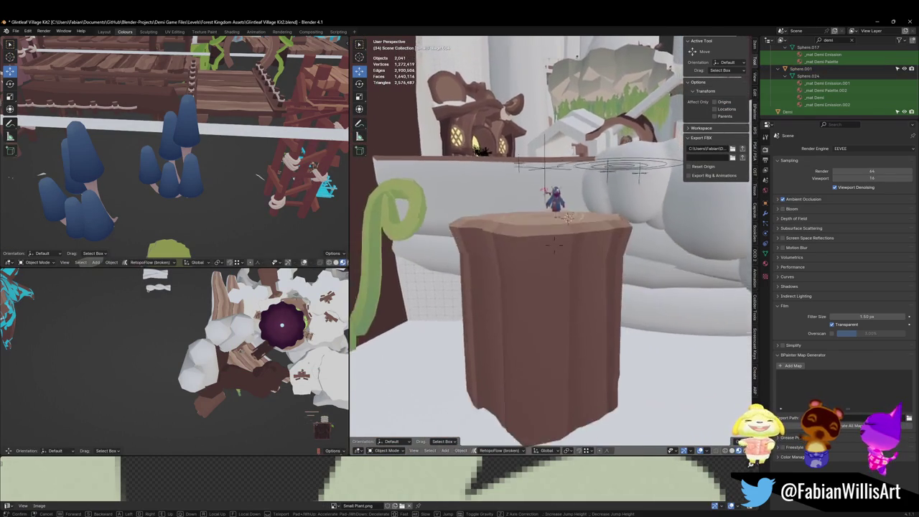
pyautogui.click(554, 226)
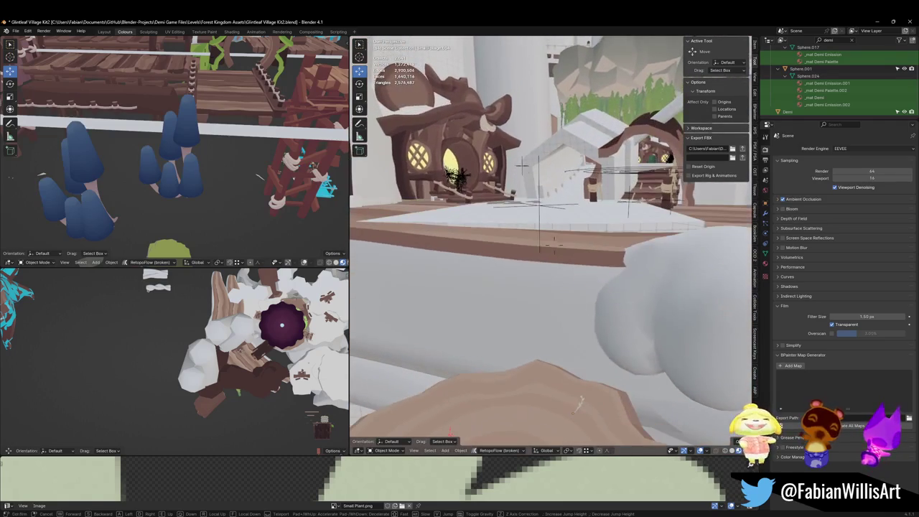
# Step: Select the level objects and export them to the Unity project as FOREST_GLINTLEAFVILLAGE_00.fbx
pyautogui.click(546, 218)
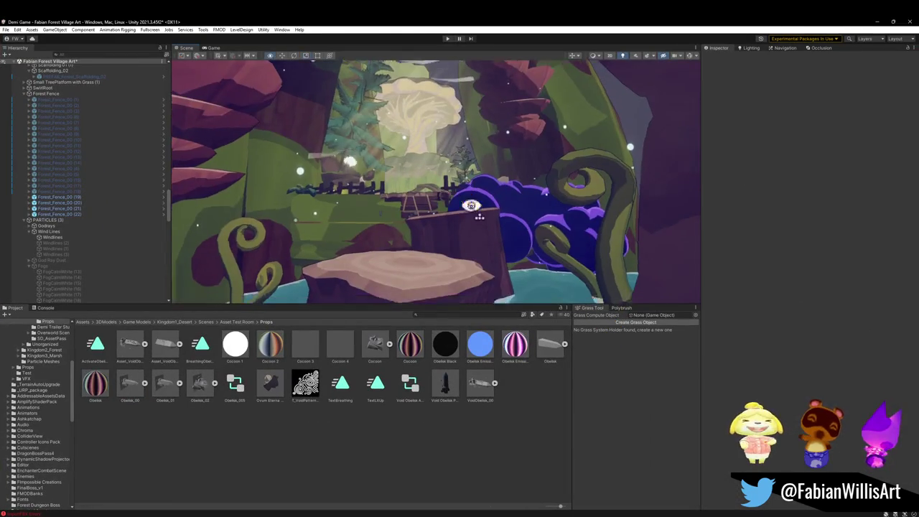
pyautogui.moveTo(469, 205)
pyautogui.mouseDown(button='right')
pyautogui.moveTo(462, 251)
pyautogui.moveTo(462, 240)
pyautogui.mouseUp(button='right')
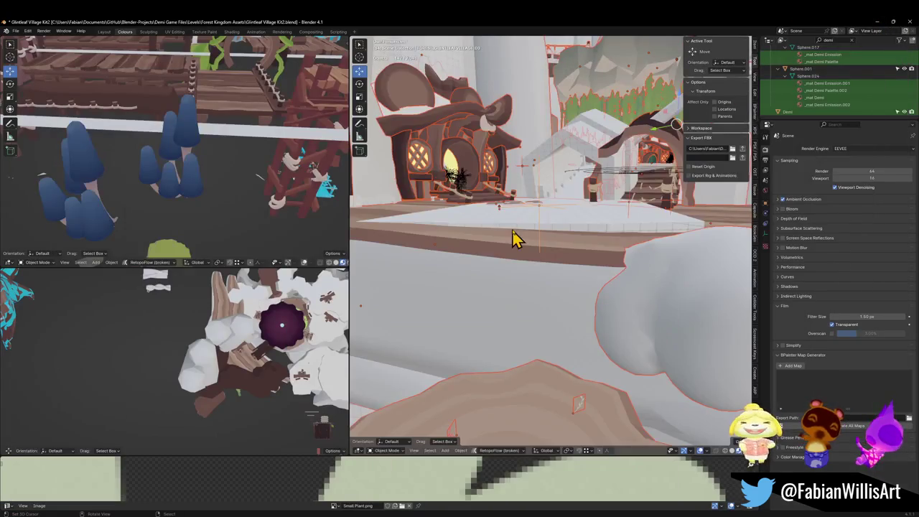
# Step: Orbit and zoom the view down toward the stump and the Demi character
pyautogui.moveTo(516, 239)
pyautogui.keyDown('alt'); pyautogui.mouseDown()
pyautogui.moveTo(540, 304)
pyautogui.moveTo(525, 280)
pyautogui.moveTo(520, 333)
pyautogui.moveTo(518, 269)
pyautogui.moveTo(560, 246)
pyautogui.moveTo(585, 291)
pyautogui.moveTo(635, 280)
pyautogui.moveTo(560, 292)
pyautogui.moveTo(531, 276)
pyautogui.moveTo(523, 287)
pyautogui.moveTo(513, 281)
pyautogui.moveTo(557, 184)
pyautogui.mouseUp(); pyautogui.keyUp('alt')
pyautogui.scroll(3, 521, 332)
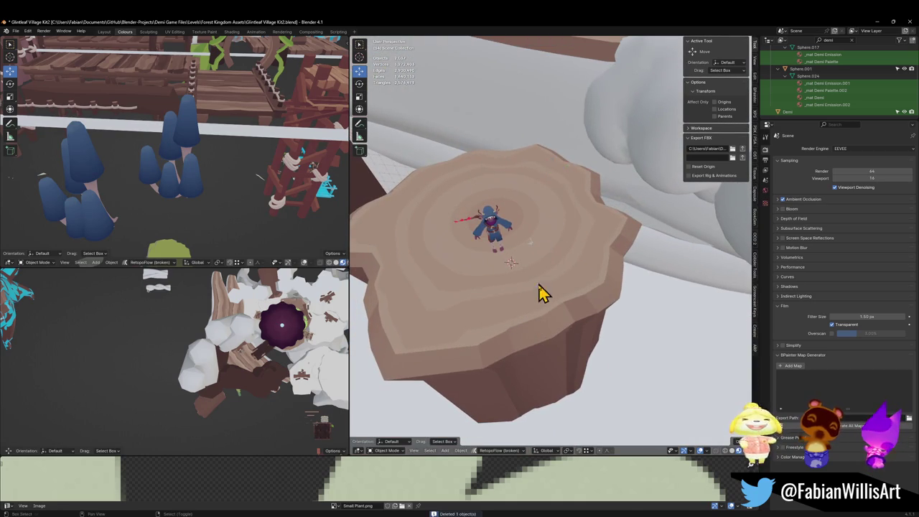
# Step: Fly to the curved rail on the ledge and make vine mesh Plane.280 active
pyautogui.hotkey('shift', '`')
pyautogui.press('w')
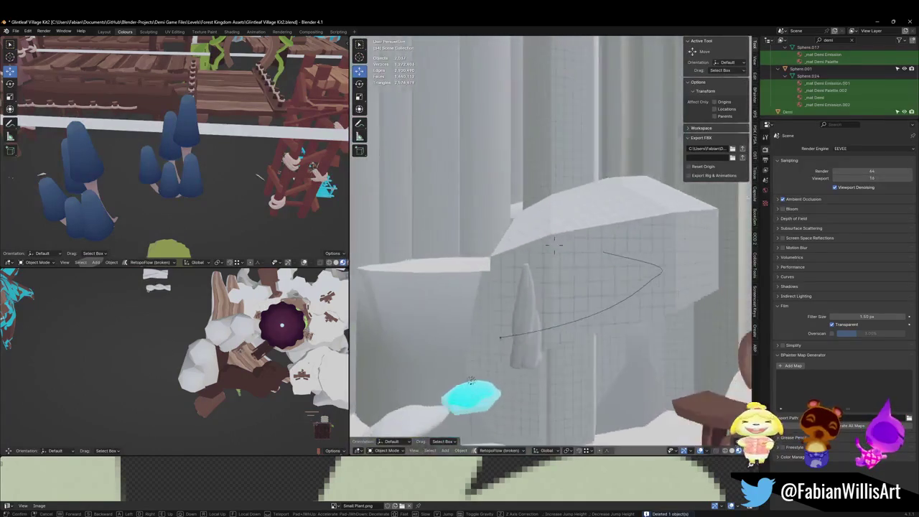
pyautogui.press('w')
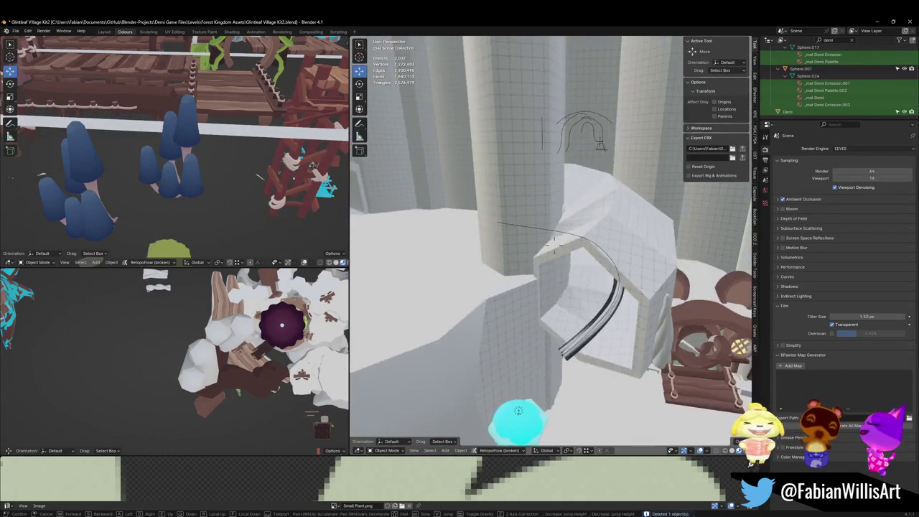
pyautogui.press('w')
pyautogui.click(539, 311)
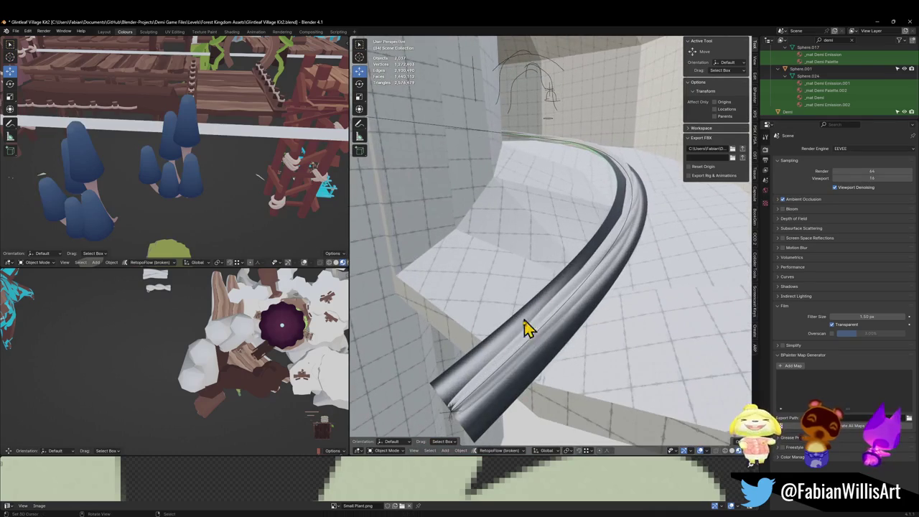
pyautogui.click(520, 361)
pyautogui.click(520, 353)
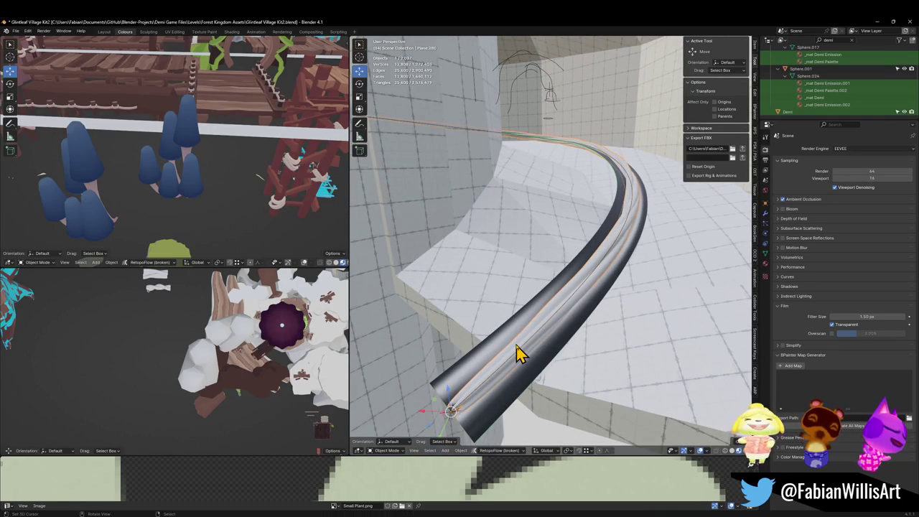
# Step: Scale the vine's cone-tip vertex to 2.595 with proportional editing
pyautogui.press('Tab')
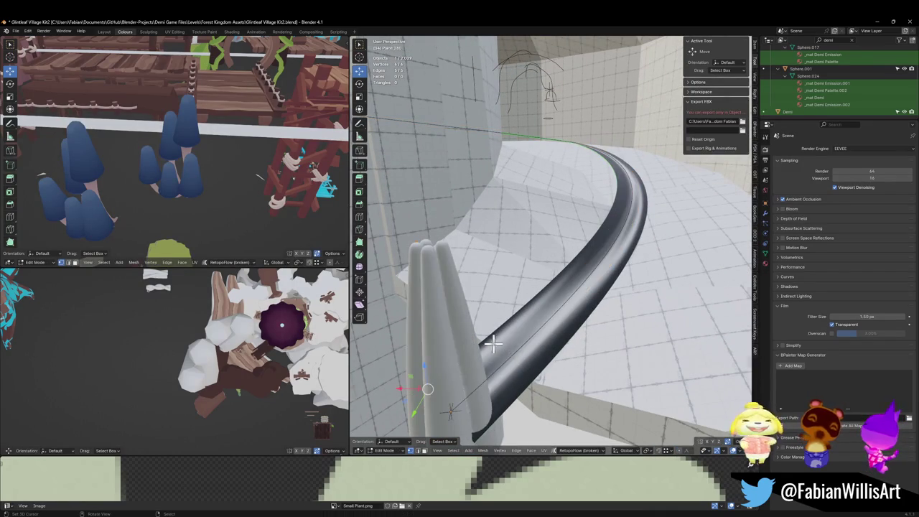
pyautogui.scroll(-3, 502, 339)
pyautogui.scroll(-3, 511, 323)
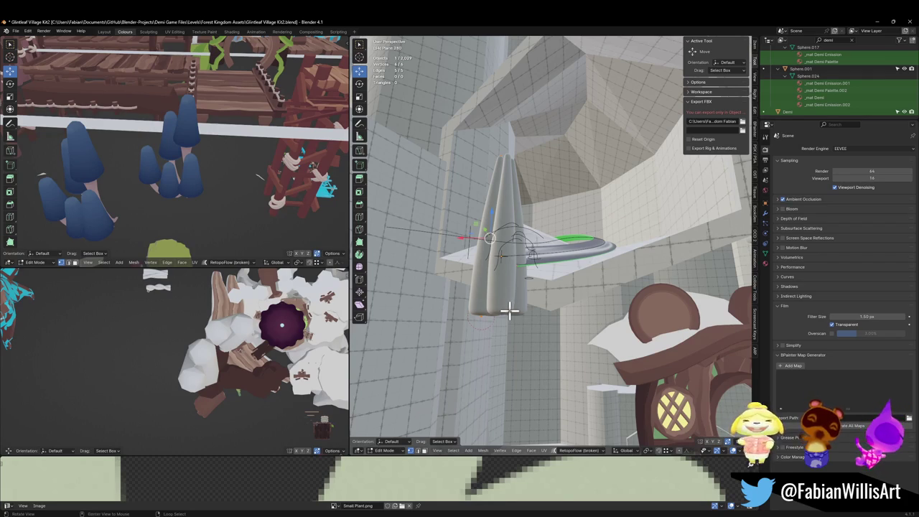
pyautogui.click(505, 169)
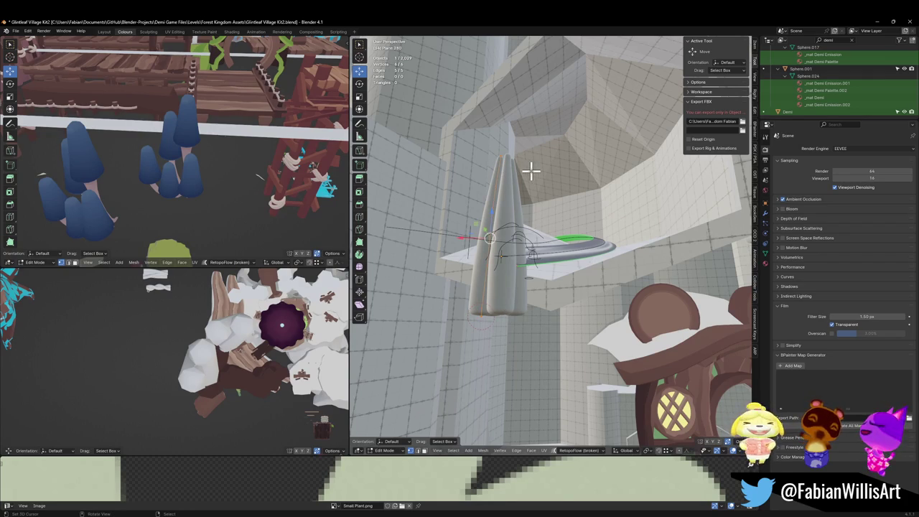
pyautogui.click(502, 156)
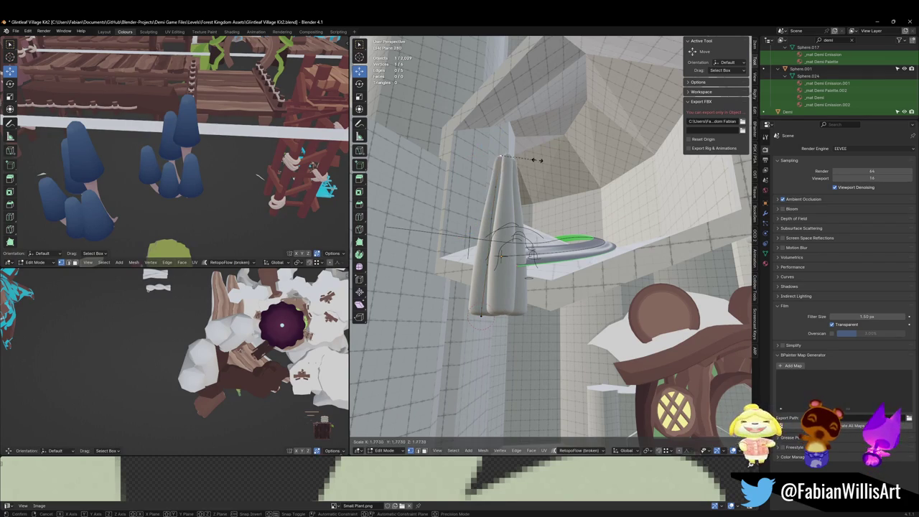
pyautogui.press('s')
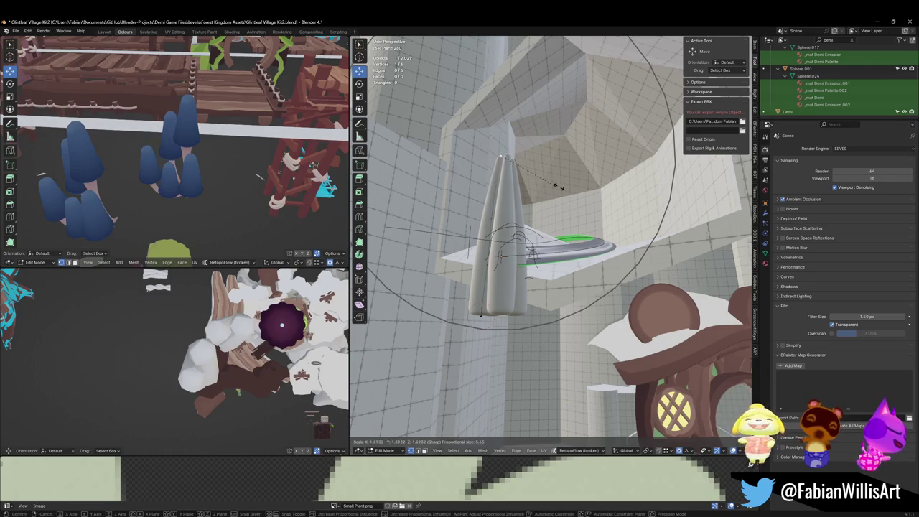
pyautogui.scroll(2, 612, 182)
pyautogui.scroll(2, 625, 181)
pyautogui.click(648, 173)
# Step: Return to Object Mode and save Glintleaf Village Kit2.blend
pyautogui.moveTo(633, 176)
pyautogui.mouseDown(button='middle')
pyautogui.moveTo(529, 181)
pyautogui.moveTo(544, 229)
pyautogui.moveTo(550, 199)
pyautogui.mouseUp(button='middle')
pyautogui.press('Tab')
pyautogui.hotkey('ctrl', 's')
pyautogui.click(766, 254)
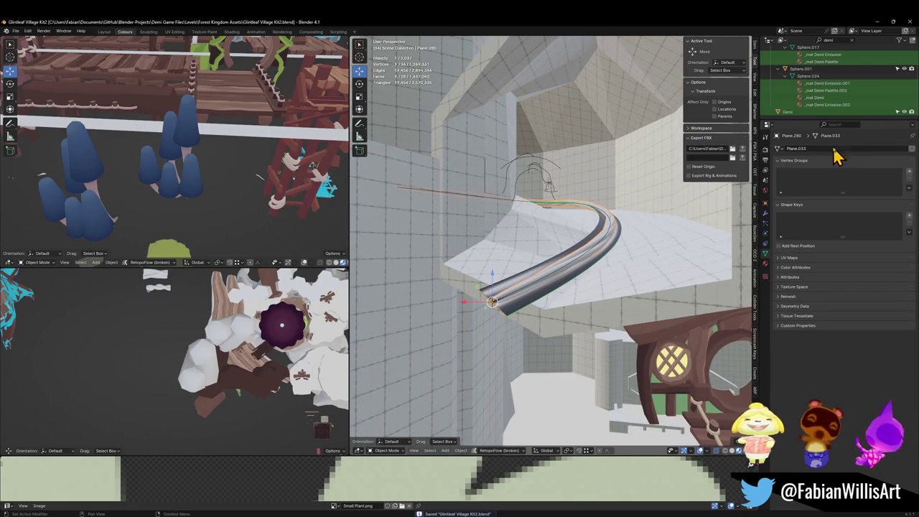
# Step: Enable the SimpleDeform twist in the viewport and inspect the VineObject.001 curve
pyautogui.click(766, 214)
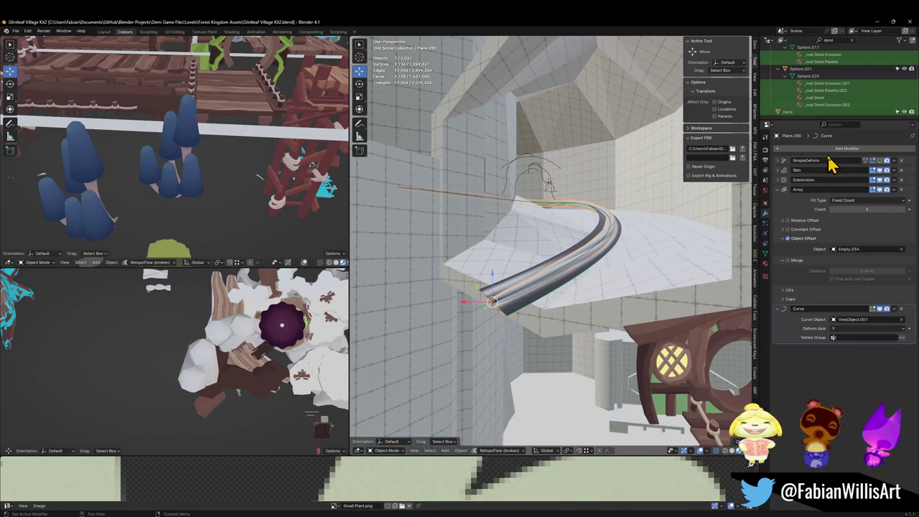
pyautogui.click(778, 160)
pyautogui.click(882, 161)
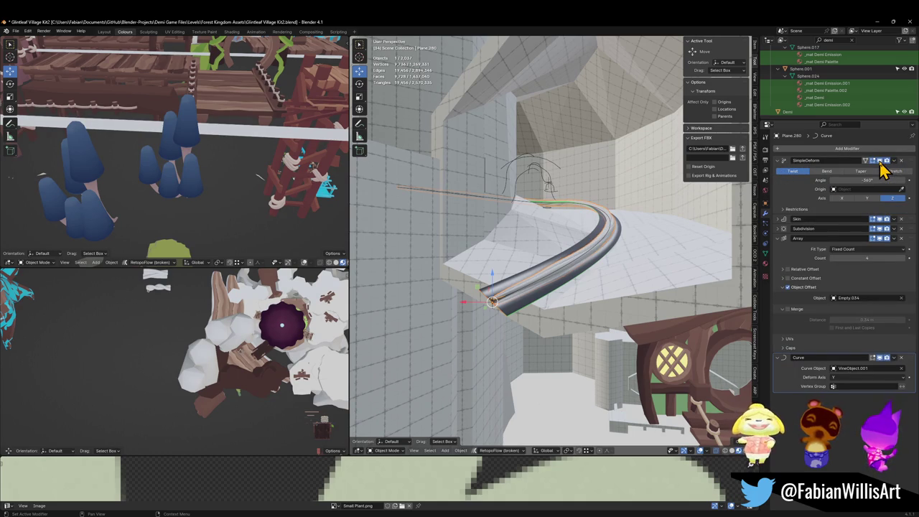
pyautogui.click(586, 263)
pyautogui.press('Tab')
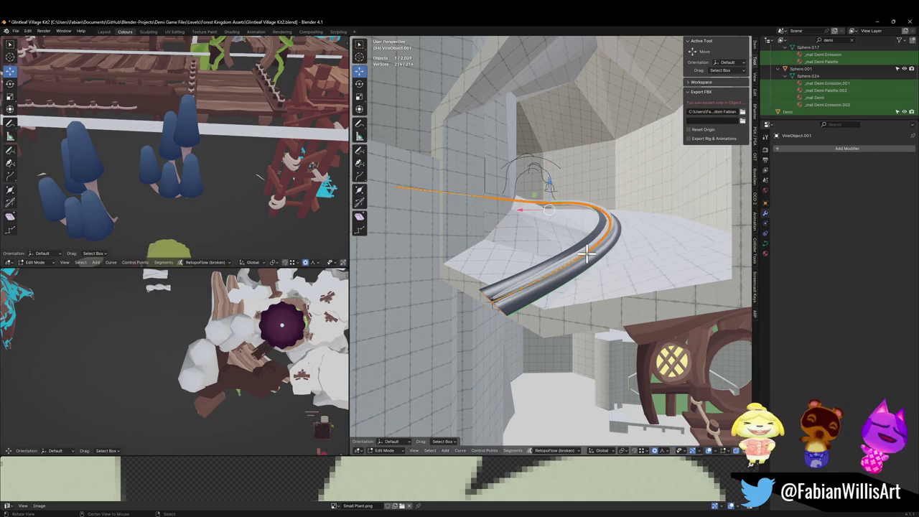
pyautogui.press('Tab')
# Step: Toggle Plane.280's Curve modifier off and on, then isolate it with VineObject.001
pyautogui.click(597, 263)
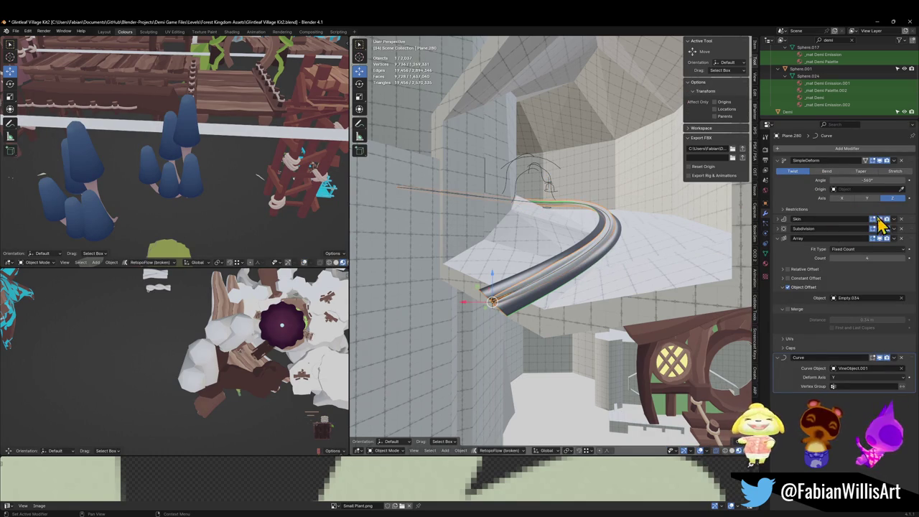
pyautogui.click(880, 358)
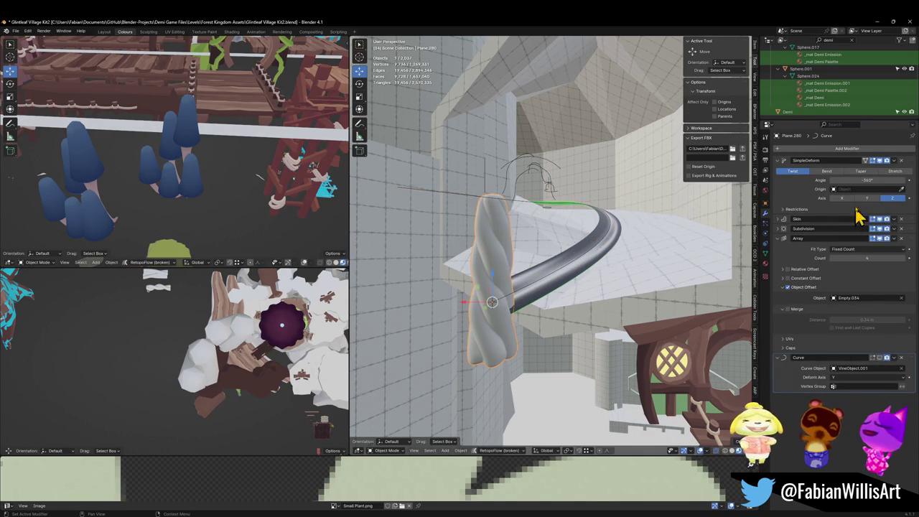
pyautogui.click(881, 358)
pyautogui.scroll(3, 628, 266)
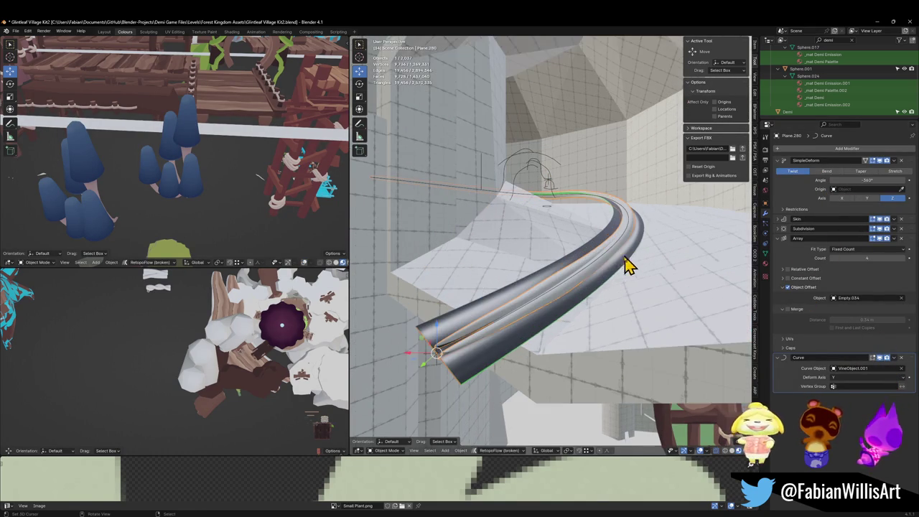
pyautogui.keyDown('shift'); pyautogui.click(589, 279); pyautogui.keyUp('shift')
pyautogui.press('KP_Divide')
# Step: Switch to colourful shading and select the isolated vine mesh Plane.280 up close
pyautogui.moveTo(564, 256); pyautogui.dragTo(606, 242, button='middle')
pyautogui.press('z')
pyautogui.click(683, 261)
pyautogui.moveTo(707, 263); pyautogui.dragTo(622, 256, button='middle')
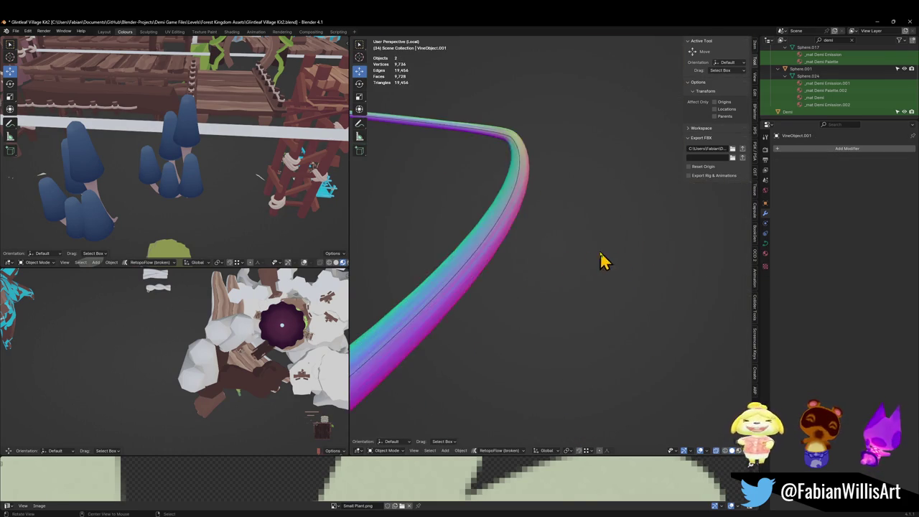
pyautogui.moveTo(447, 308)
pyautogui.mouseDown(button='middle')
pyautogui.moveTo(616, 257)
pyautogui.moveTo(564, 294)
pyautogui.mouseUp(button='middle')
pyautogui.click(564, 295)
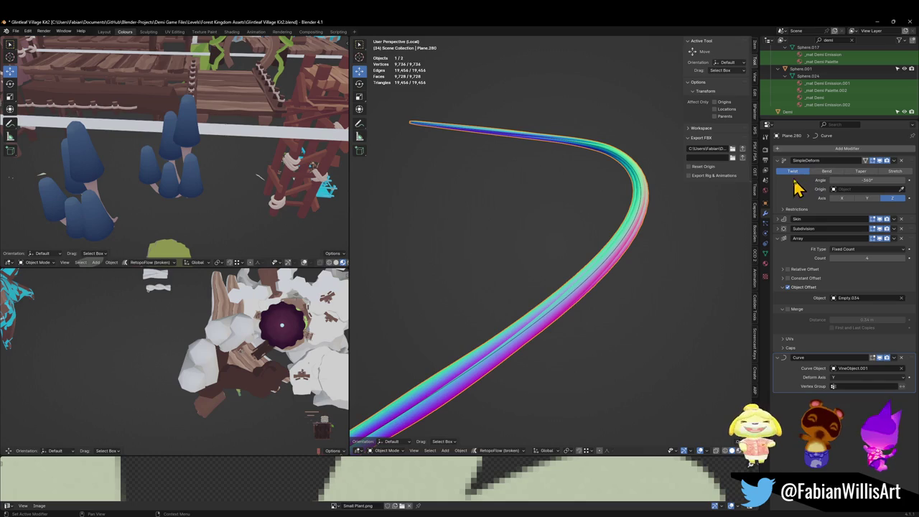
# Step: Try SimpleDeform twist angles of 720° and larger, ending back at -360°
pyautogui.moveTo(867, 180)
pyautogui.mouseDown()
pyautogui.moveTo(888, 180)
pyautogui.moveTo(867, 180)
pyautogui.mouseUp()
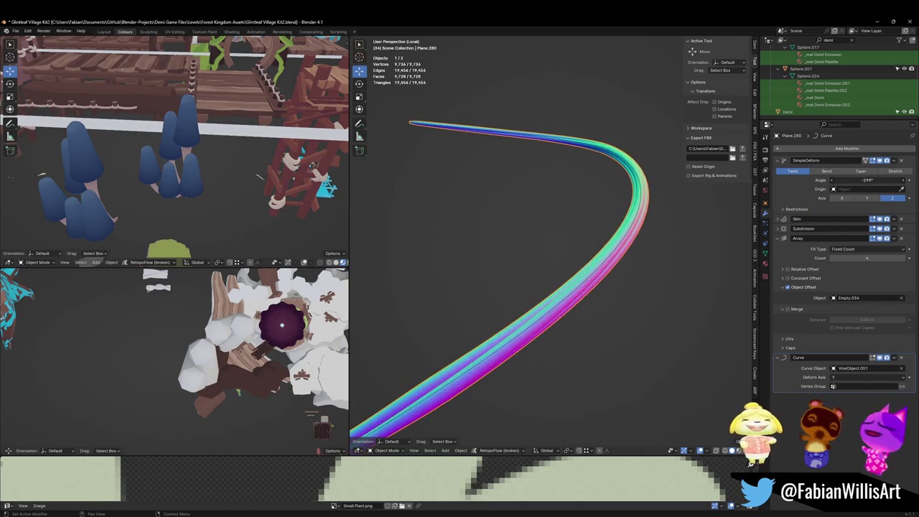
pyautogui.click(870, 180)
pyautogui.write('720')
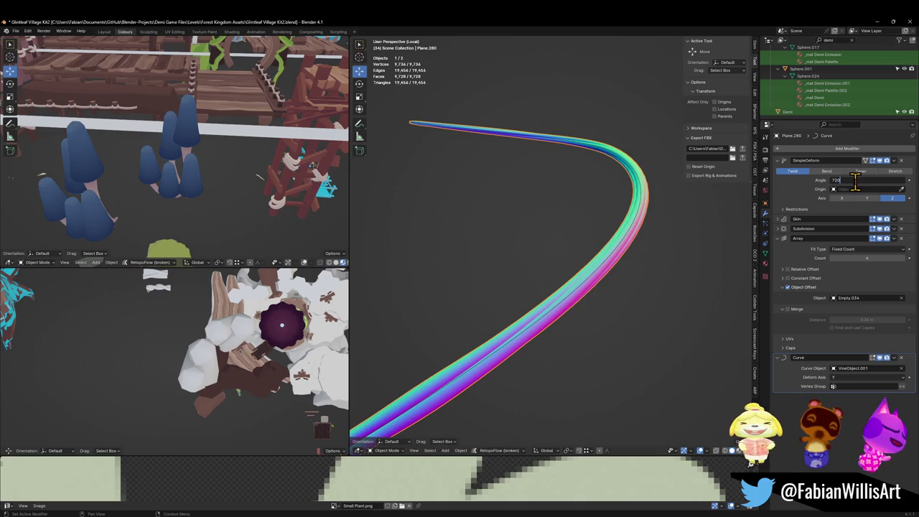
pyautogui.press('Return')
pyautogui.press('KP_Decimal')
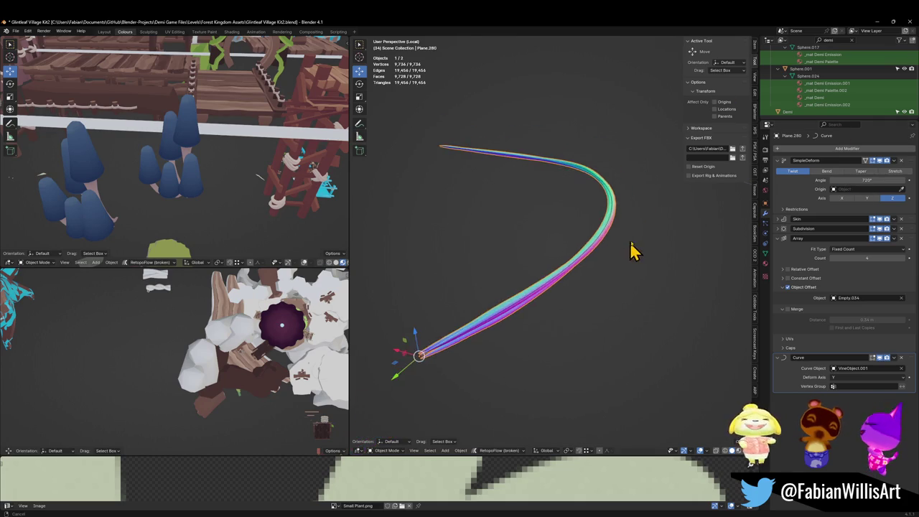
pyautogui.moveTo(884, 180); pyautogui.dragTo(905, 181)
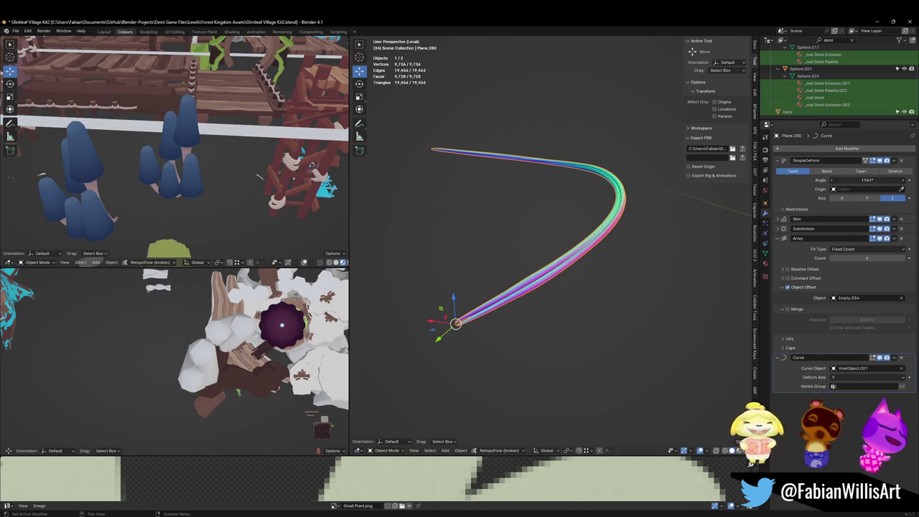
pyautogui.press('Escape')
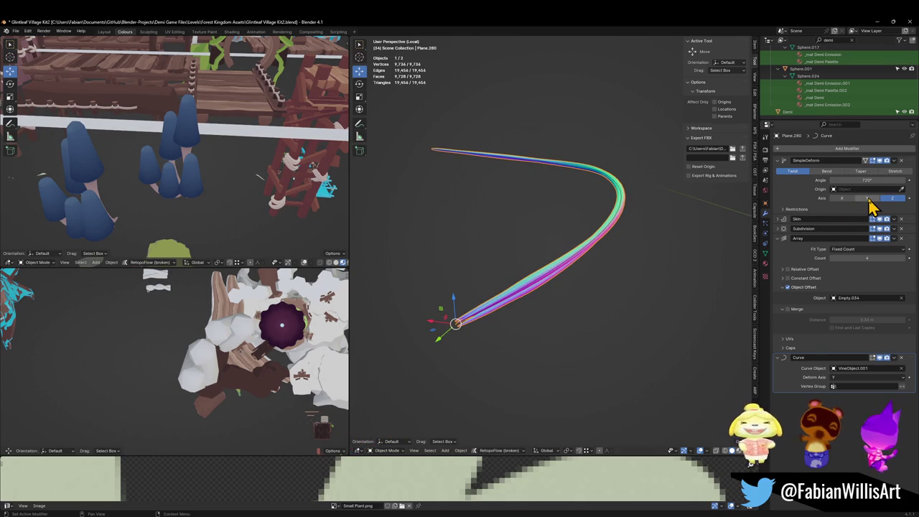
pyautogui.moveTo(868, 180); pyautogui.dragTo(911, 181)
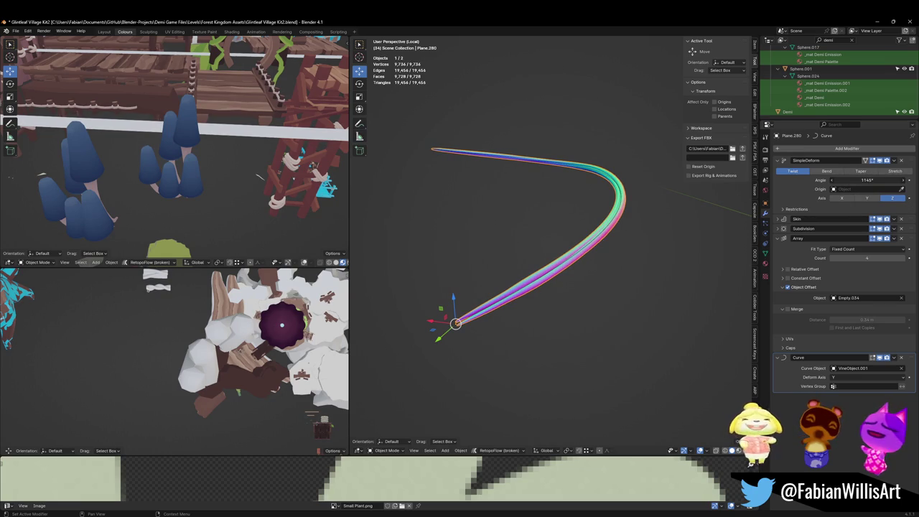
pyautogui.moveTo(867, 181)
pyautogui.mouseDown()
pyautogui.moveTo(835, 181)
pyautogui.moveTo(897, 185)
pyautogui.mouseUp()
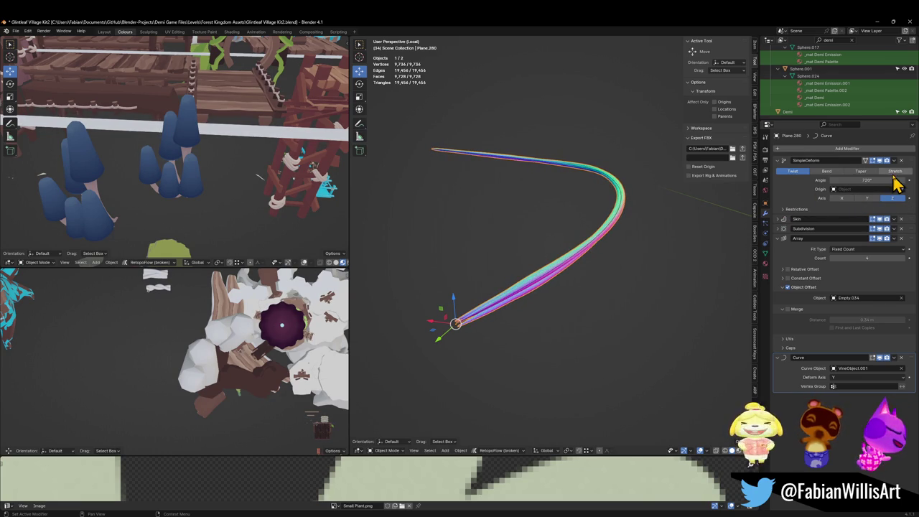
# Step: Select the VineObject.001 curve, then restore Plane.280 as the active object
pyautogui.click(585, 226)
pyautogui.press('a')
pyautogui.press('h')
pyautogui.hotkey('ctrl', 'z')
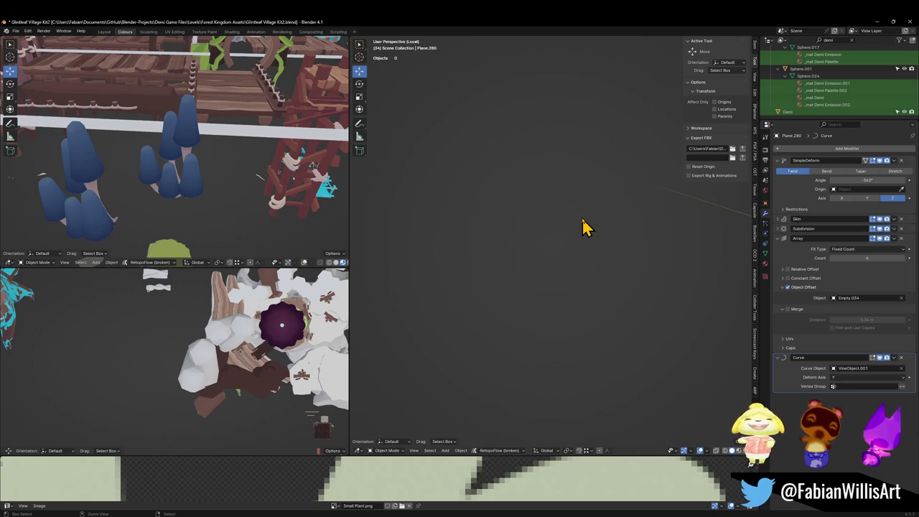
# Step: Return to the full grey-shaded scene and lower the vine tube Plane.280 about 0.67 m along Z
pyautogui.press('KP_Divide')
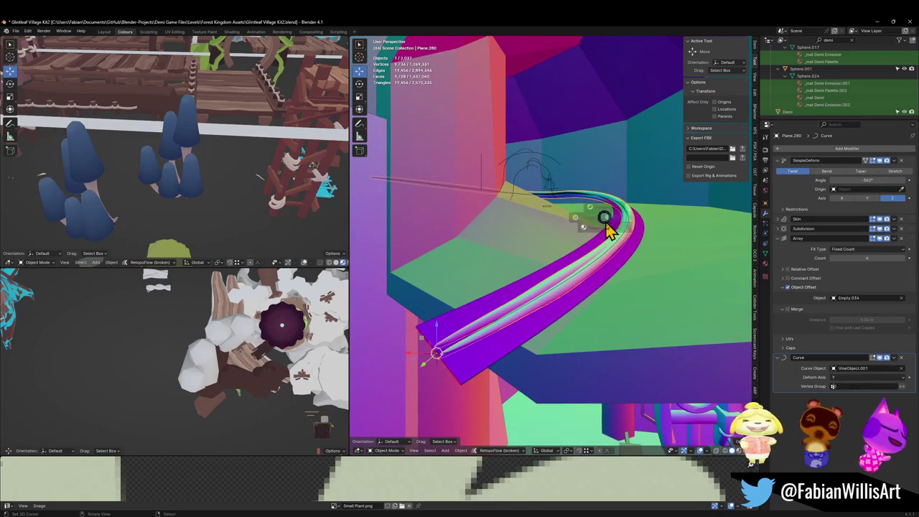
pyautogui.press('z')
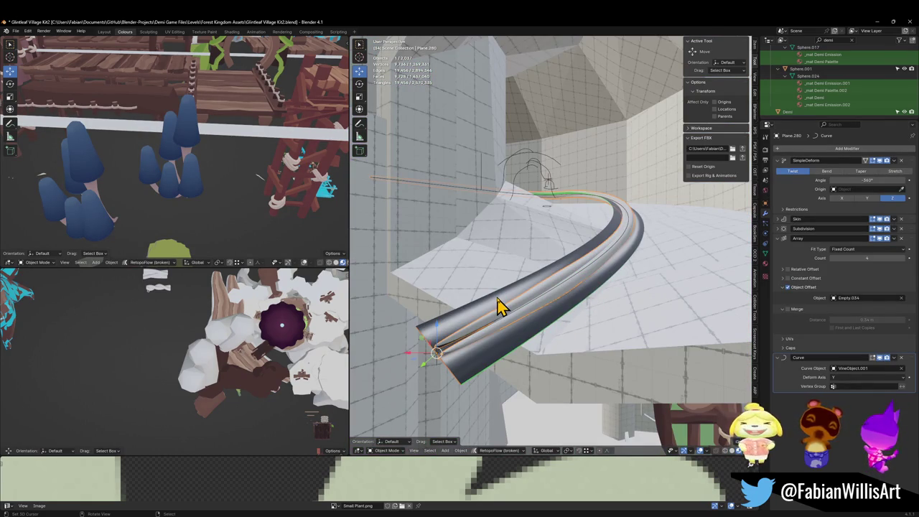
pyautogui.click(501, 305)
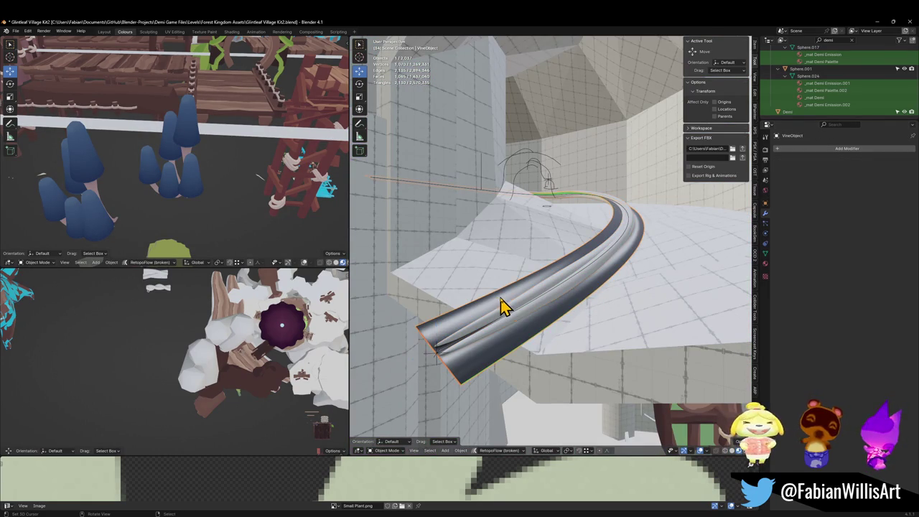
pyautogui.click(569, 285)
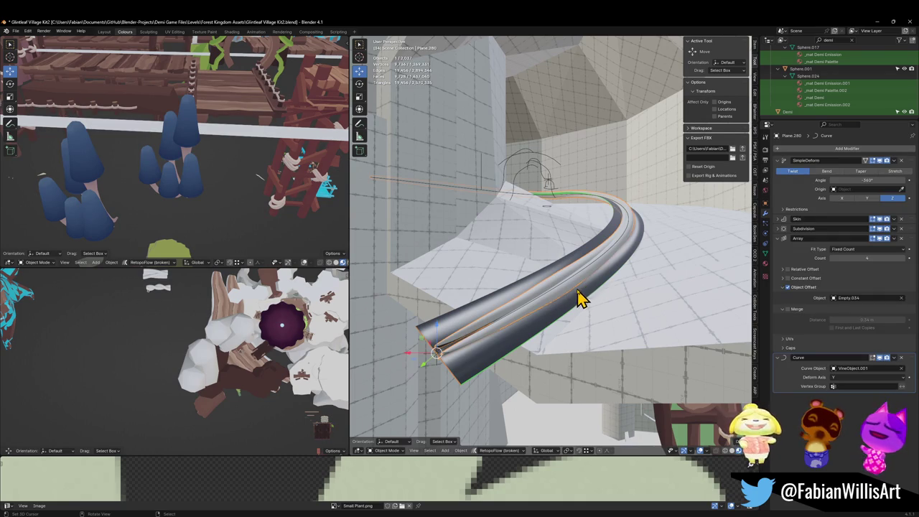
pyautogui.press('g')
pyautogui.press('z')
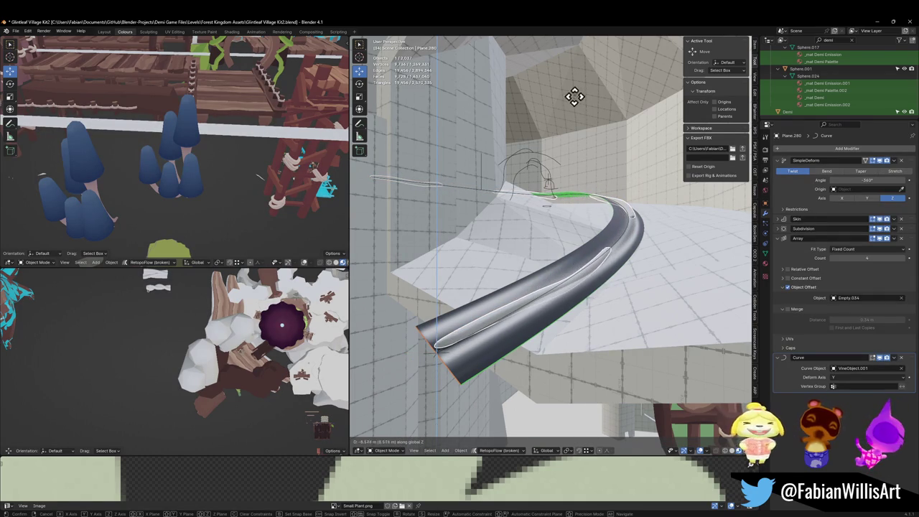
pyautogui.click(617, 81)
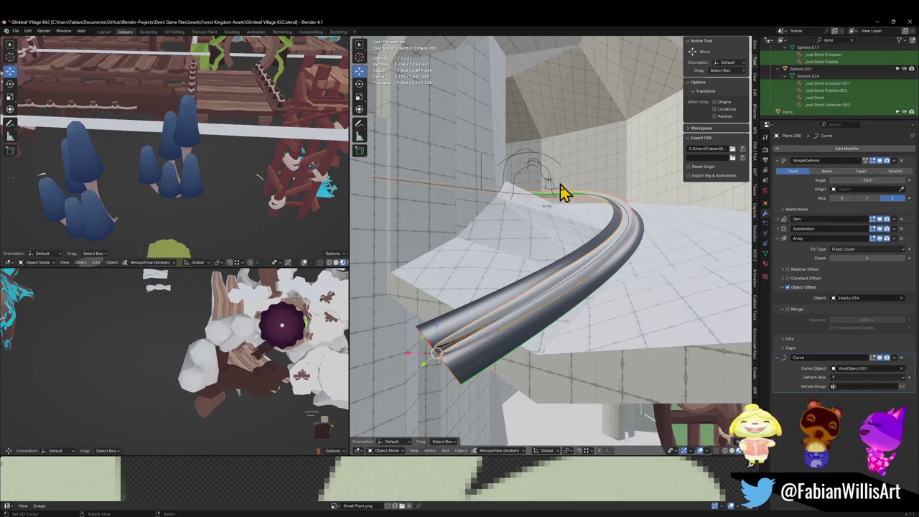
# Step: Lower the vine guide curve along global Z, then reselect the tube Plane.280
pyautogui.click(617, 258)
pyautogui.press('g')
pyautogui.press('z')
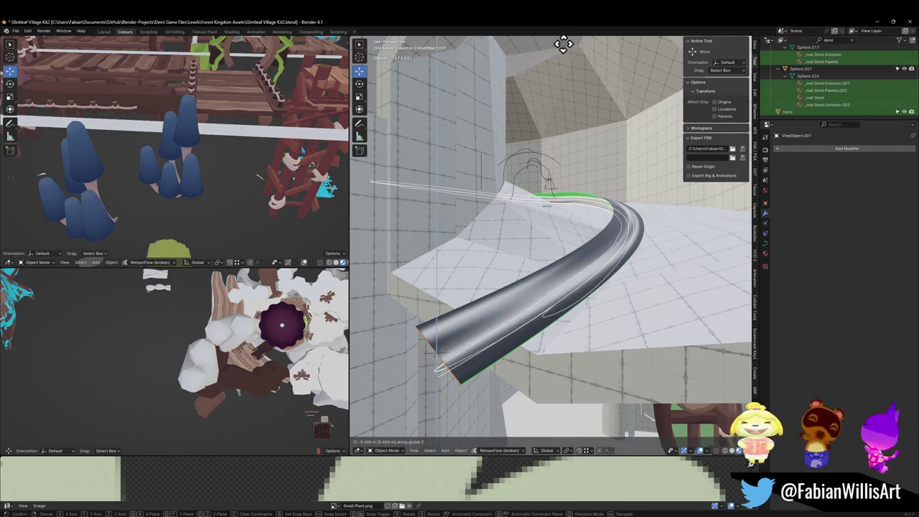
pyautogui.click(603, 166)
pyautogui.moveTo(643, 191)
pyautogui.mouseDown(button='middle')
pyautogui.moveTo(683, 191)
pyautogui.moveTo(648, 194)
pyautogui.mouseUp(button='middle')
pyautogui.press('g')
pyautogui.press('z')
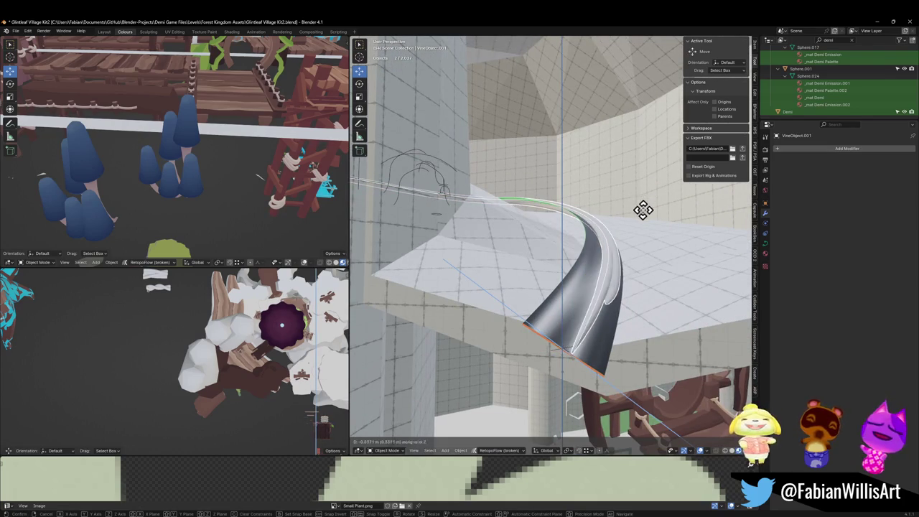
pyautogui.press('z')
pyautogui.press('z')
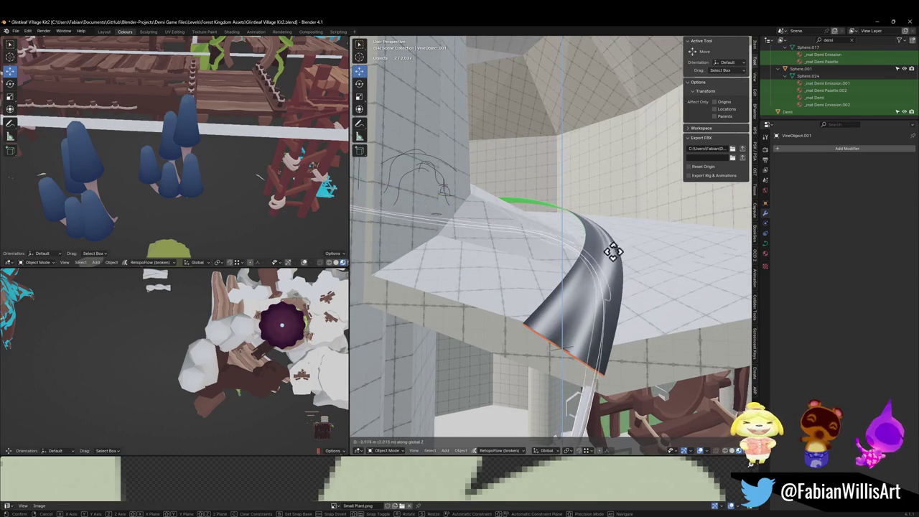
pyautogui.click(673, 95)
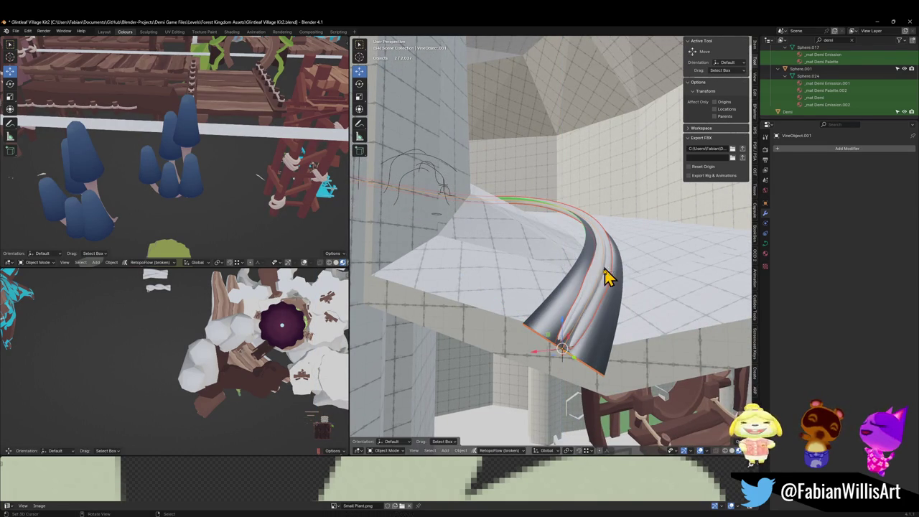
pyautogui.click(600, 291)
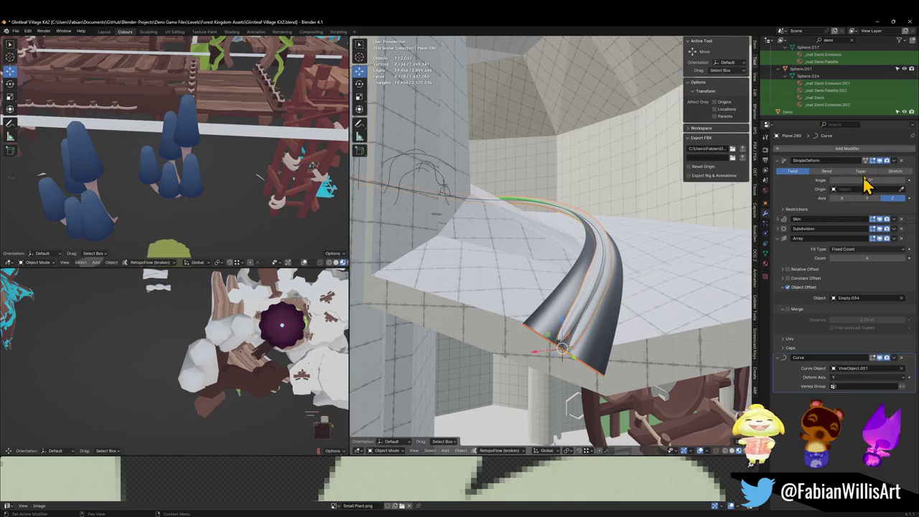
# Step: Delete the SimpleDeform modifier, collapse Array, and raise the VineObject.001 curve along Z
pyautogui.click(902, 161)
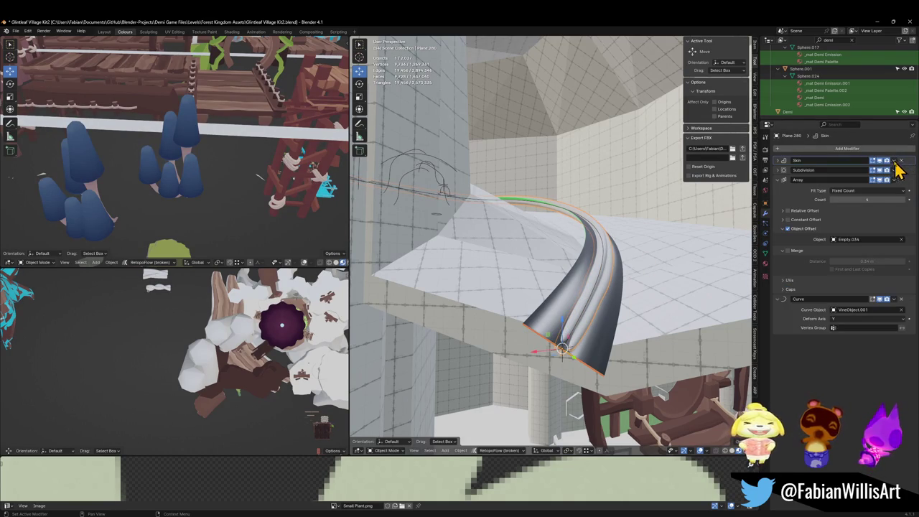
pyautogui.click(779, 181)
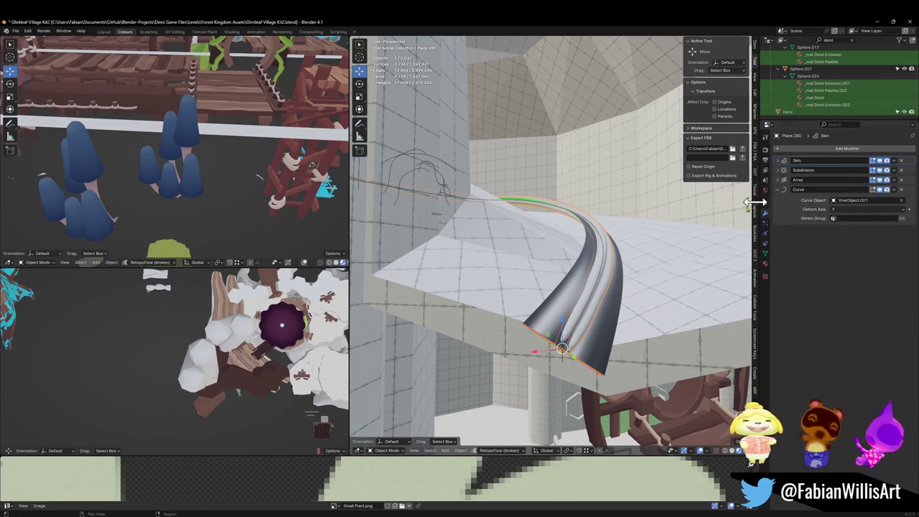
pyautogui.click(587, 321)
pyautogui.press('g')
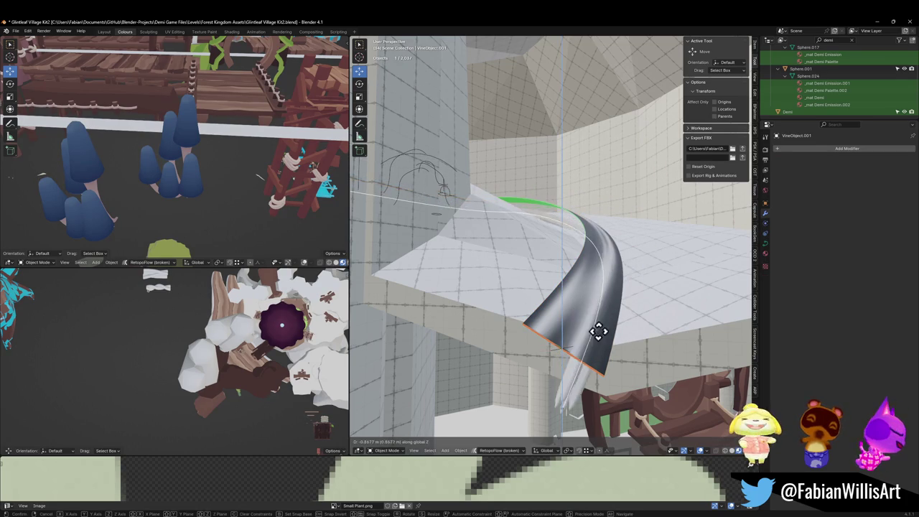
pyautogui.press('z')
pyautogui.click(644, 147)
# Step: Lower the vine tube Plane.280 by 0.16451 m along Z
pyautogui.moveTo(645, 147)
pyautogui.mouseDown(button='middle')
pyautogui.moveTo(606, 226)
pyautogui.moveTo(596, 294)
pyautogui.mouseUp(button='middle')
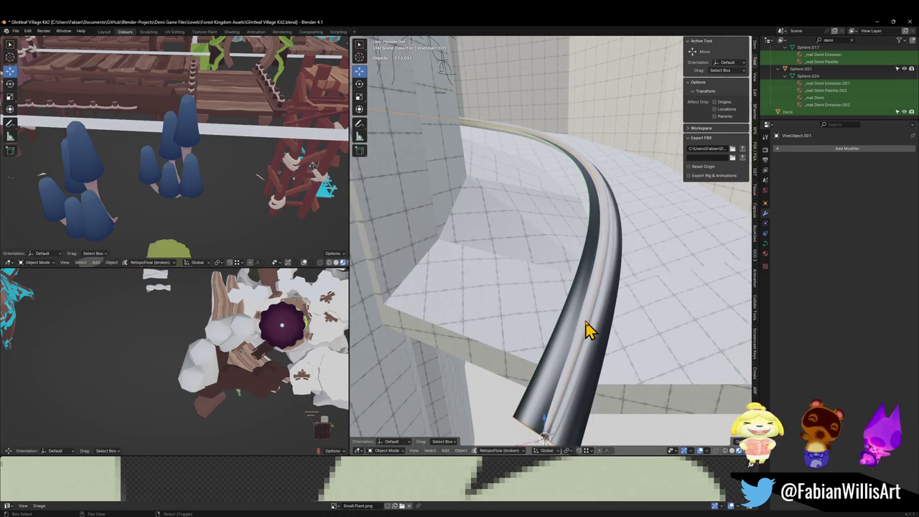
pyautogui.moveTo(584, 328); pyautogui.dragTo(610, 304, button='middle')
pyautogui.scroll(-2, 607, 304)
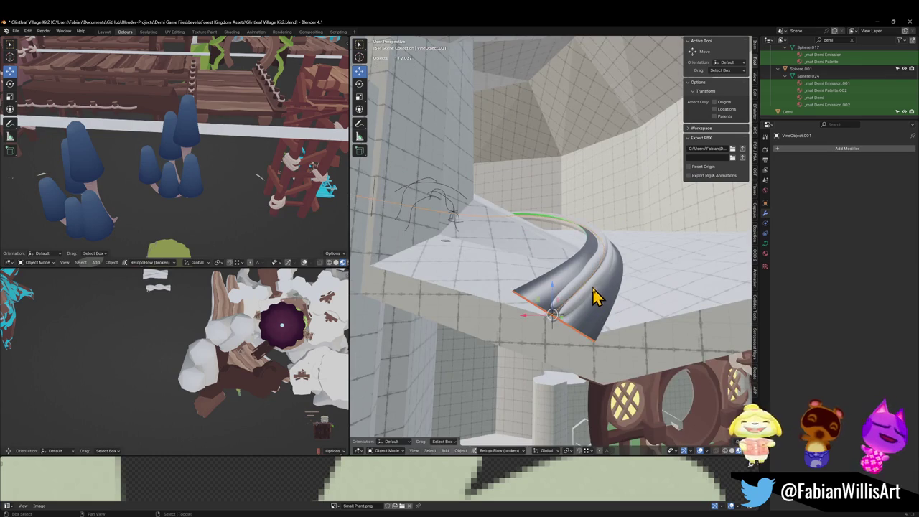
pyautogui.click(593, 287)
pyautogui.press('g')
pyautogui.press('z')
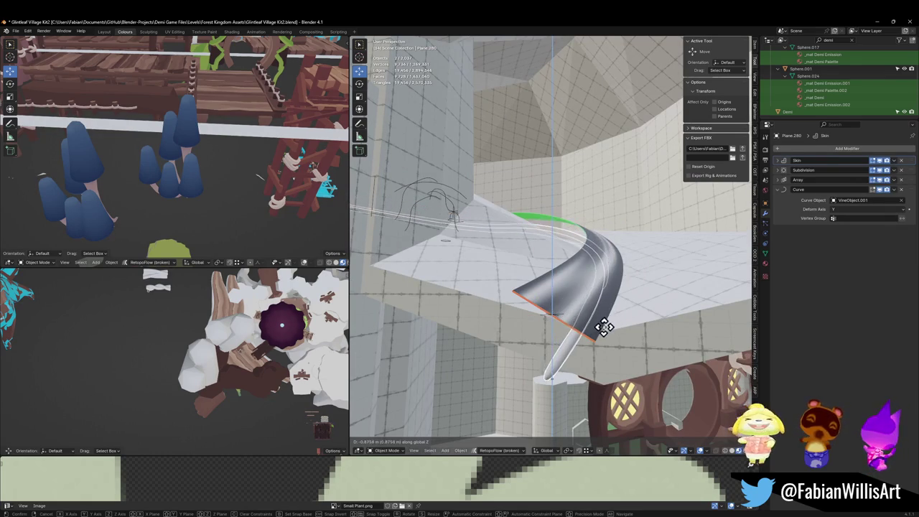
pyautogui.click(621, 283)
# Step: Fly through the scene to the tree and hut, then unhide all objects
pyautogui.hotkey('shift', '`')
pyautogui.press('w')
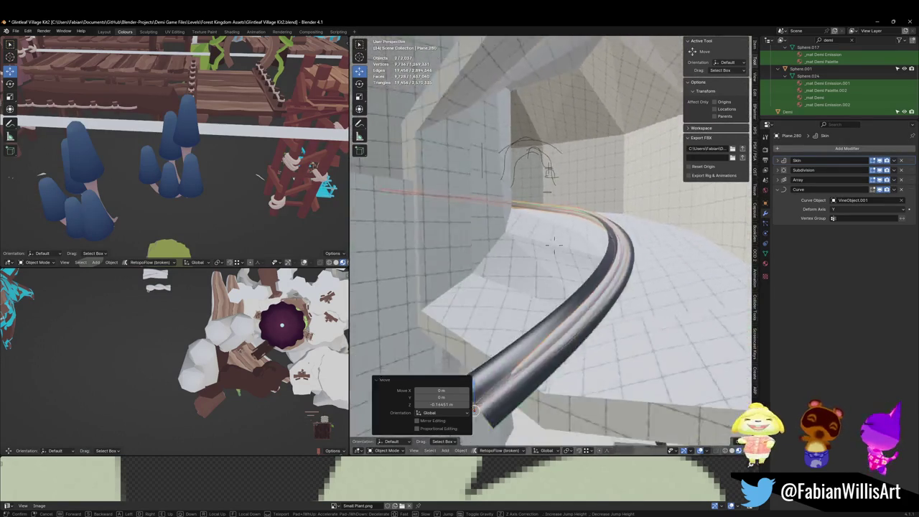
pyautogui.click(554, 244)
pyautogui.hotkey('alt', 'h')
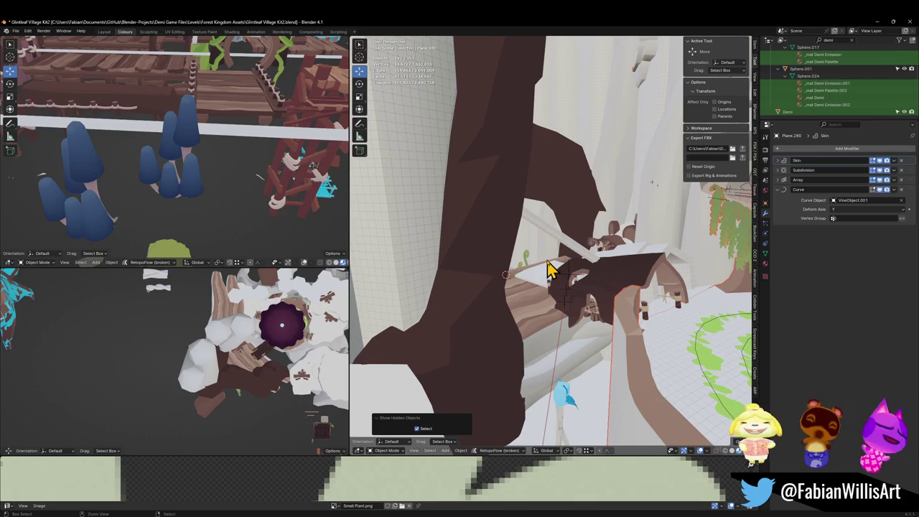
pyautogui.hotkey('ctrl', 'z')
pyautogui.hotkey('shift', '`')
pyautogui.press('s')
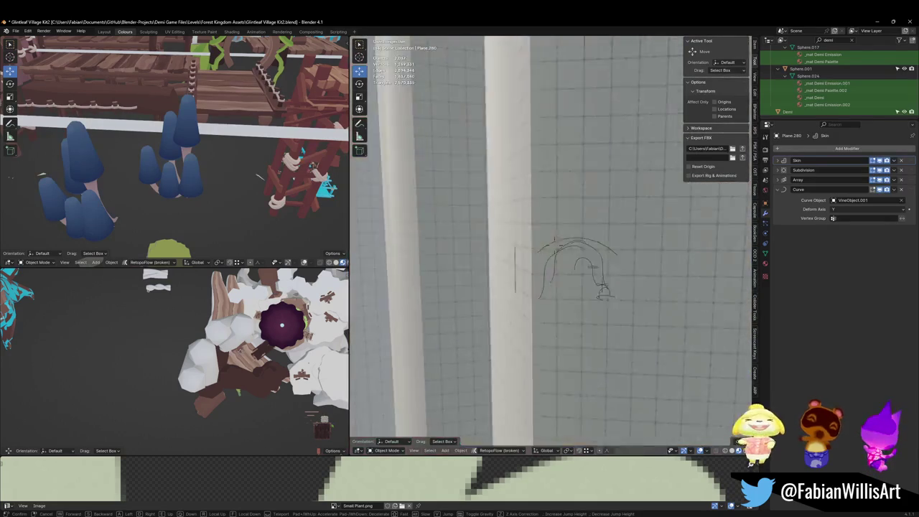
pyautogui.press('w')
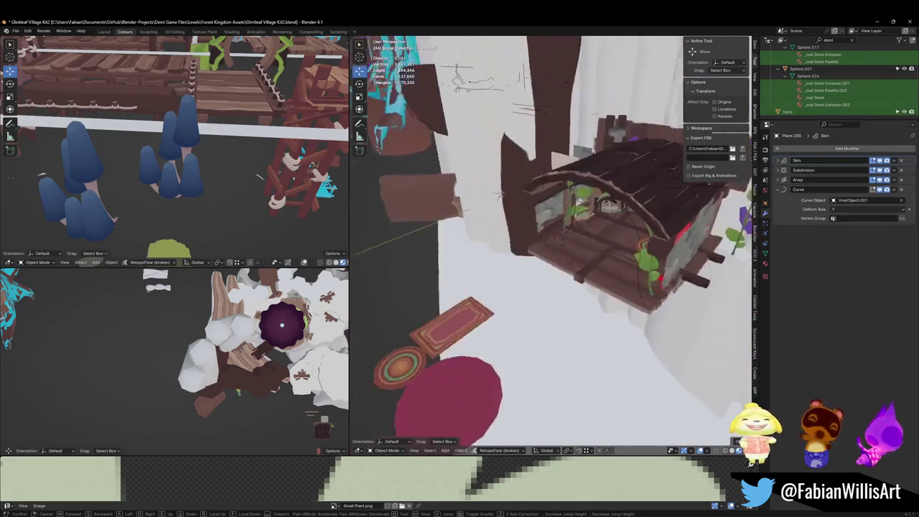
pyautogui.press('s')
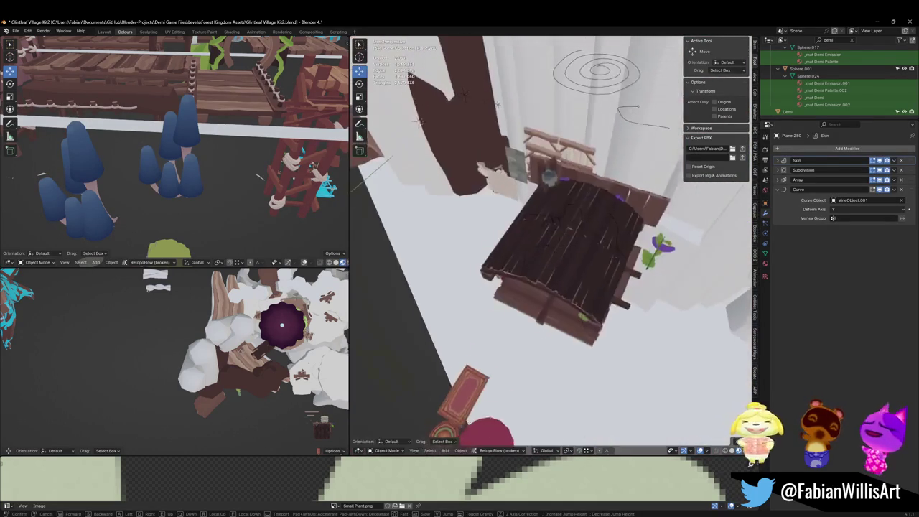
pyautogui.press('Return')
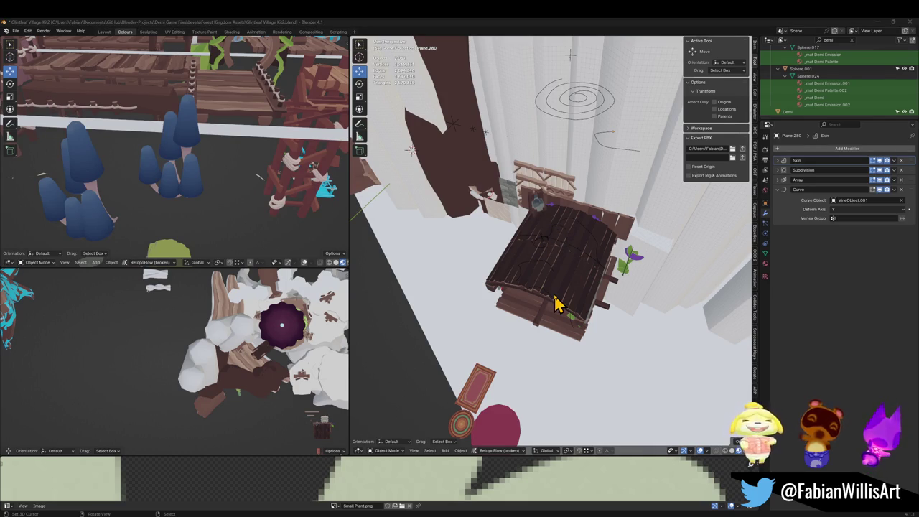
pyautogui.hotkey('shift', '`')
pyautogui.press('w')
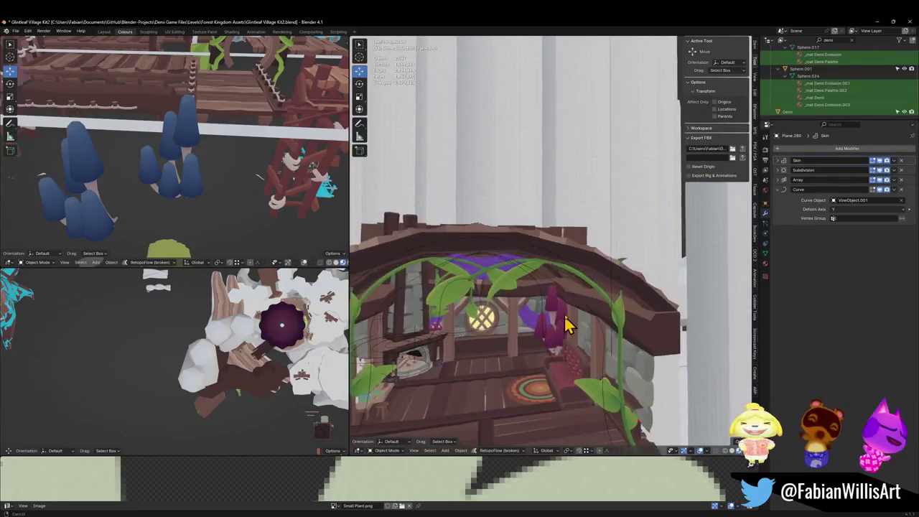
pyautogui.click(582, 284)
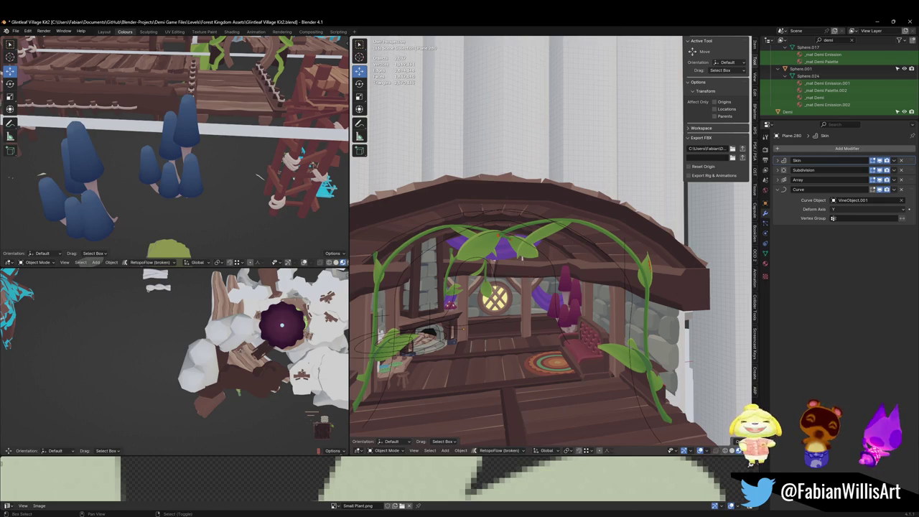
pyautogui.moveTo(523, 267); pyautogui.dragTo(467, 386, button='middle')
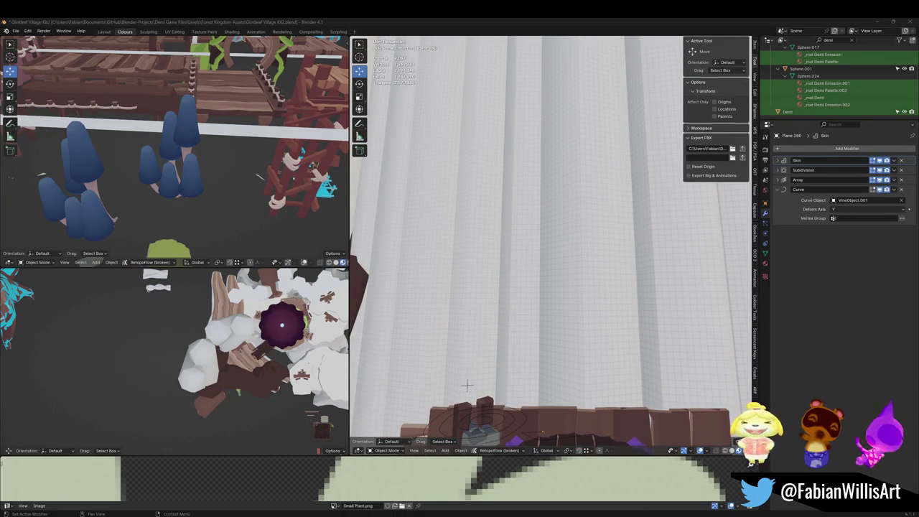
pyautogui.click(544, 27)
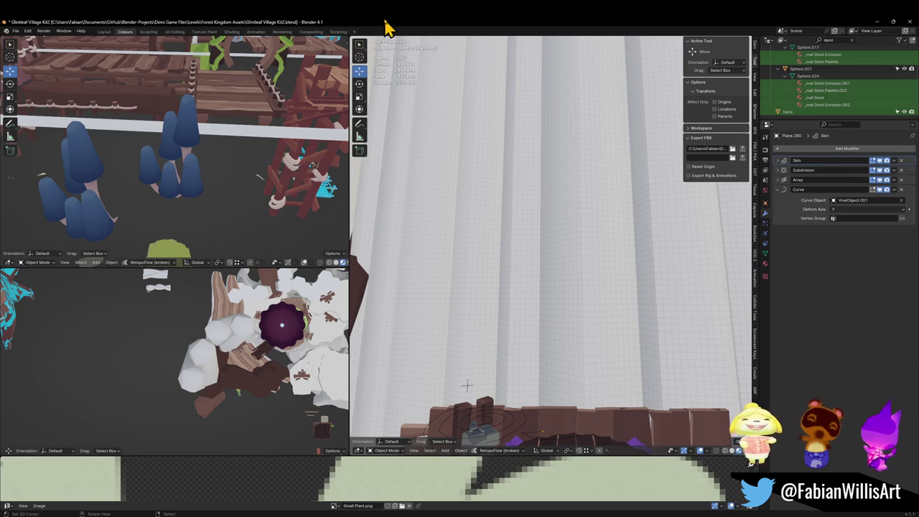
pyautogui.hotkey('shift', '`')
pyautogui.press('w')
pyautogui.click(517, 324)
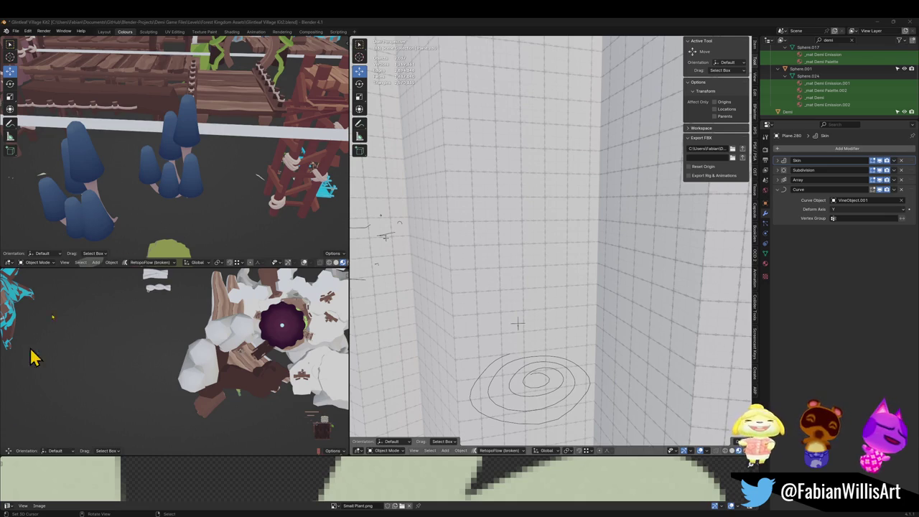
pyautogui.hotkey('shift', '`')
pyautogui.press('w')
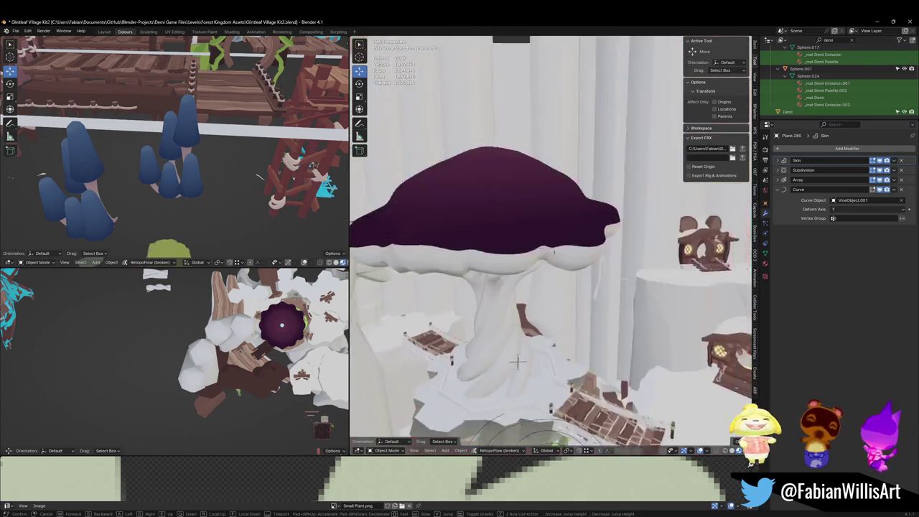
pyautogui.press('Return')
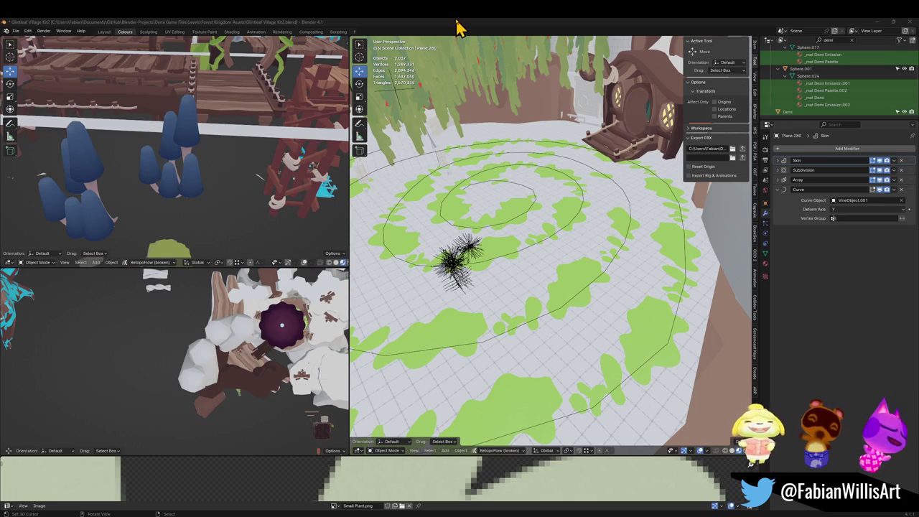
pyautogui.moveTo(485, 106); pyautogui.dragTo(507, 492, button='middle')
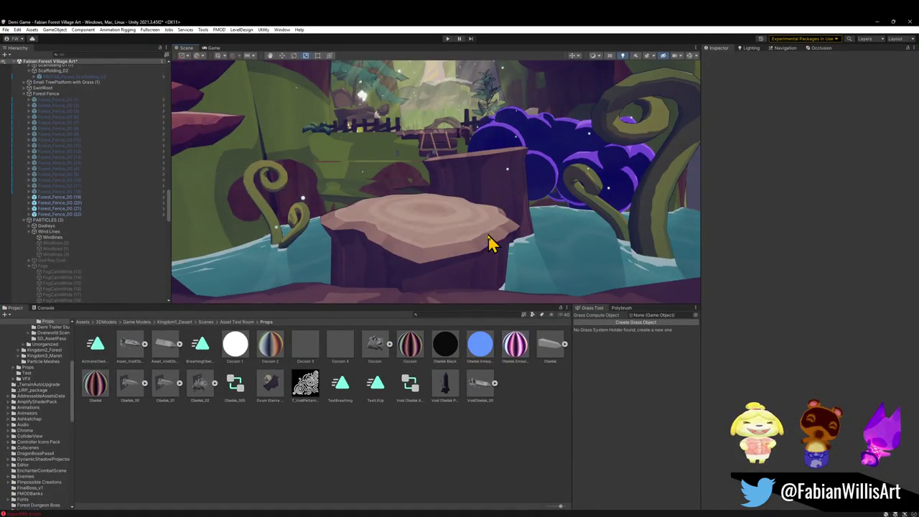
# Step: Fly around Unity's scene to the house's glowing round window, then minimize Unity
pyautogui.moveTo(493, 242)
pyautogui.mouseDown(button='right')
pyautogui.moveTo(487, 214)
pyautogui.moveTo(416, 223)
pyautogui.moveTo(505, 220)
pyautogui.moveTo(345, 236)
pyautogui.moveTo(390, 206)
pyautogui.moveTo(421, 205)
pyautogui.moveTo(681, 101)
pyautogui.mouseUp(button='right')
pyautogui.press('w')
pyautogui.press('s')
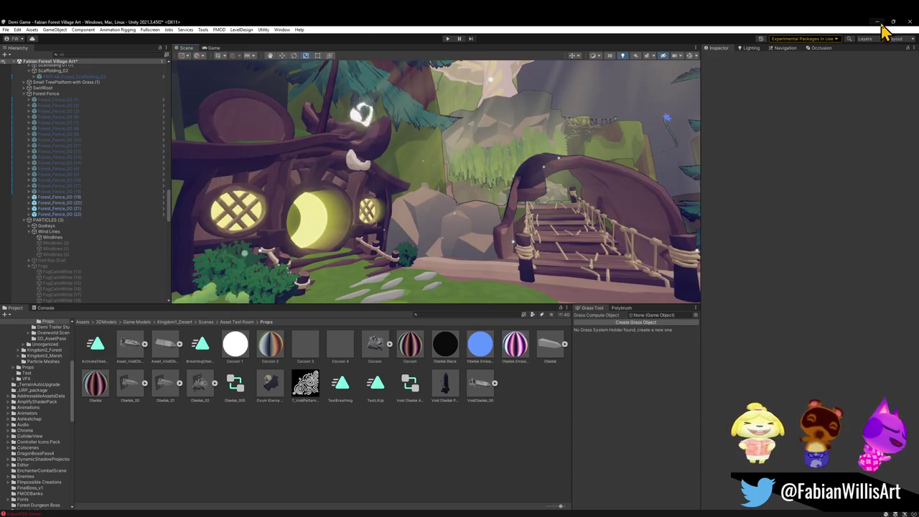
pyautogui.click(876, 21)
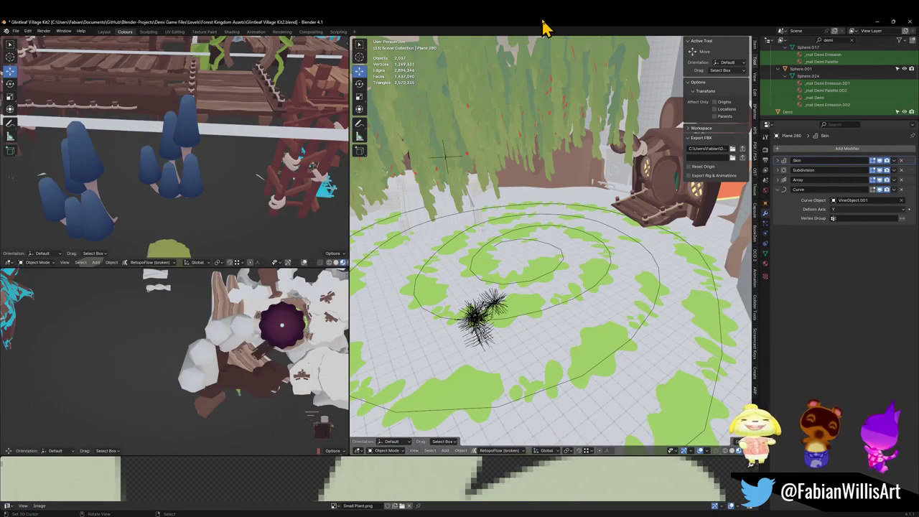
# Step: Walk-fly into the wooden hut and back out to see both huts on the cliffs
pyautogui.hotkey('shift', '`')
pyautogui.press('w')
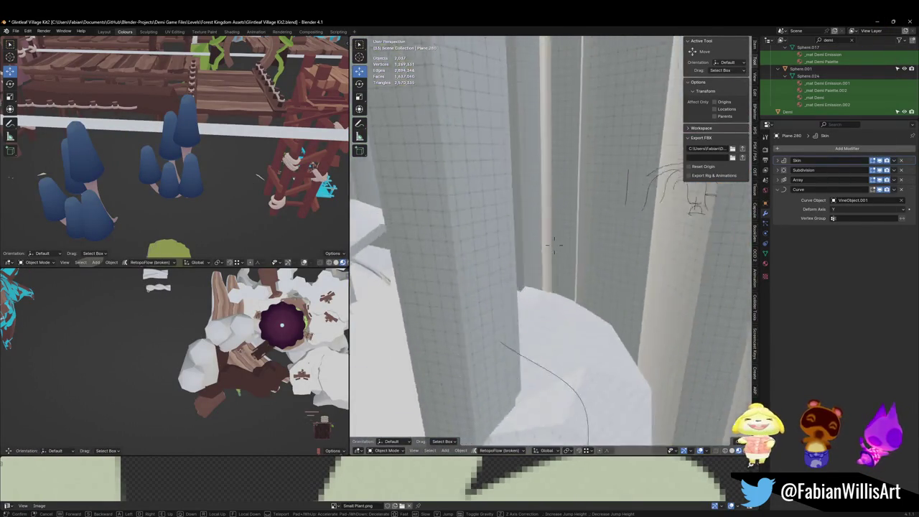
pyautogui.press('w')
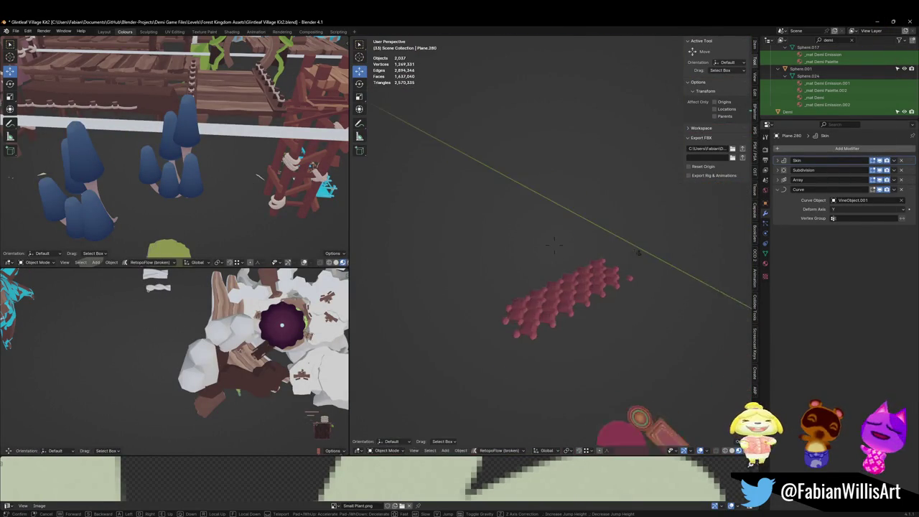
pyautogui.press('w')
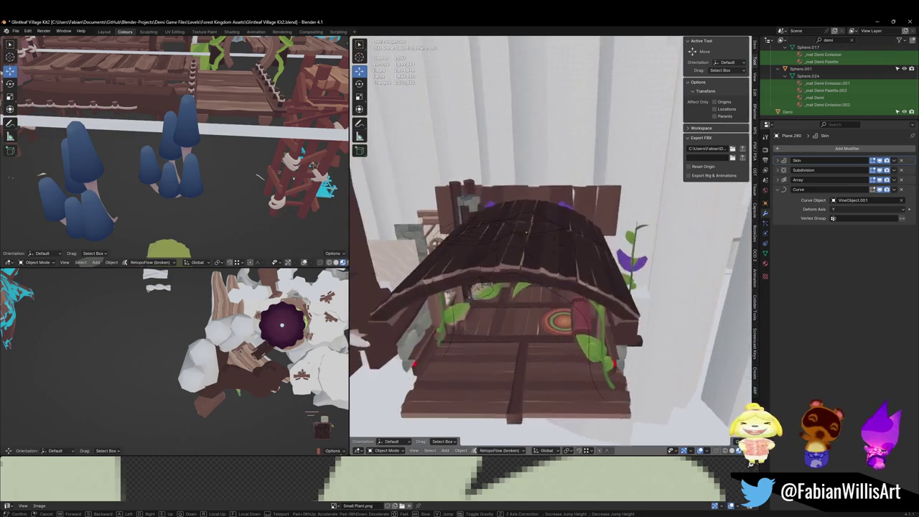
pyautogui.press('s')
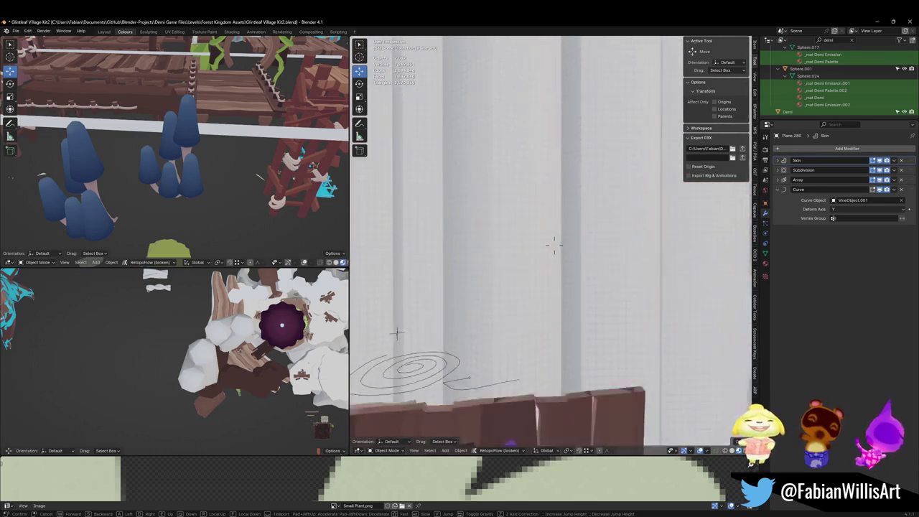
pyautogui.press('s')
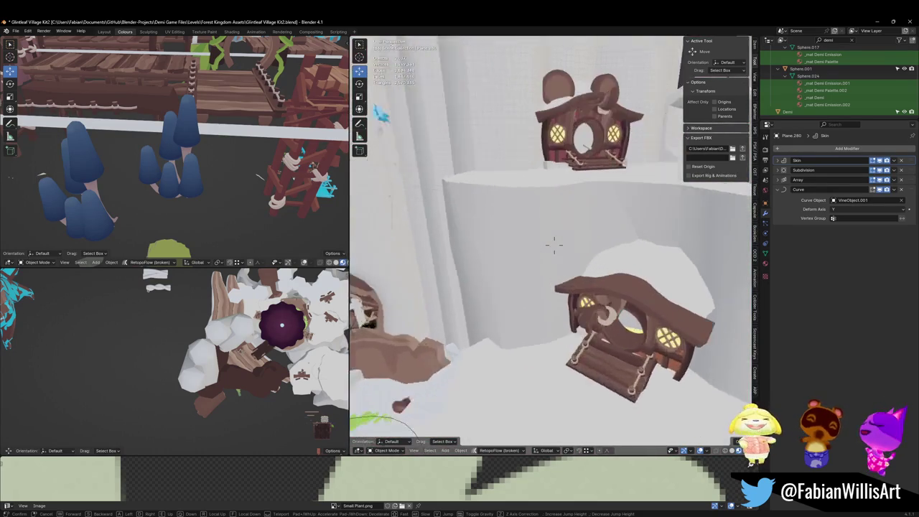
# Step: Fly between the cliff walls and around the hut and curve to check the layout
pyautogui.press('w')
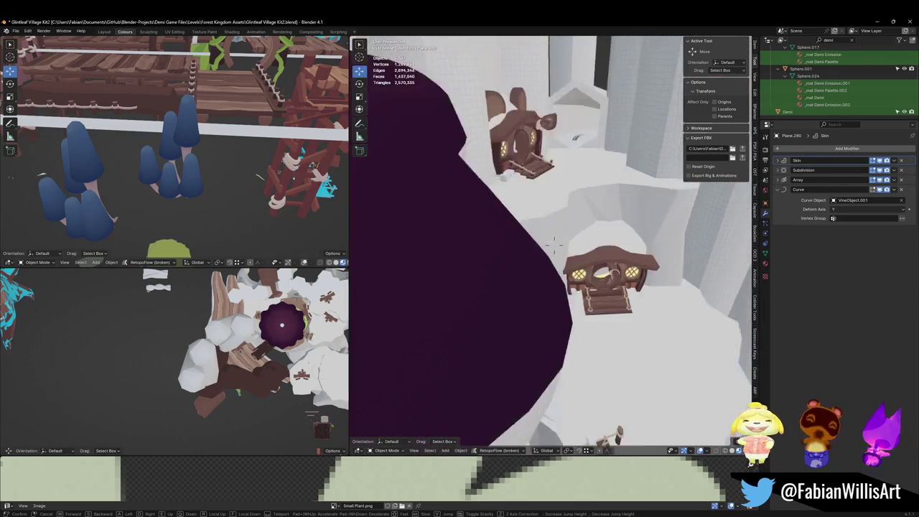
pyautogui.press('s')
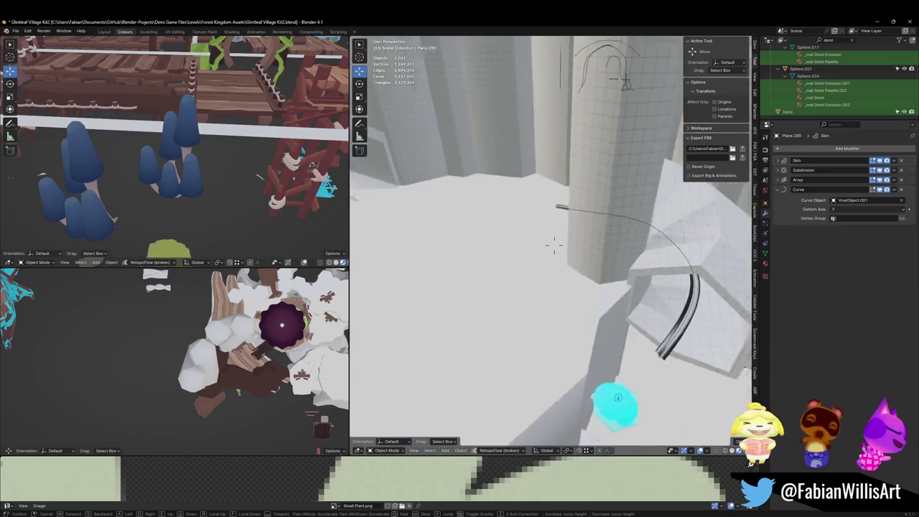
pyautogui.press('w')
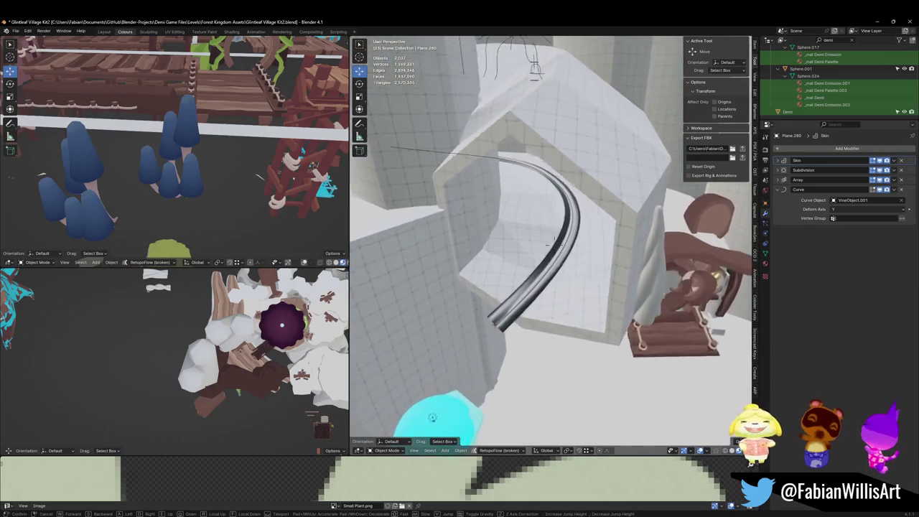
pyautogui.press('s')
pyautogui.press('w')
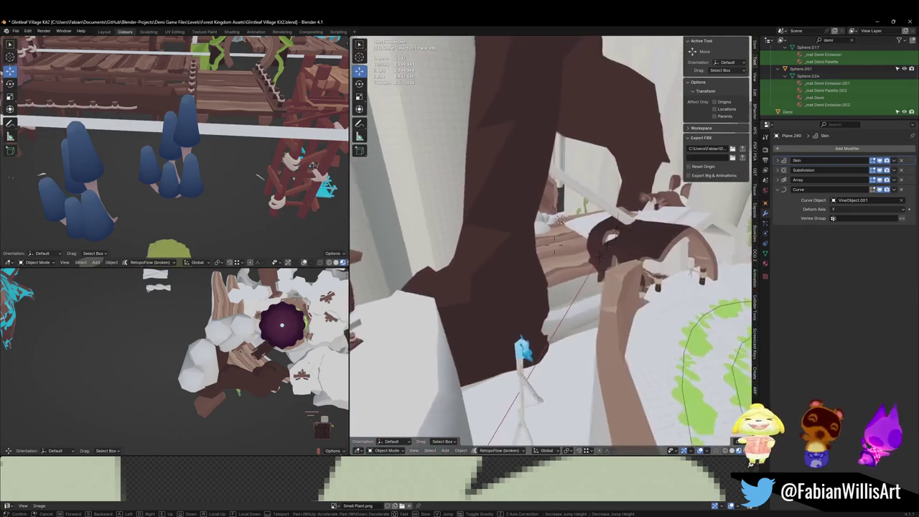
pyautogui.press('s')
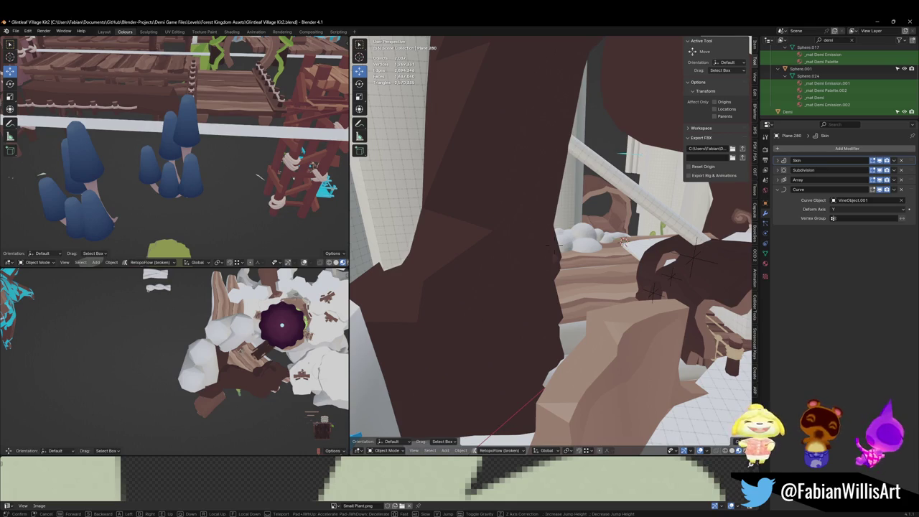
pyautogui.click(505, 246)
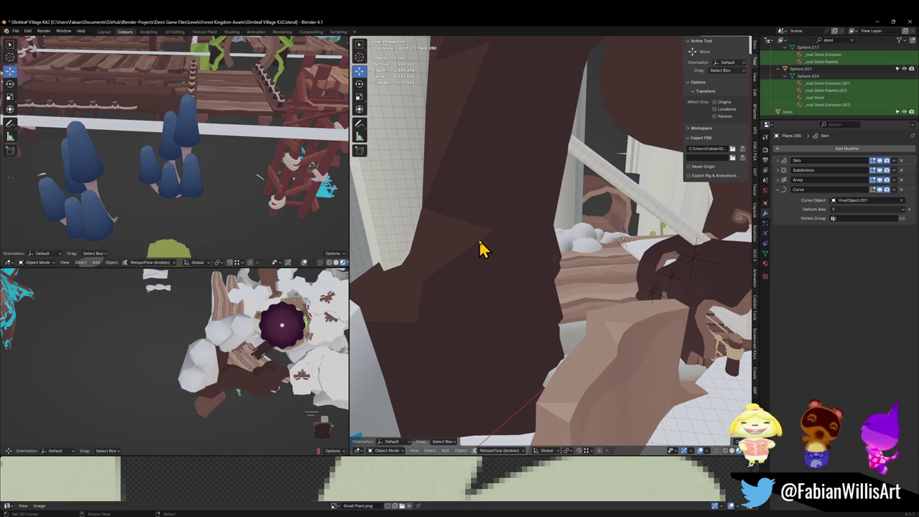
pyautogui.hotkey('shift', '`')
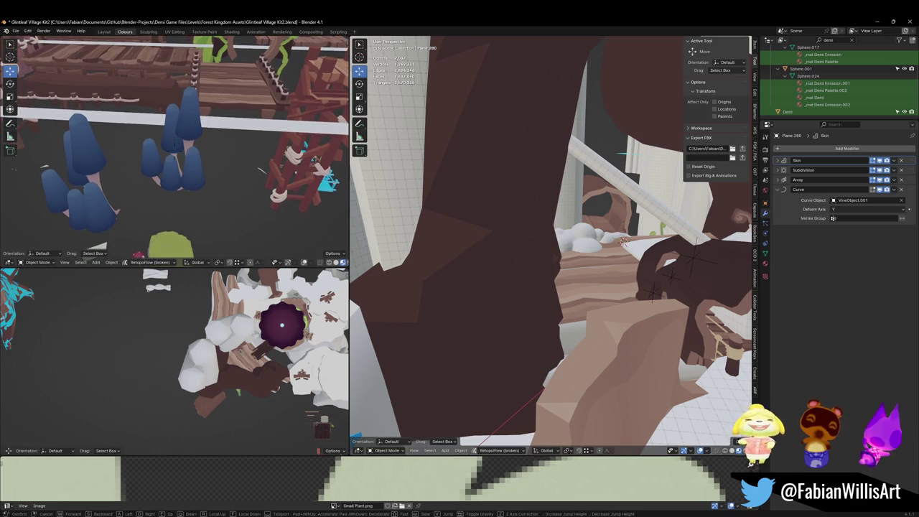
# Step: Walk through the asset area past the trees, mushrooms and brown trunk
pyautogui.press('s')
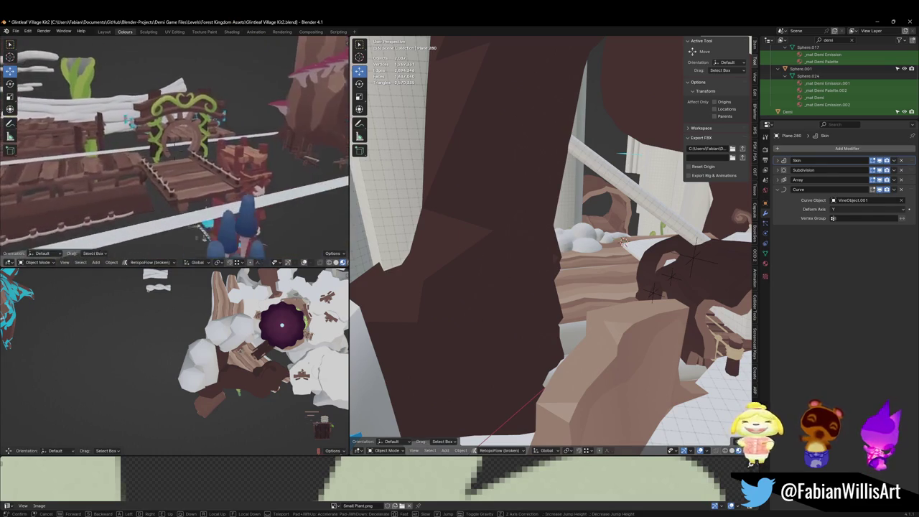
pyautogui.press('w')
pyautogui.press('w')
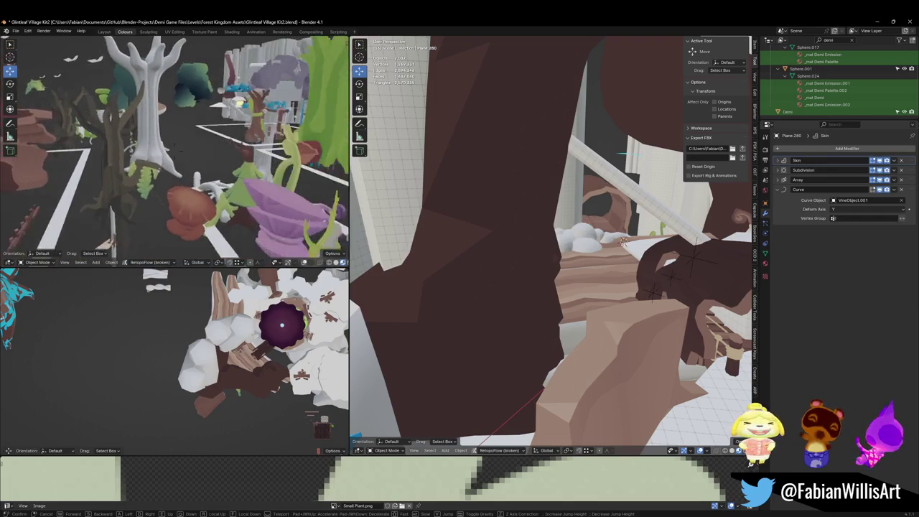
pyautogui.press('s')
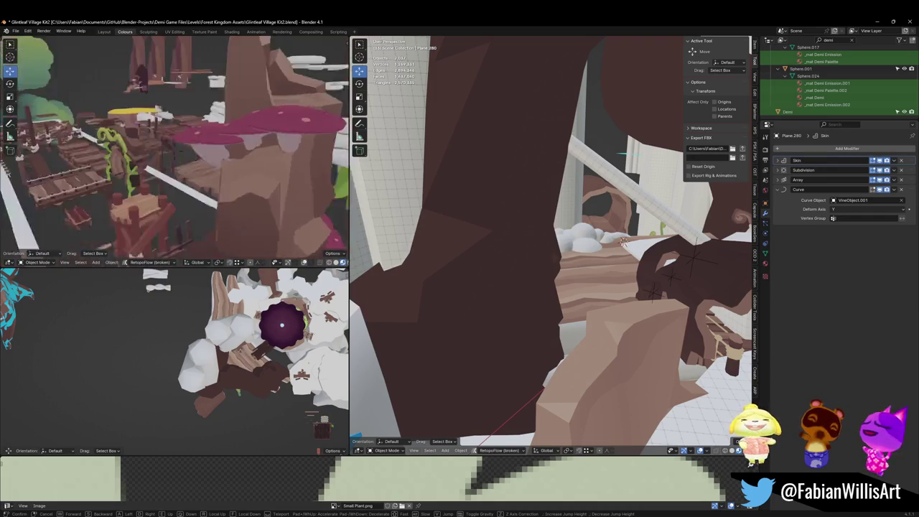
pyautogui.click(175, 149)
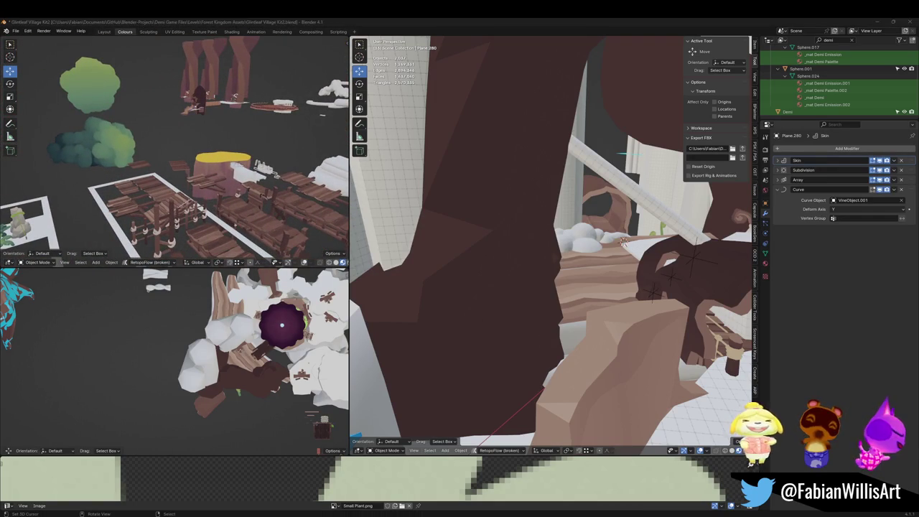
# Step: Fly over the plants to the tree stumps and look into the hollow stump's top
pyautogui.hotkey('shift', '`')
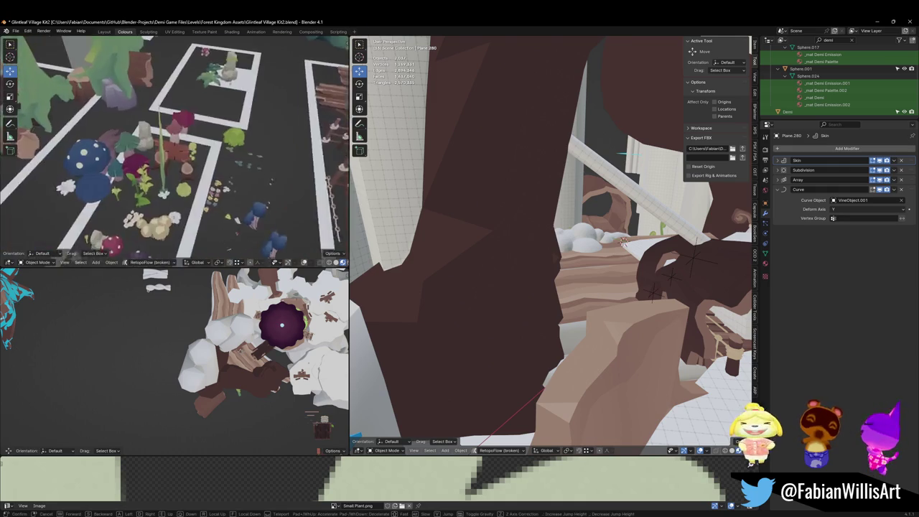
pyautogui.press('w')
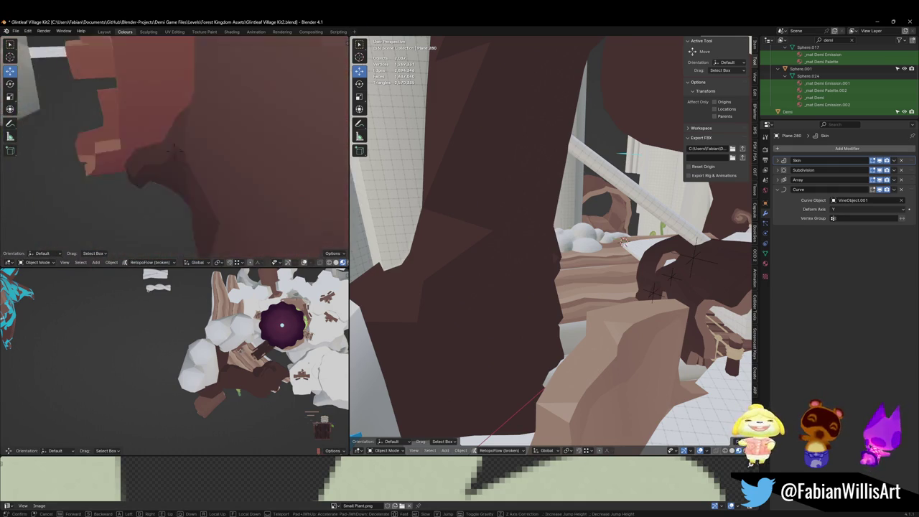
pyautogui.press('s')
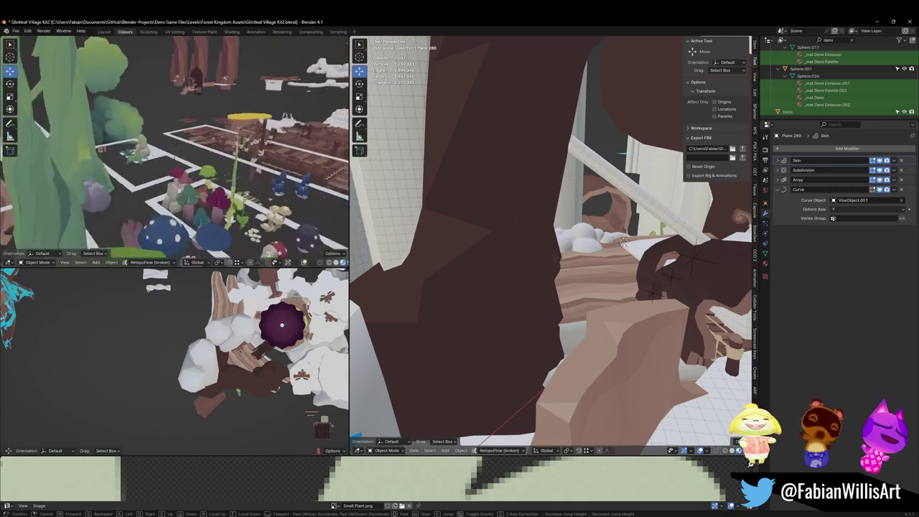
pyautogui.press('w')
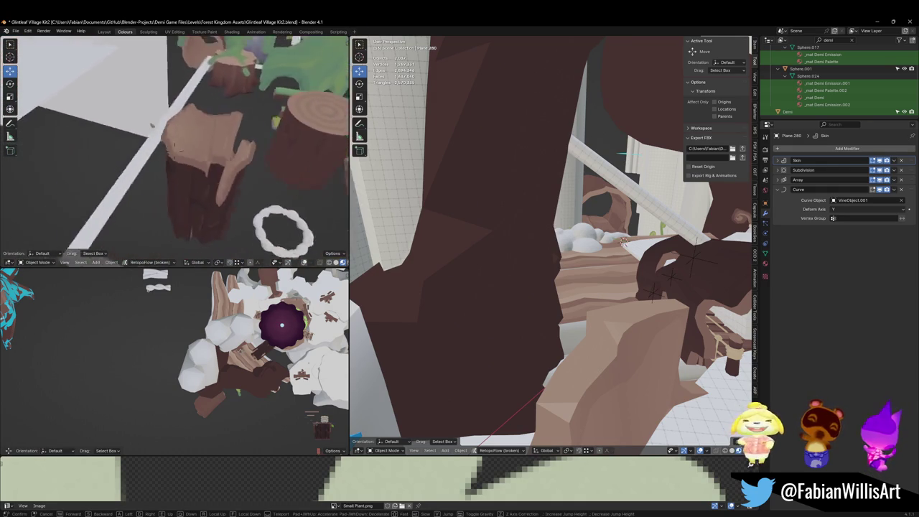
pyautogui.press('w')
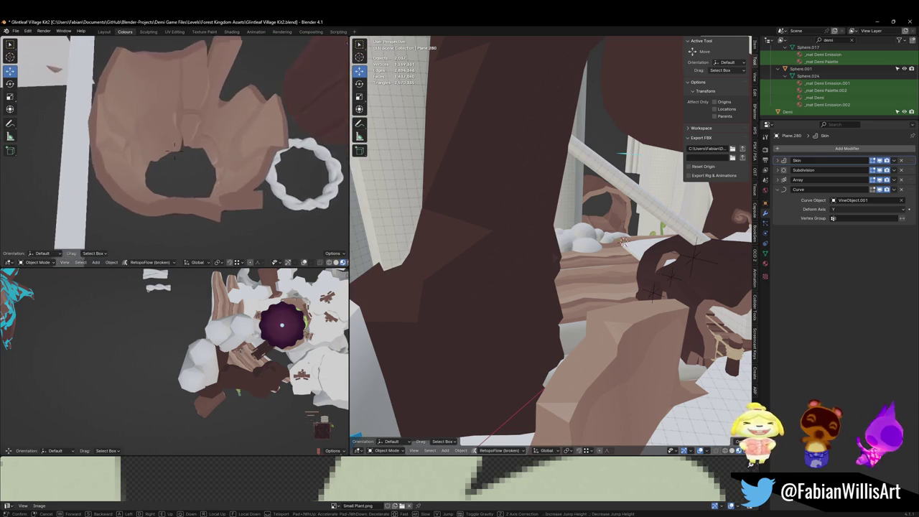
pyautogui.click(273, 148)
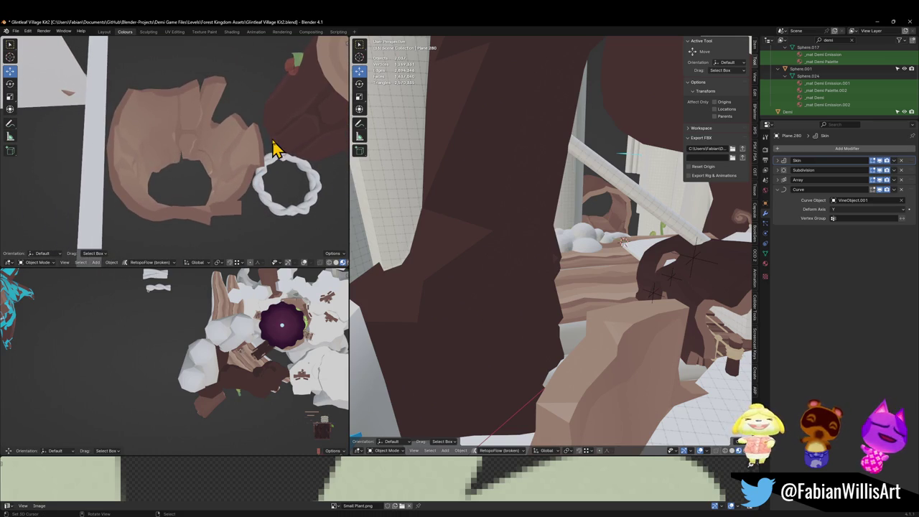
# Step: Select the hollow tree stump and duplicate it in place
pyautogui.click(180, 154)
pyautogui.press('g')
pyautogui.click(179, 154)
pyautogui.hotkey('shift', 'd')
pyautogui.rightClick(180, 146)
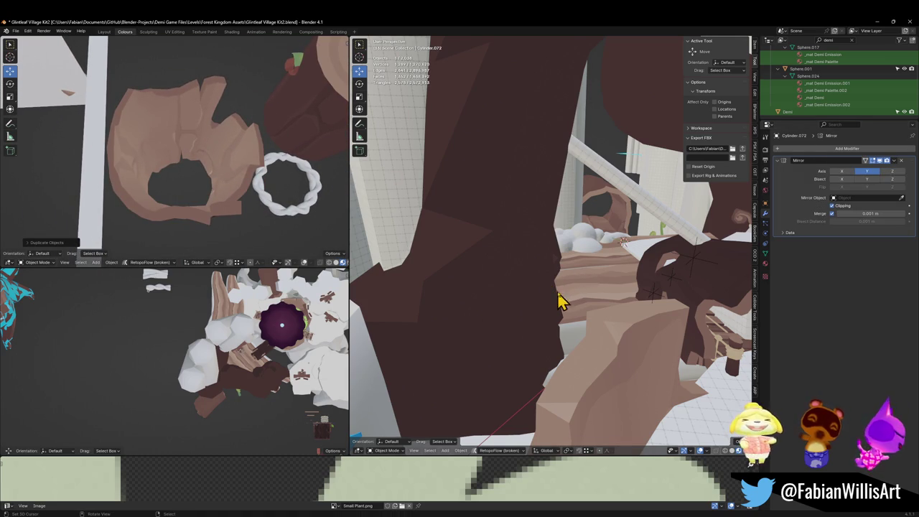
# Step: Fly to the treehouse arch and snap the trunk copy to the 3D cursor
pyautogui.hotkey('shift', '`')
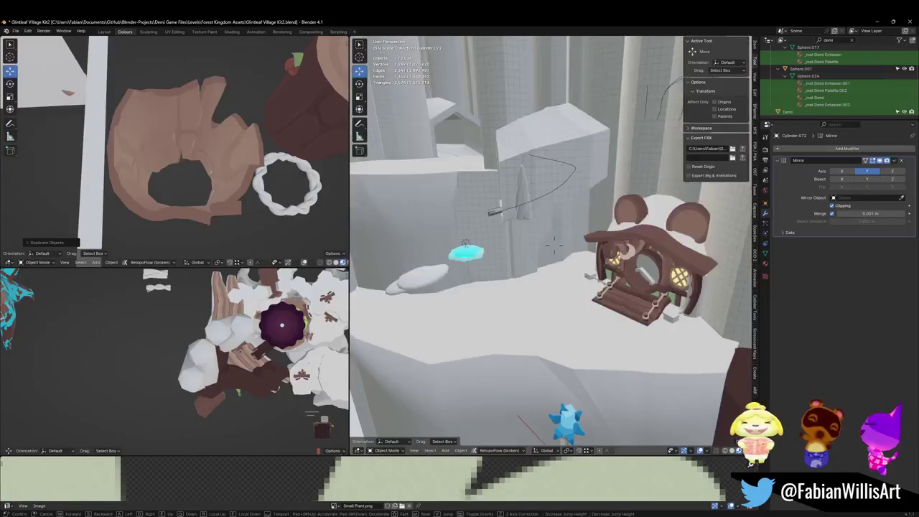
pyautogui.press('w')
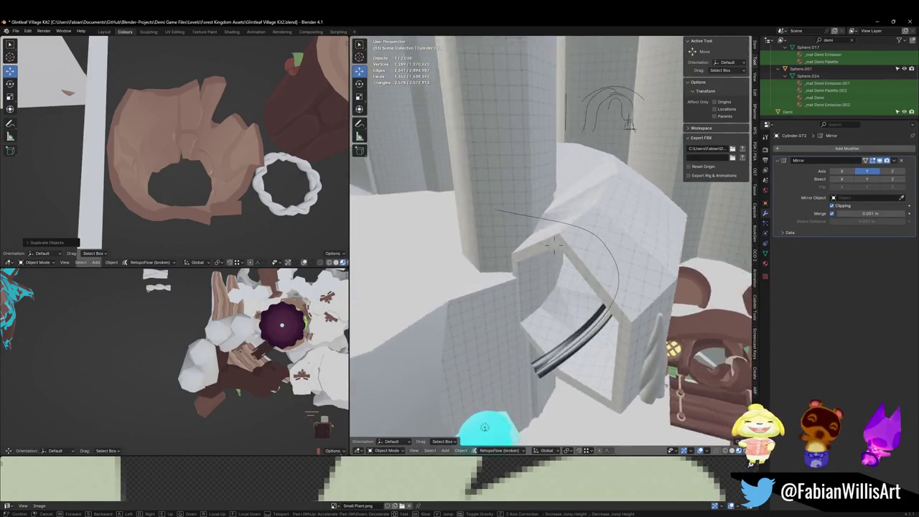
pyautogui.click(571, 301)
pyautogui.hotkey('shift', 's')
pyautogui.click(551, 287)
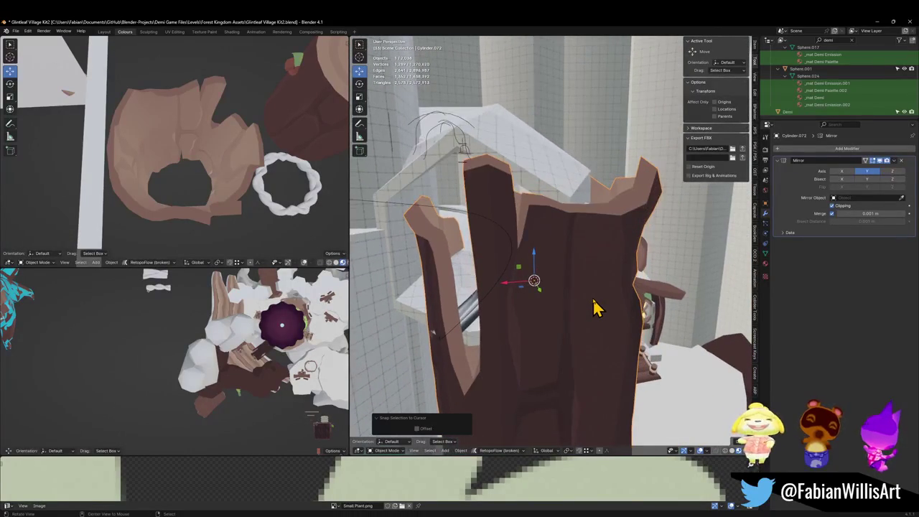
# Step: Tip the trunk copy 90° about Y, isolate it in top view, and apply its rotation
pyautogui.write('ry')
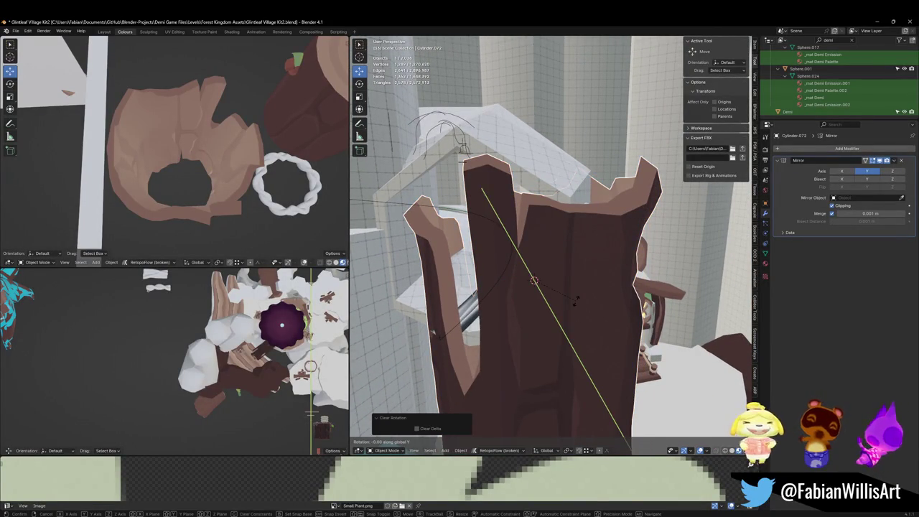
pyautogui.write('90')
pyautogui.press('Return')
pyautogui.press('KP_Divide')
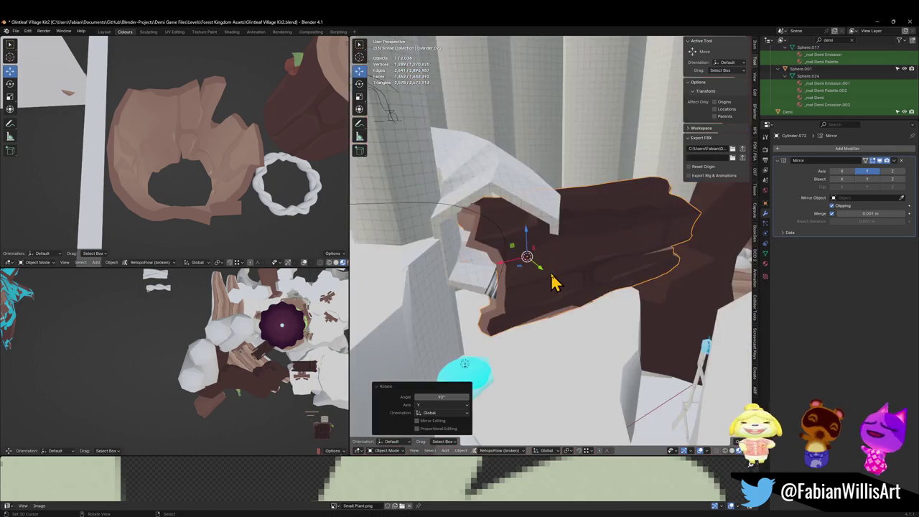
pyautogui.press('KP_7')
pyautogui.hotkey('ctrl', 'a')
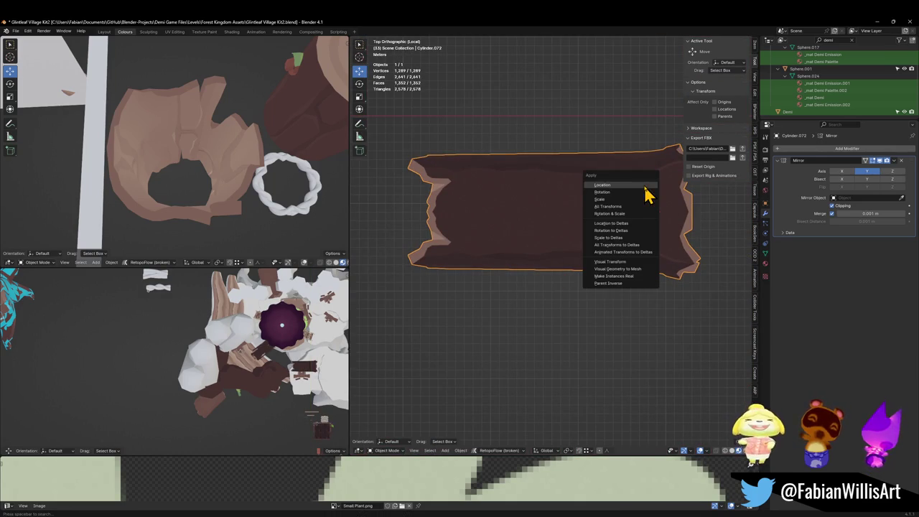
pyautogui.click(635, 194)
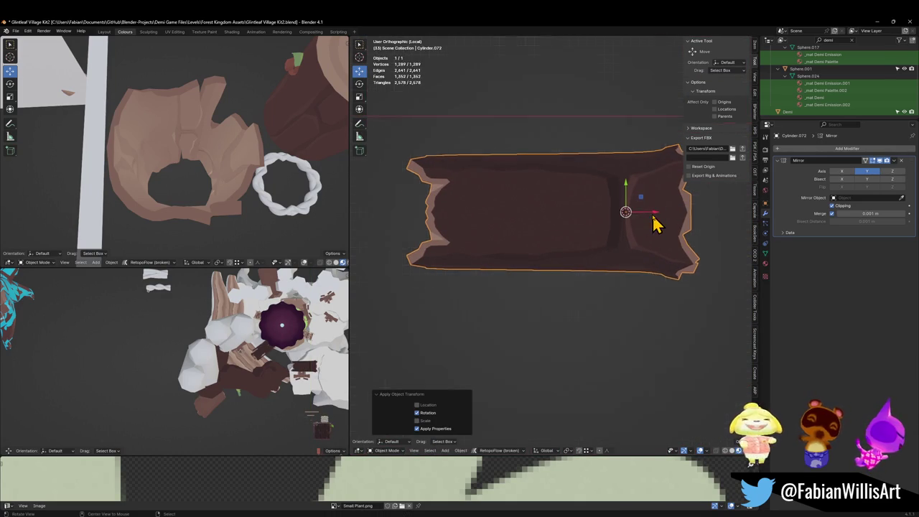
# Step: Turn the trunk 90° about Z and try applying rotation, undoing the distorting bake
pyautogui.press('KP_Decimal')
pyautogui.press('r')
pyautogui.press('z')
pyautogui.press('9')
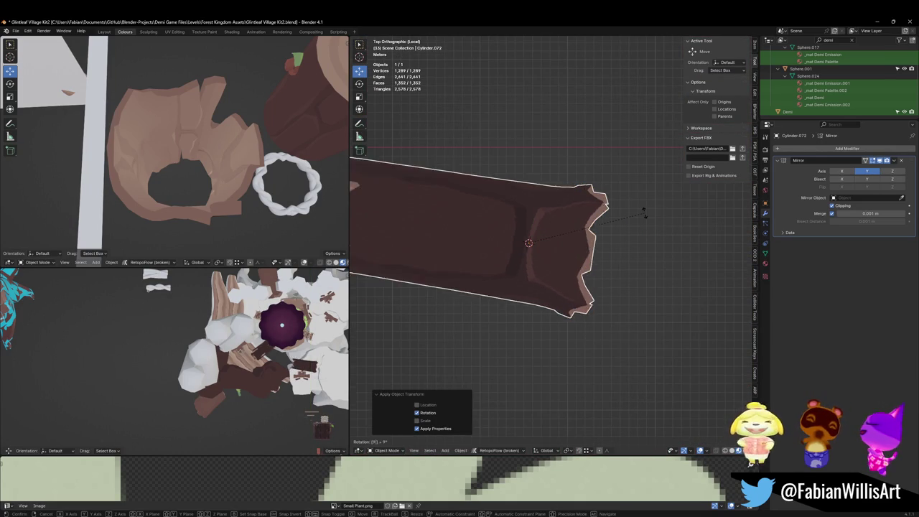
pyautogui.press('0')
pyautogui.press('Return')
pyautogui.hotkey('ctrl', 'a')
pyautogui.click(645, 214)
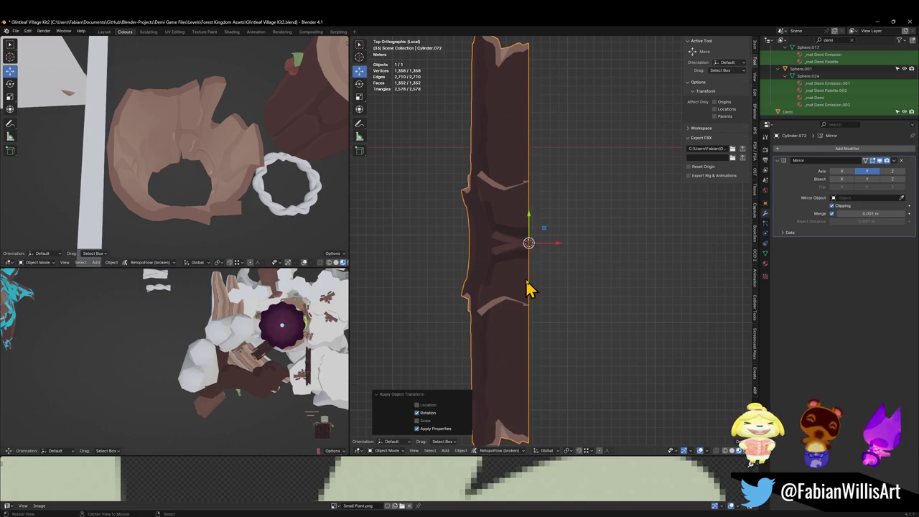
pyautogui.hotkey('ctrl', 'z')
# Step: Apply the Mirror modifier so Cylinder.072 becomes one 1,289-vertex mesh
pyautogui.hotkey('ctrl', 'a')
pyautogui.hotkey('ctrl', 'a')
pyautogui.click(628, 212)
pyautogui.press('KP_Decimal')
pyautogui.moveTo(567, 280)
pyautogui.mouseDown(button='middle')
pyautogui.moveTo(553, 263)
pyautogui.moveTo(575, 226)
pyautogui.moveTo(550, 312)
pyautogui.moveTo(588, 301)
pyautogui.moveTo(591, 322)
pyautogui.moveTo(569, 324)
pyautogui.moveTo(556, 310)
pyautogui.moveTo(543, 328)
pyautogui.moveTo(611, 333)
pyautogui.moveTo(601, 308)
pyautogui.moveTo(595, 336)
pyautogui.moveTo(640, 304)
pyautogui.moveTo(584, 320)
pyautogui.moveTo(511, 318)
pyautogui.moveTo(614, 317)
pyautogui.mouseUp(button='middle')
pyautogui.scroll(3, 614, 318)
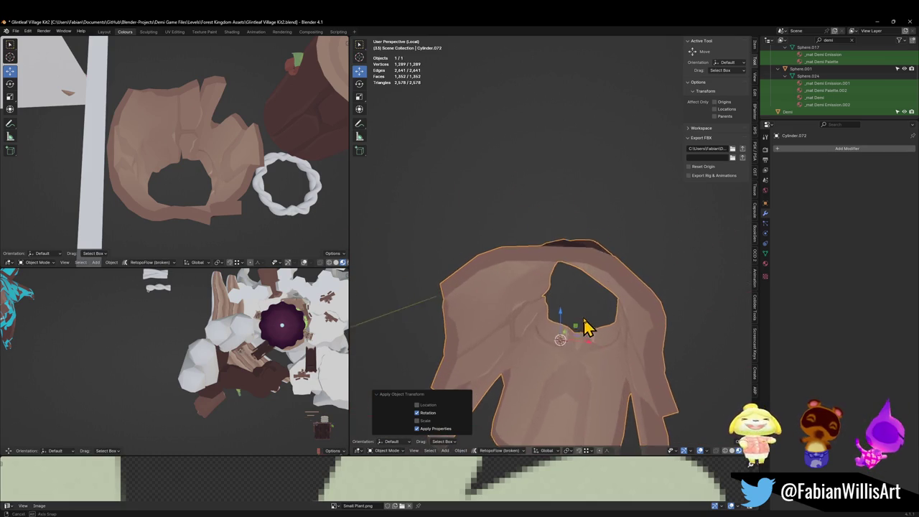
pyautogui.hotkey('shift', 'a')
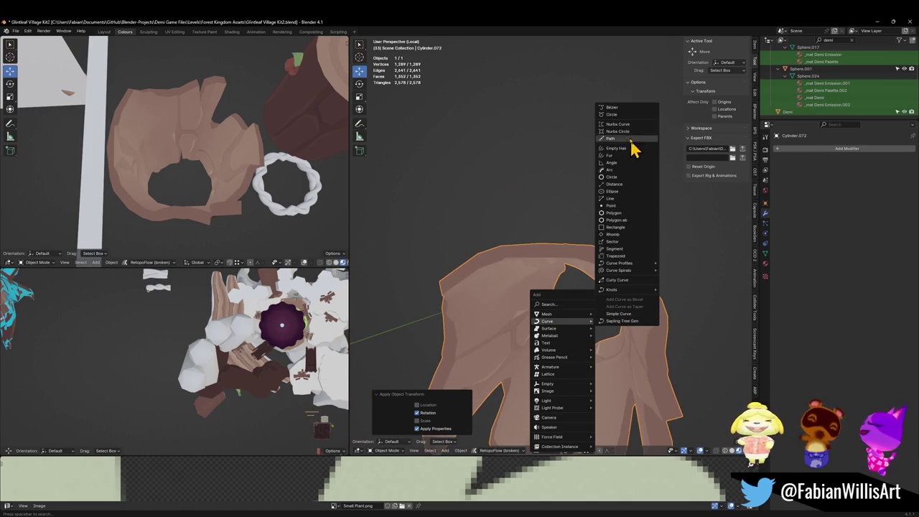
# Step: Add a NURBS path and rotate its points 90° around Z in Edit Mode
pyautogui.click(626, 139)
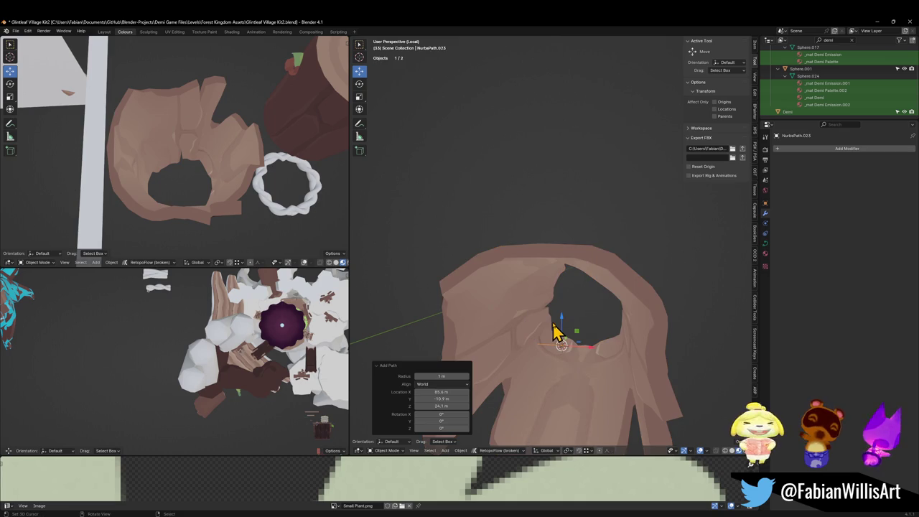
pyautogui.press('Tab')
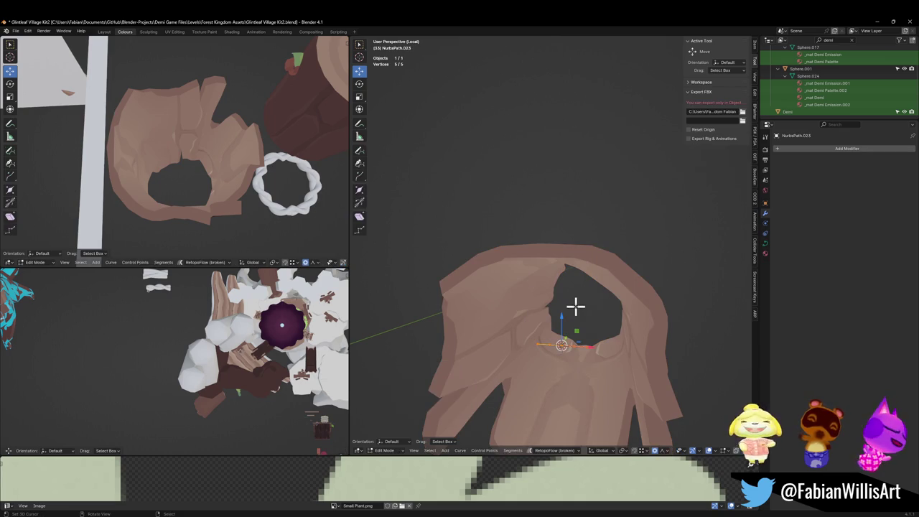
pyautogui.press('r')
pyautogui.press('y')
pyautogui.press('9')
pyautogui.press('0')
pyautogui.press('z')
pyautogui.press('Return')
# Step: From top view, return to Object Mode and set the path's origin to the 3D cursor
pyautogui.press('KP_7')
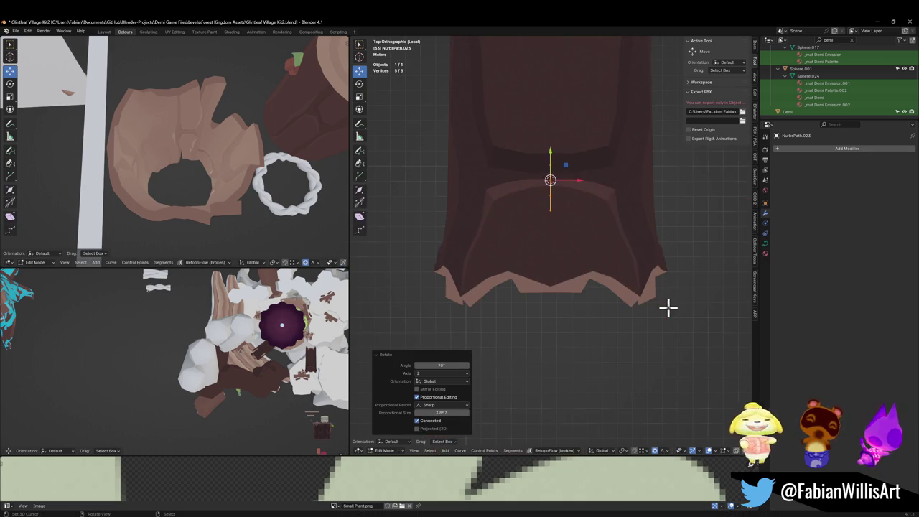
pyautogui.click(553, 230)
pyautogui.press('Tab')
pyautogui.press('q')
pyautogui.click(576, 199)
# Step: Scale the path to span the wooden piece and move it along Y to align
pyautogui.press('q')
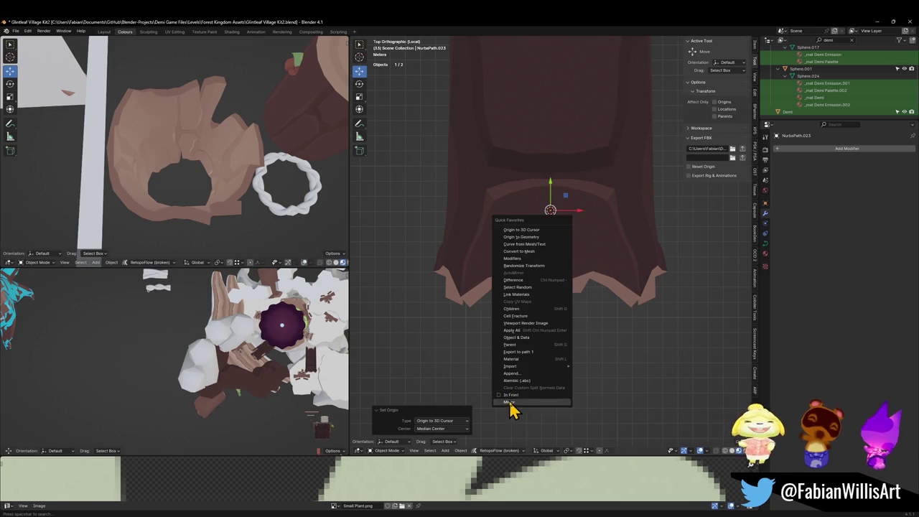
pyautogui.click(511, 402)
pyautogui.click(632, 189)
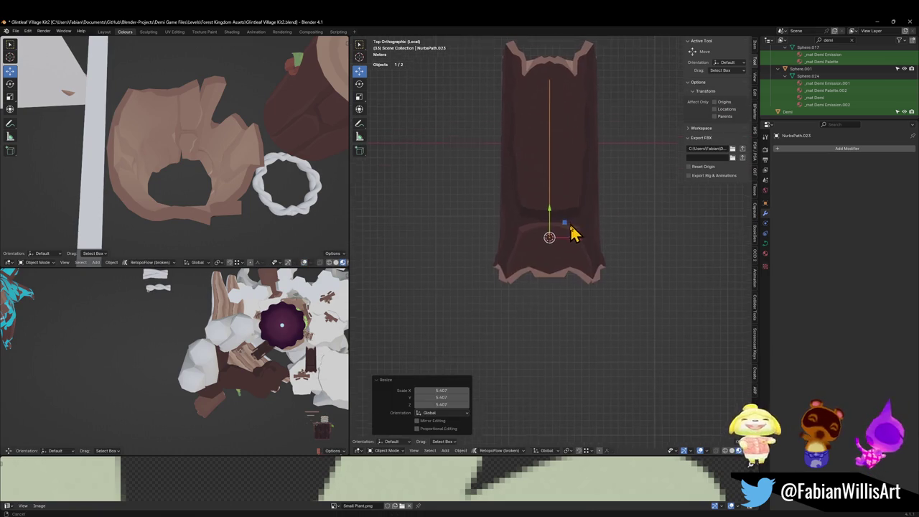
pyautogui.press('g')
pyautogui.press('y')
pyautogui.click(571, 276)
pyautogui.press('s')
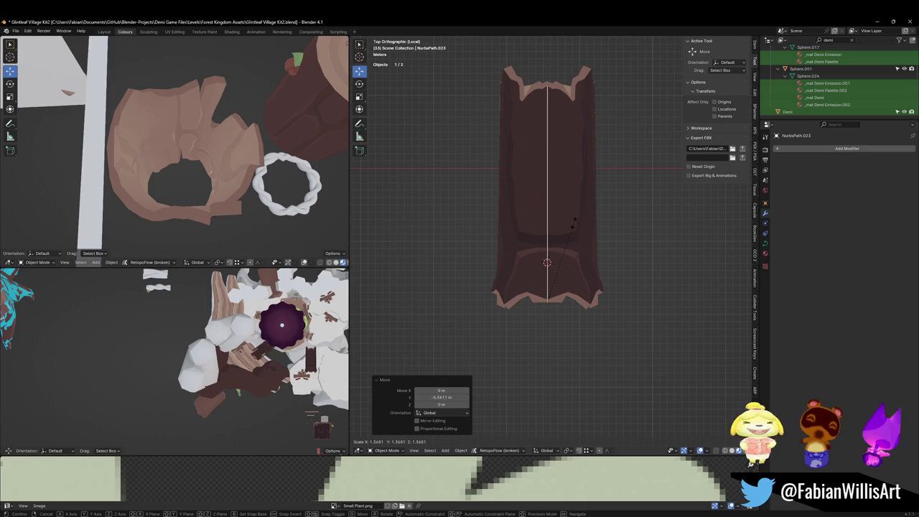
pyautogui.click(575, 219)
# Step: Apply the path's rotation and scale with Ctrl+A, then select the brown wooden mesh
pyautogui.moveTo(596, 291); pyautogui.dragTo(571, 211, button='middle')
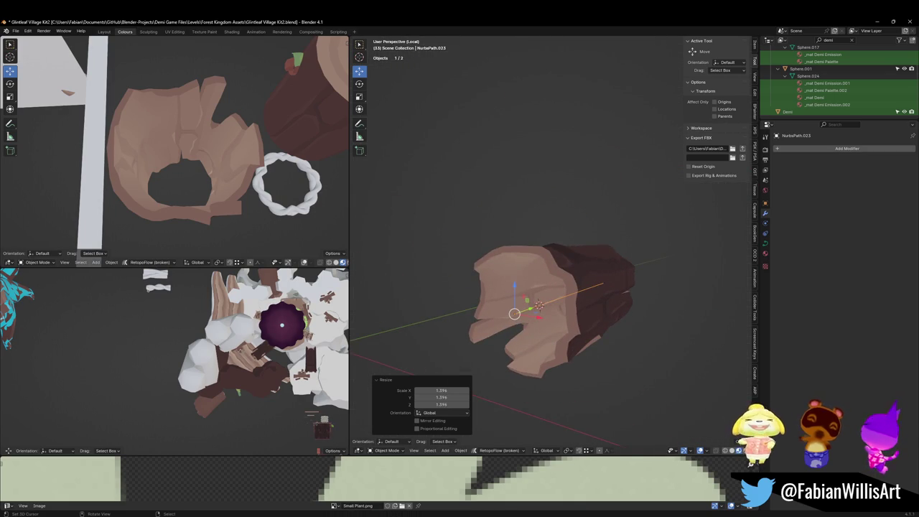
pyautogui.scroll(2, 530, 275)
pyautogui.scroll(2, 550, 273)
pyautogui.scroll(2, 546, 244)
pyautogui.moveTo(544, 237)
pyautogui.mouseDown(button='middle')
pyautogui.moveTo(554, 267)
pyautogui.moveTo(560, 234)
pyautogui.moveTo(562, 243)
pyautogui.mouseUp(button='middle')
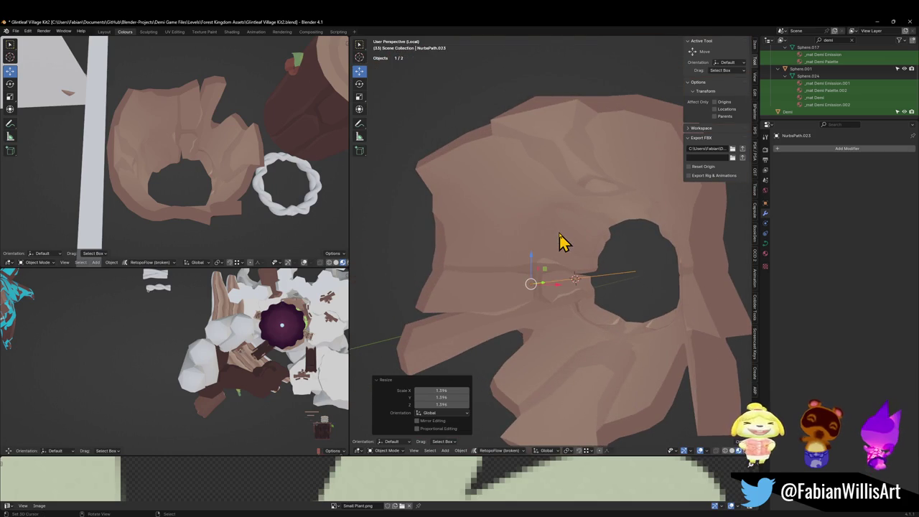
pyautogui.moveTo(565, 297); pyautogui.dragTo(570, 304, button='middle')
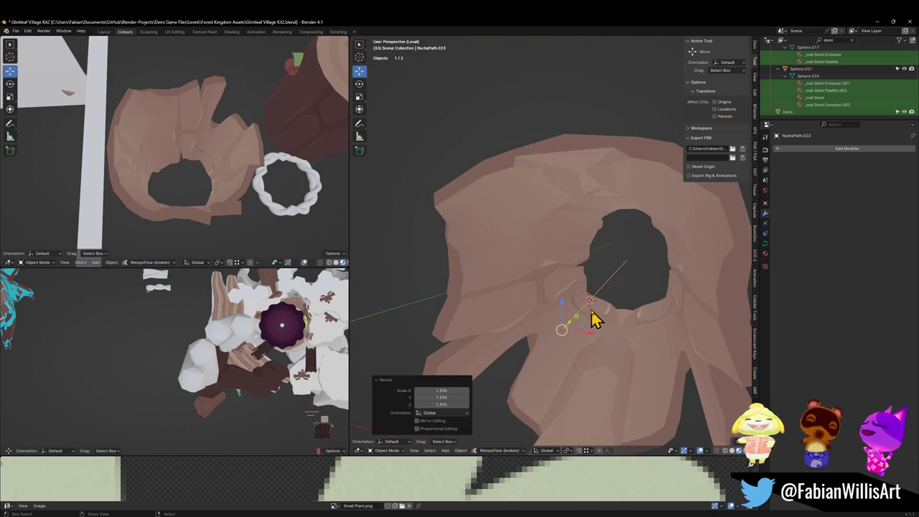
pyautogui.hotkey('ctrl', 'a')
pyautogui.click(583, 344)
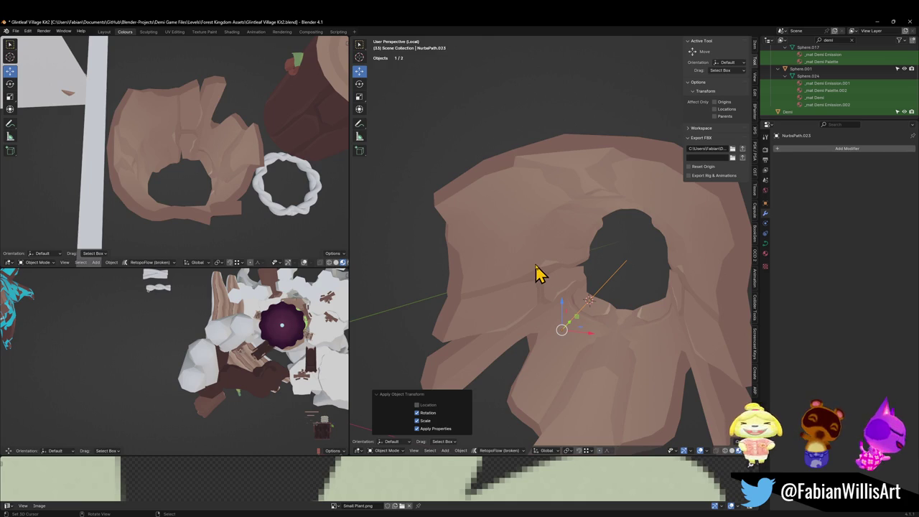
pyautogui.click(535, 288)
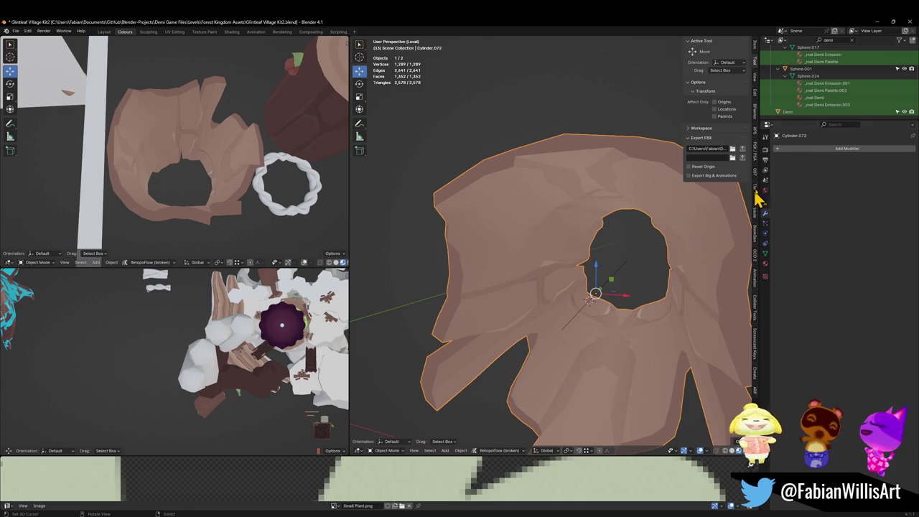
# Step: Add a Curve modifier to Cylinder.072 by searching 'cur' in Add Modifier
pyautogui.click(833, 148)
pyautogui.write('cur')
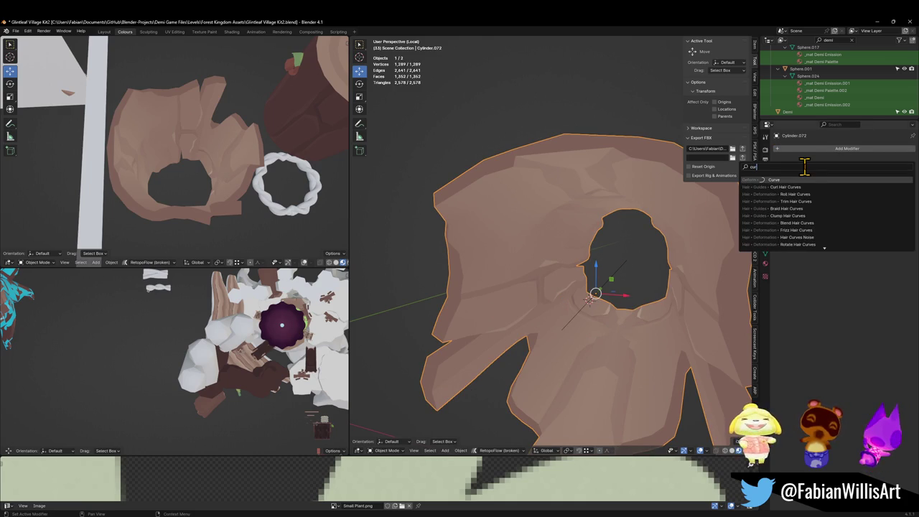
pyautogui.press('Return')
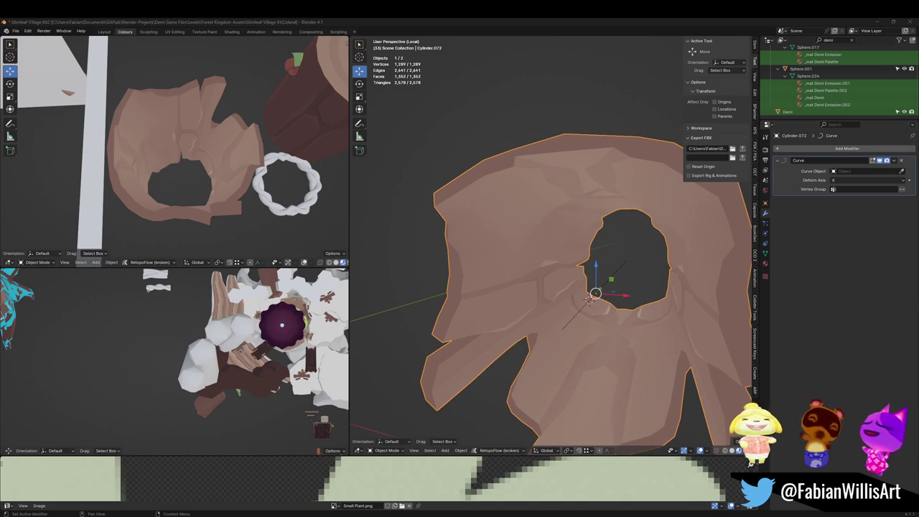
pyautogui.click(541, 27)
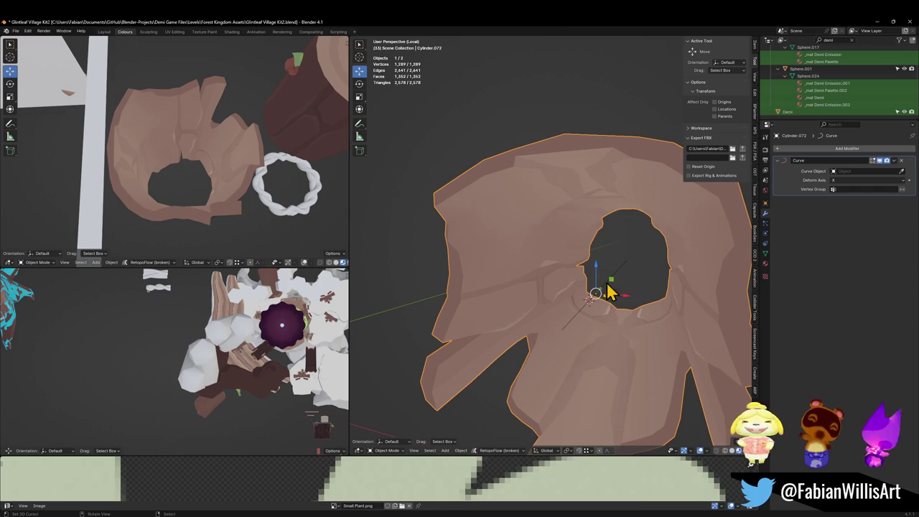
# Step: Snap the 3D cursor to the path and set the wooden mesh's origin to it
pyautogui.moveTo(596, 310); pyautogui.dragTo(622, 305, button='middle')
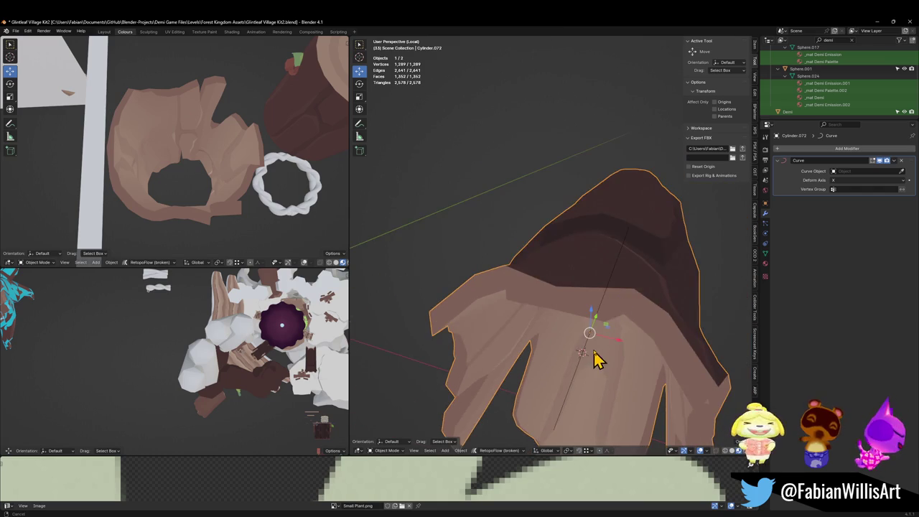
pyautogui.moveTo(596, 359); pyautogui.dragTo(574, 328, button='middle')
pyautogui.click(579, 324)
pyautogui.hotkey('shift', 's')
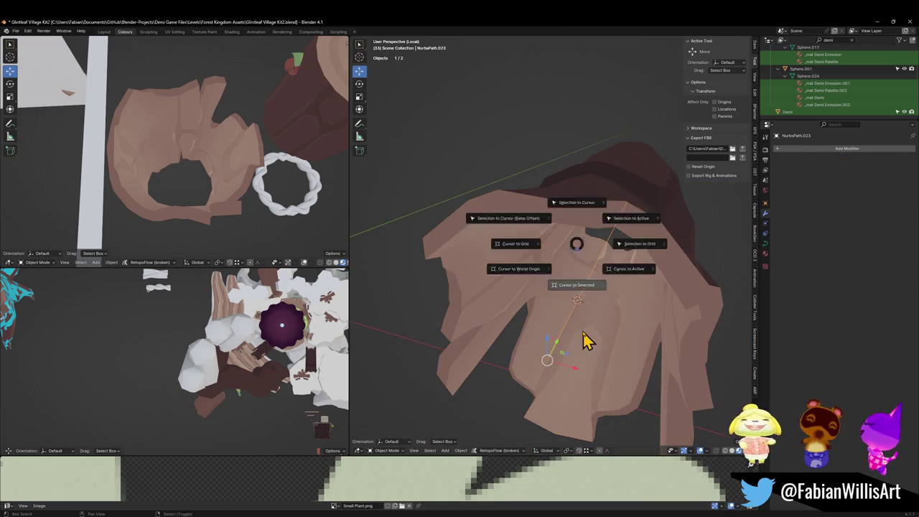
pyautogui.click(585, 339)
pyautogui.click(612, 314)
pyautogui.rightClick(568, 144)
pyautogui.click(572, 257)
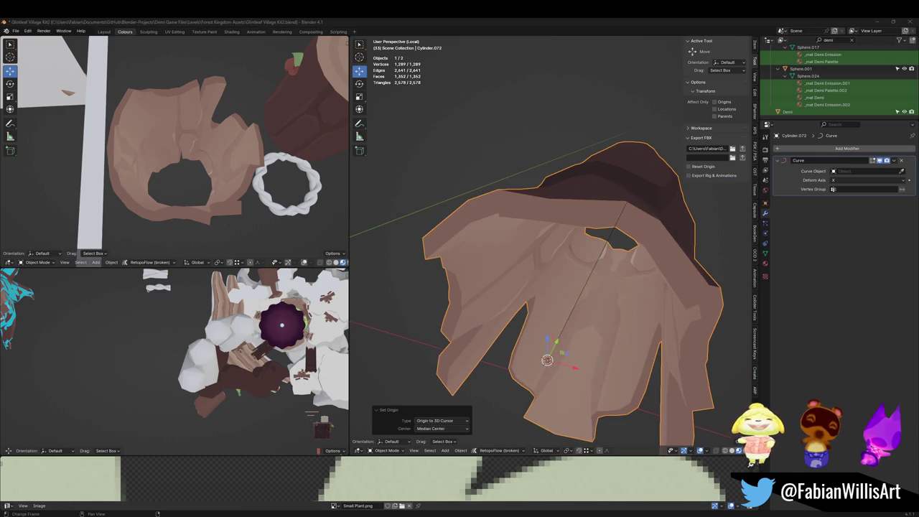
pyautogui.hotkey('ctrl', 'z')
pyautogui.hotkey('ctrl', 'shift', 'z')
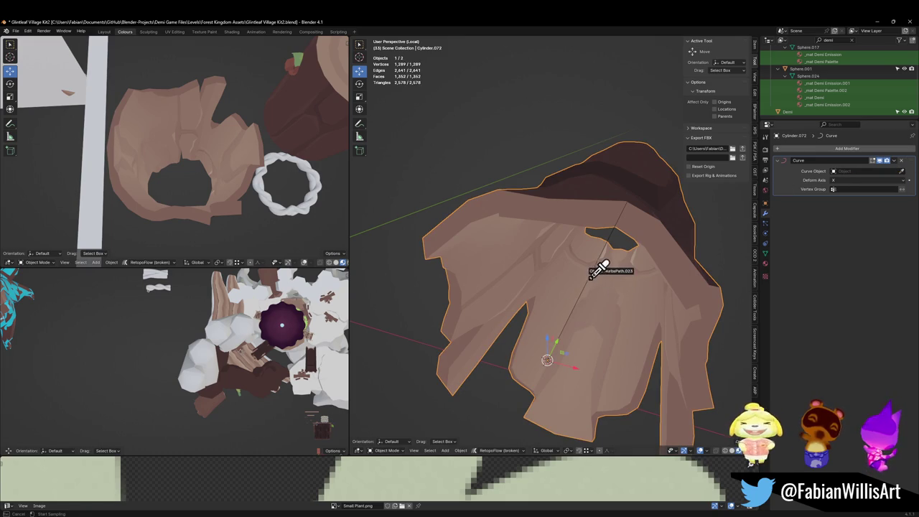
# Step: Assign NurbsPath.023 as the Curve Object and enable Stretch and Bounds Clamp on the path
pyautogui.click(590, 287)
pyautogui.moveTo(615, 259)
pyautogui.mouseDown(button='middle')
pyautogui.moveTo(551, 264)
pyautogui.moveTo(586, 260)
pyautogui.mouseUp(button='middle')
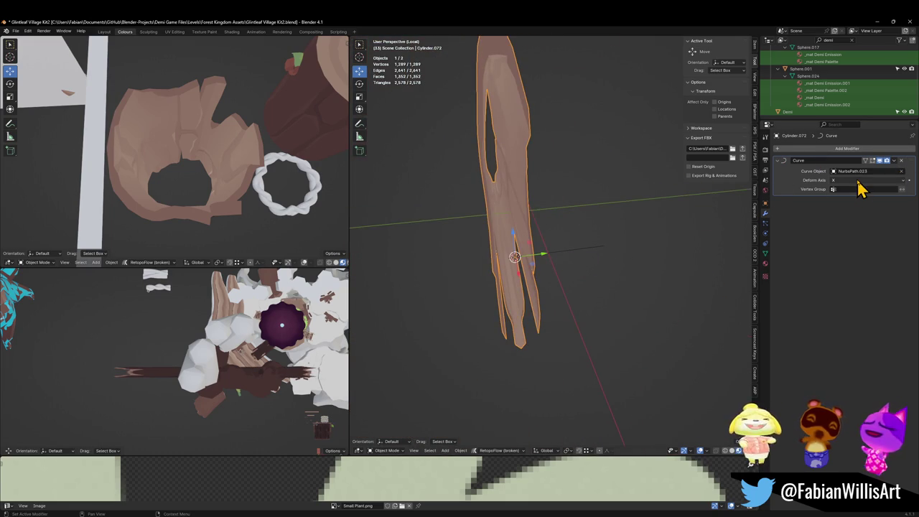
pyautogui.click(602, 252)
pyautogui.click(766, 243)
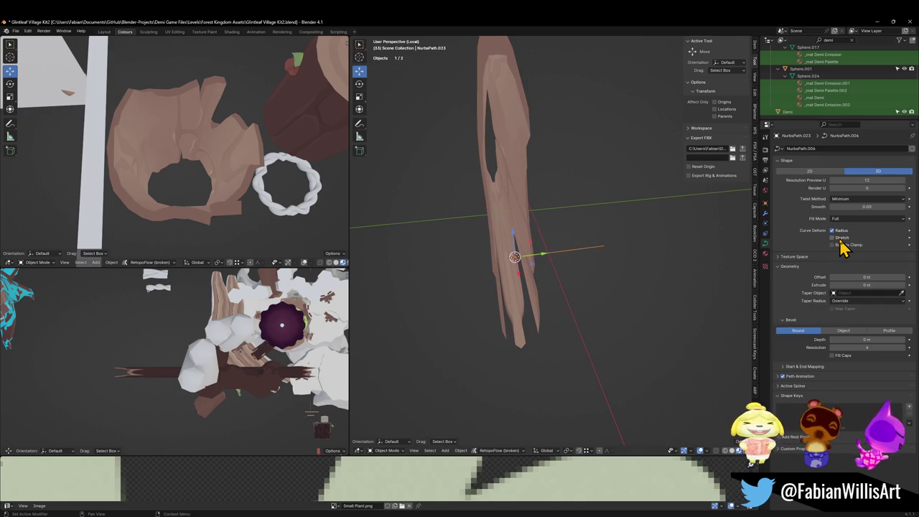
pyautogui.moveTo(840, 239); pyautogui.dragTo(840, 247)
# Step: Set the Curve modifier's deform axis to Y so the mesh curls into a ring
pyautogui.click(584, 257)
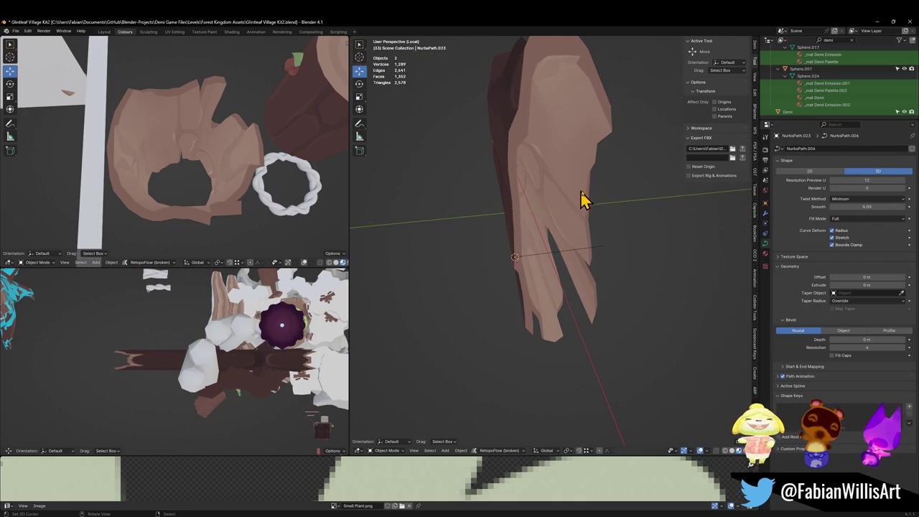
pyautogui.click(766, 214)
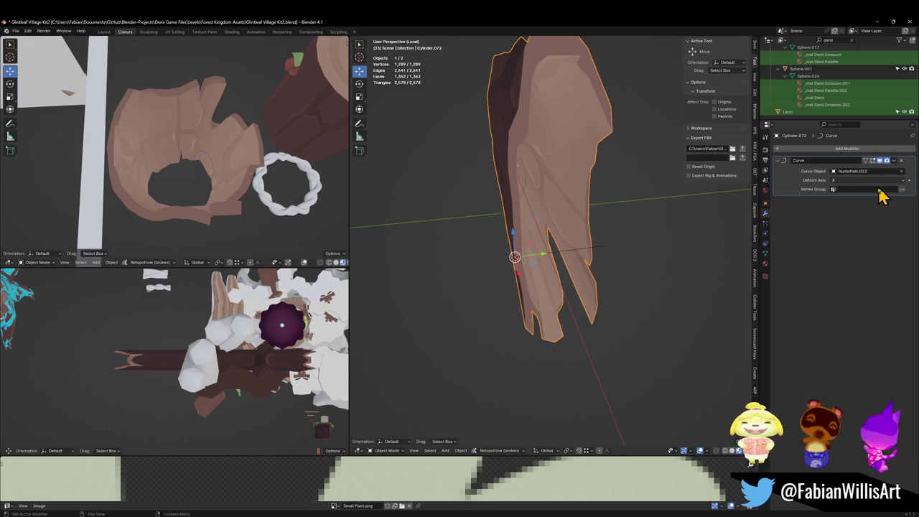
pyautogui.click(902, 181)
pyautogui.click(858, 204)
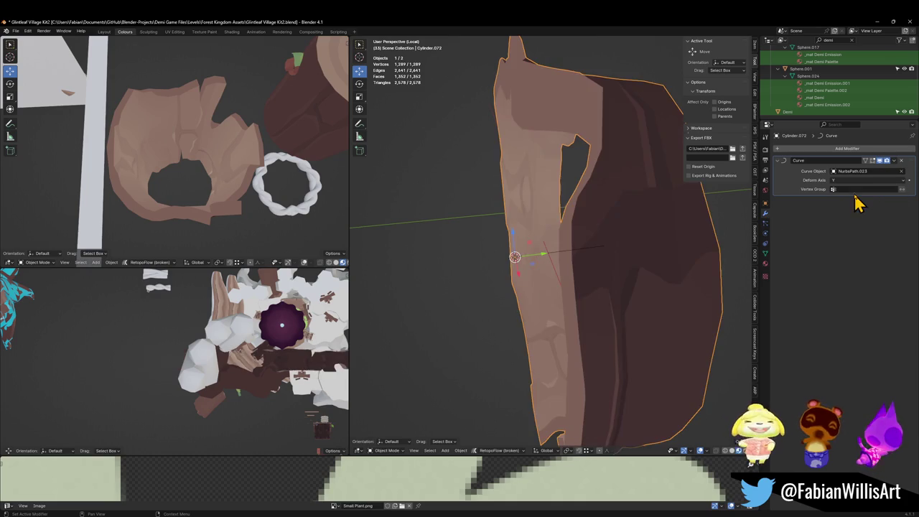
pyautogui.moveTo(712, 204)
pyautogui.mouseDown(button='middle')
pyautogui.moveTo(654, 205)
pyautogui.moveTo(599, 239)
pyautogui.mouseUp(button='middle')
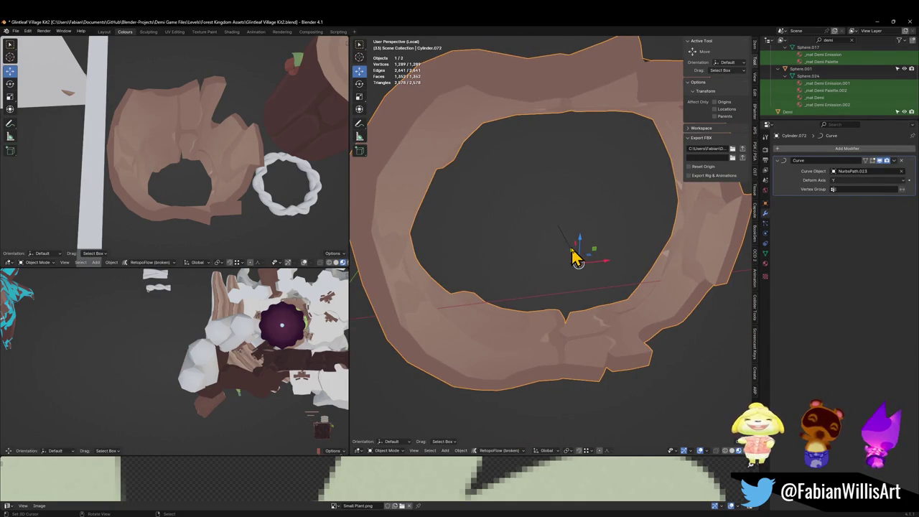
# Step: Adjust the path's curve radius with Alt+S, shrinking then widening it to open the hole
pyautogui.click(575, 258)
pyautogui.press('Tab')
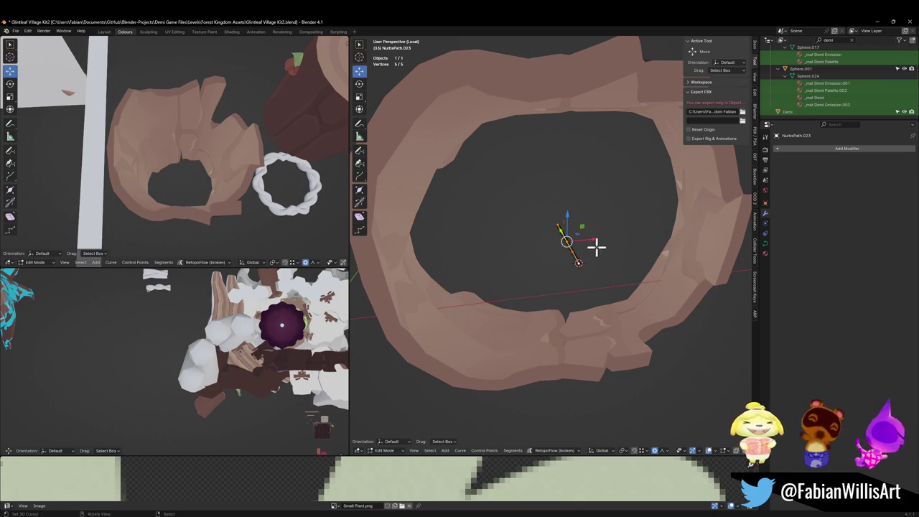
pyautogui.hotkey('alt', 's')
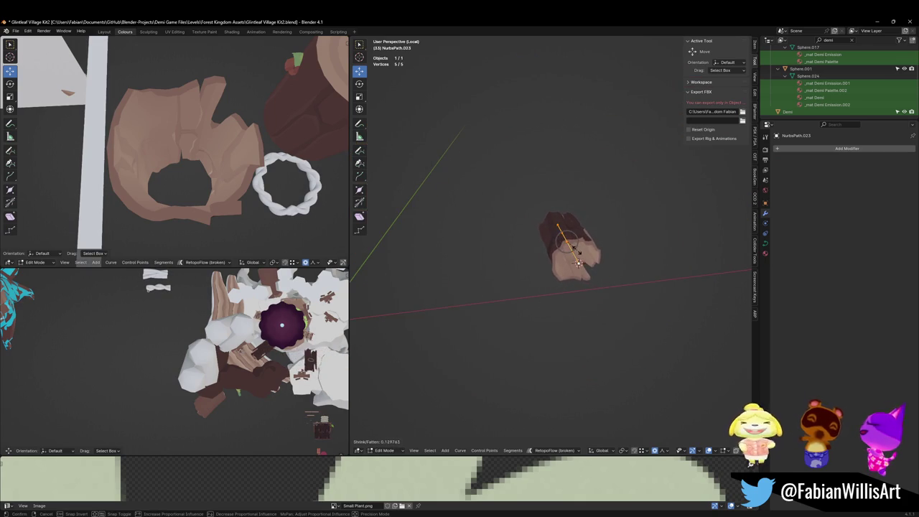
pyautogui.click(577, 249)
pyautogui.hotkey('alt', 's')
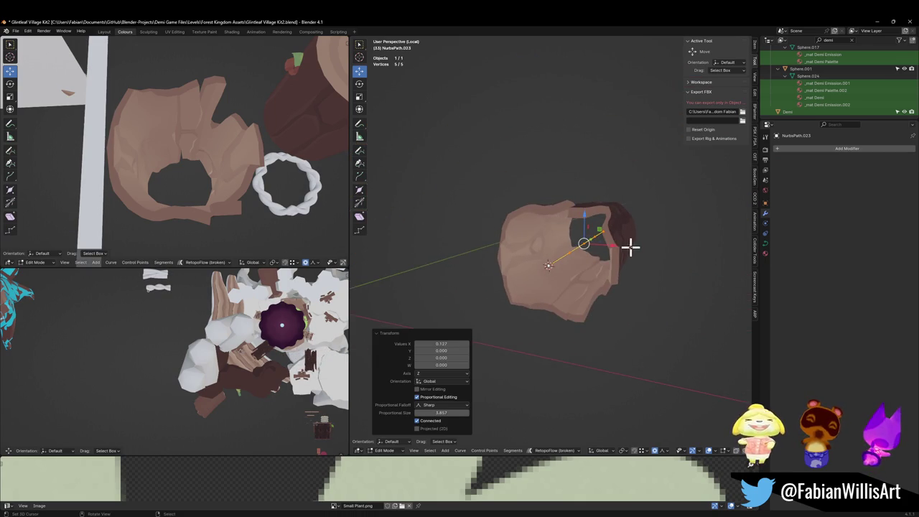
pyautogui.scroll(5, 618, 251)
pyautogui.moveTo(595, 259); pyautogui.dragTo(660, 220, button='middle')
pyautogui.hotkey('alt', 's')
pyautogui.click(668, 221)
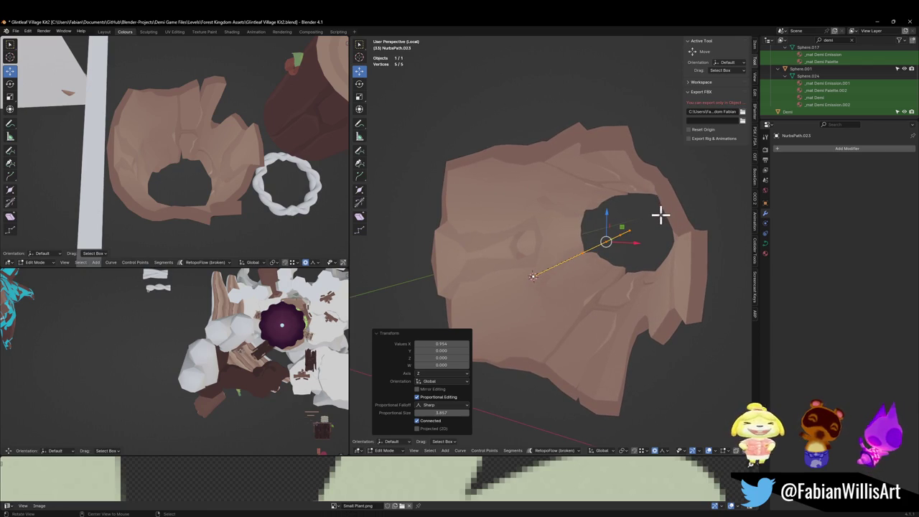
pyautogui.press('alt')
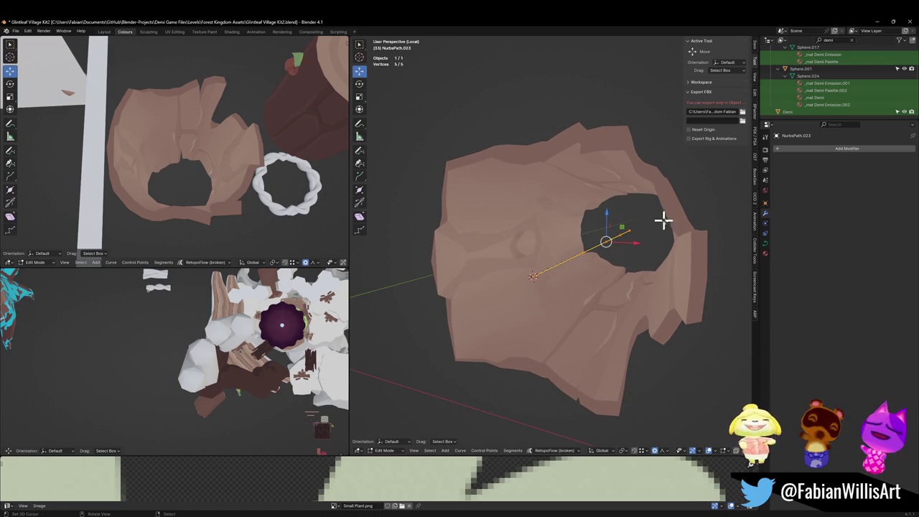
# Step: Tilt the path's control points 90°, then -185°, to twist the arch piece
pyautogui.moveTo(607, 275); pyautogui.dragTo(585, 277, button='middle')
pyautogui.click(606, 302)
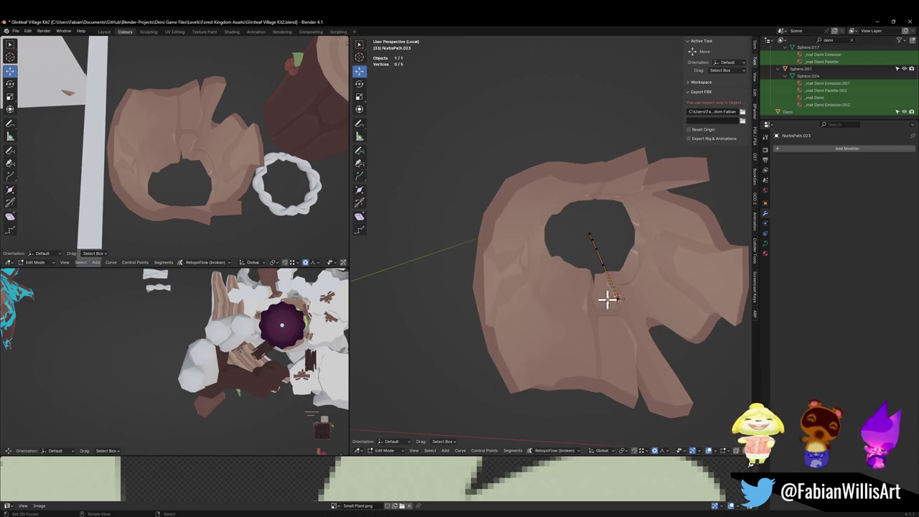
pyautogui.hotkey('ctrl', 't')
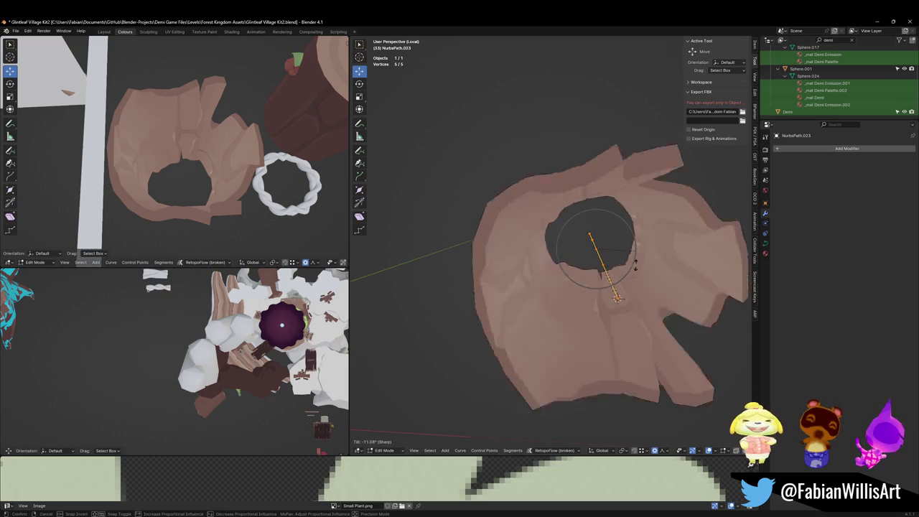
pyautogui.click(584, 294)
pyautogui.scroll(-3, 595, 252)
pyautogui.moveTo(610, 250)
pyautogui.mouseDown(button='middle')
pyautogui.moveTo(597, 232)
pyautogui.moveTo(613, 237)
pyautogui.mouseUp(button='middle')
pyautogui.hotkey('ctrl', 't')
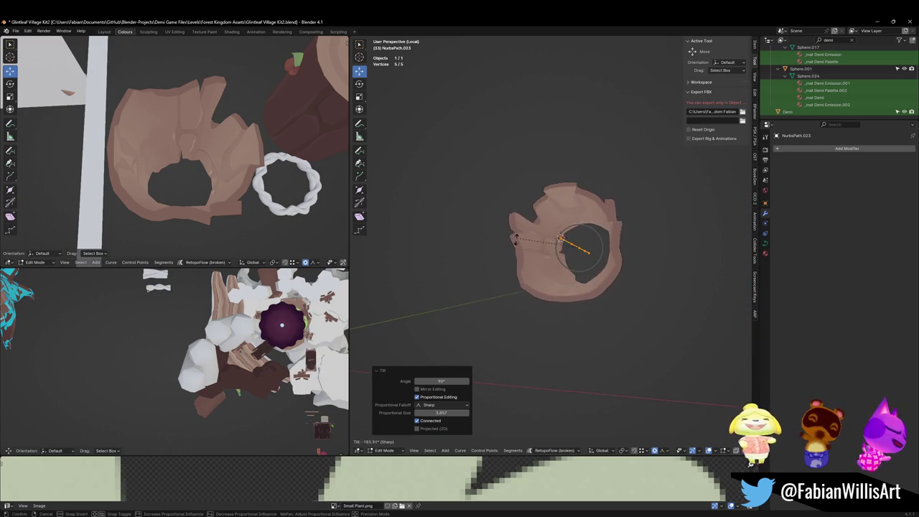
pyautogui.click(519, 239)
pyautogui.moveTo(640, 213)
pyautogui.mouseDown(button='middle')
pyautogui.moveTo(645, 238)
pyautogui.moveTo(638, 223)
pyautogui.moveTo(645, 229)
pyautogui.mouseUp(button='middle')
pyautogui.scroll(3, 692, 246)
pyautogui.moveTo(692, 246); pyautogui.dragTo(618, 263, button='middle')
# Step: Back in Object Mode, select the path and arch mesh and save Glintleaf Village Kit2.blend
pyautogui.press('Tab')
pyautogui.click(596, 269)
pyautogui.click(600, 269)
pyautogui.keyDown('shift'); pyautogui.click(600, 249); pyautogui.keyUp('shift')
pyautogui.hotkey('ctrl', 's')
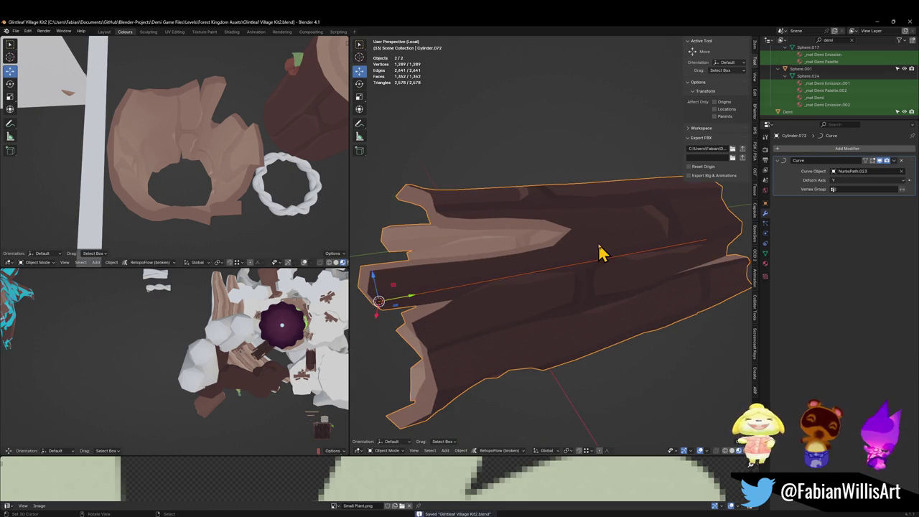
# Step: Exit local view, select NurbsPath.023 and Cylinder.072, and rotate them 180° around Z
pyautogui.press('KP_Divide')
pyautogui.hotkey('alt', 'a')
pyautogui.click(563, 293)
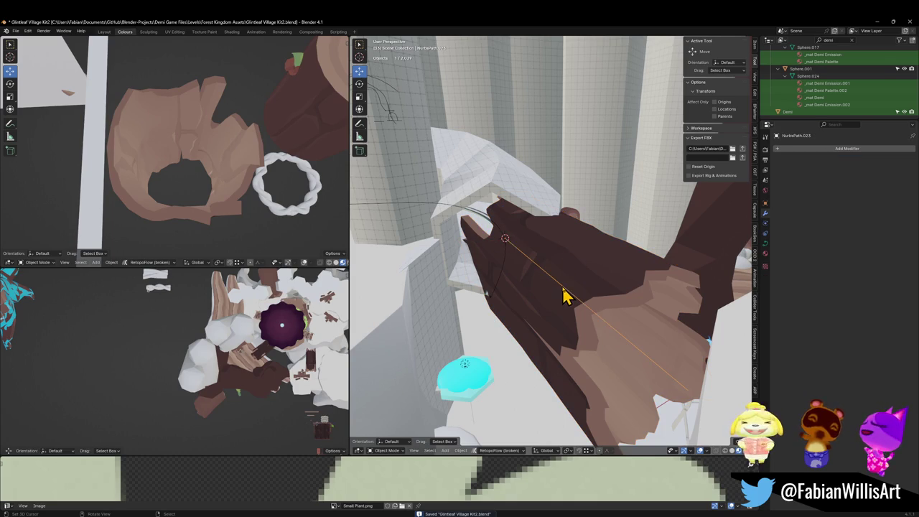
pyautogui.click(611, 301)
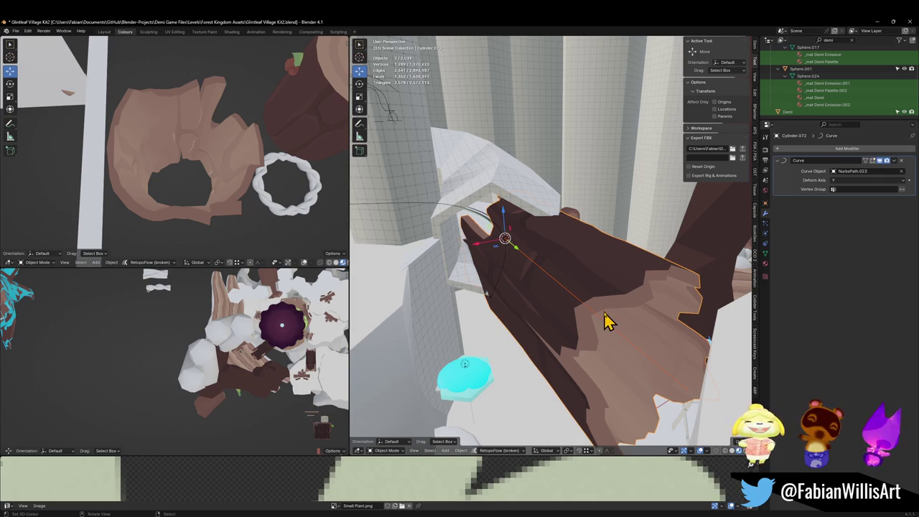
pyautogui.write('rz180')
pyautogui.press('Return')
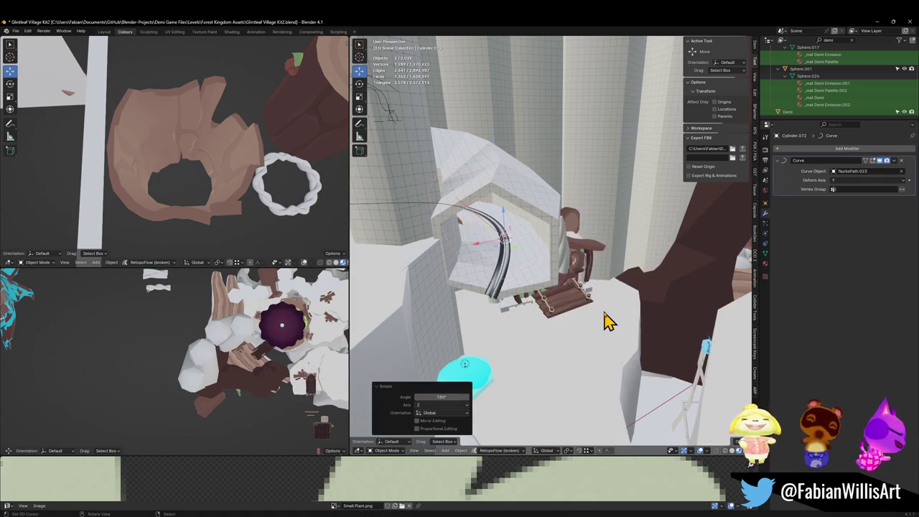
# Step: Move the arch and curve horizontally, raise them about 6 m, then shift them sideways
pyautogui.moveTo(593, 311)
pyautogui.mouseDown(button='middle')
pyautogui.moveTo(573, 265)
pyautogui.moveTo(581, 282)
pyautogui.moveTo(573, 308)
pyautogui.mouseUp(button='middle')
pyautogui.press('g')
pyautogui.hotkey('shift', 'z')
pyautogui.click(574, 334)
pyautogui.press('g')
pyautogui.press('z')
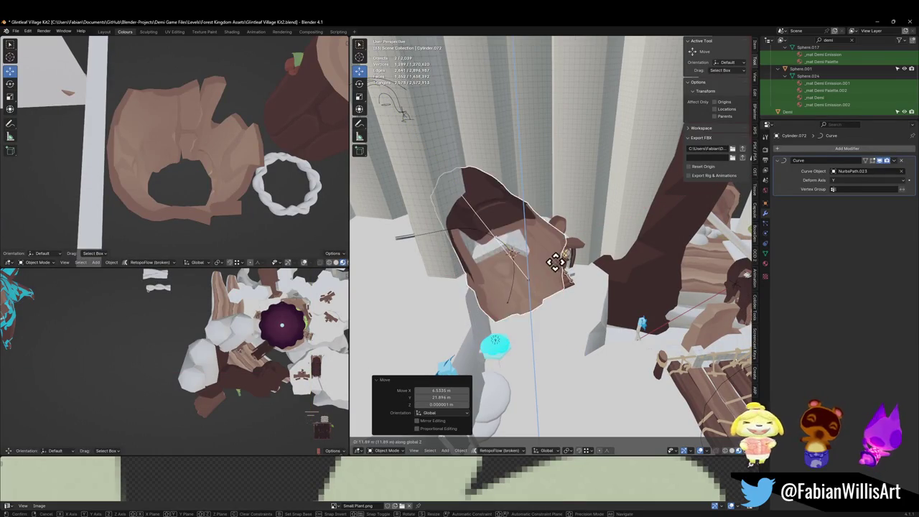
pyautogui.click(553, 302)
pyautogui.press('g')
pyautogui.hotkey('shift', 'z')
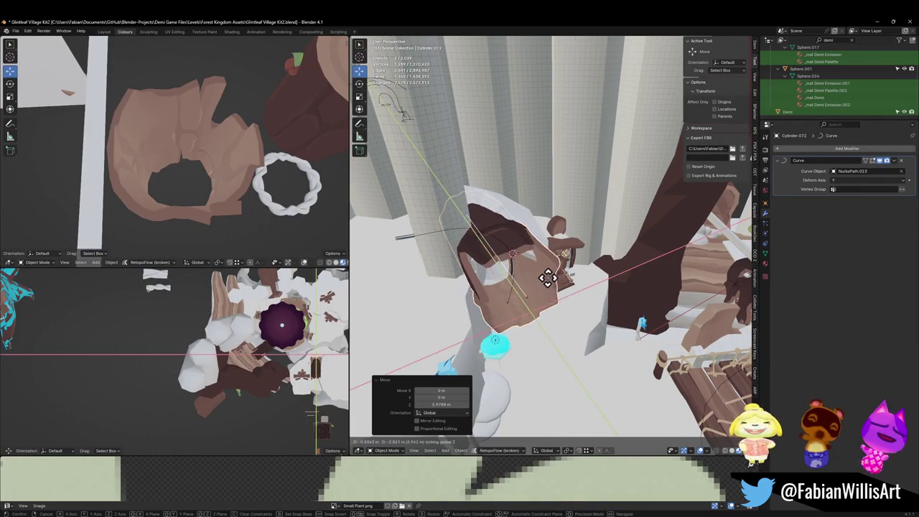
pyautogui.click(552, 270)
pyautogui.scroll(4, 574, 280)
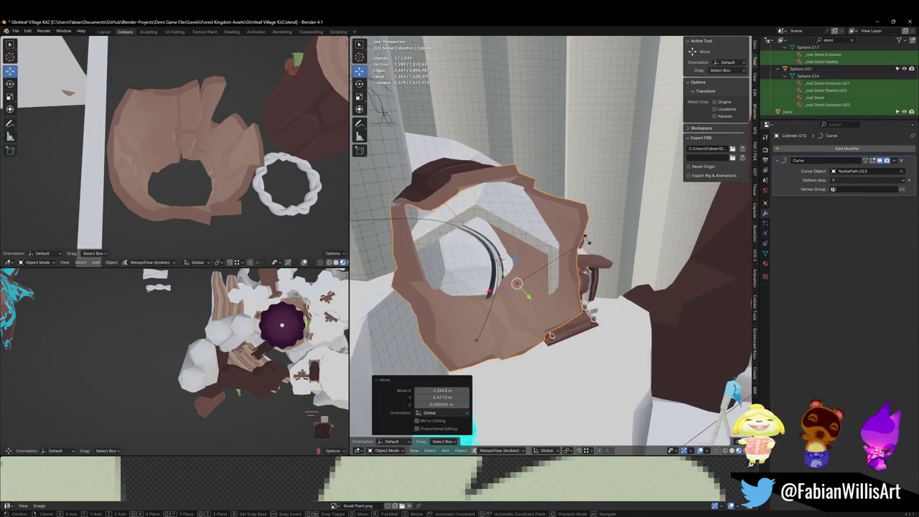
# Step: Turn the arch -30.2° around Z and slide it into position over the house
pyautogui.press('r')
pyautogui.press('z')
pyautogui.click(580, 281)
pyautogui.press('g')
pyautogui.hotkey('shift', 'z')
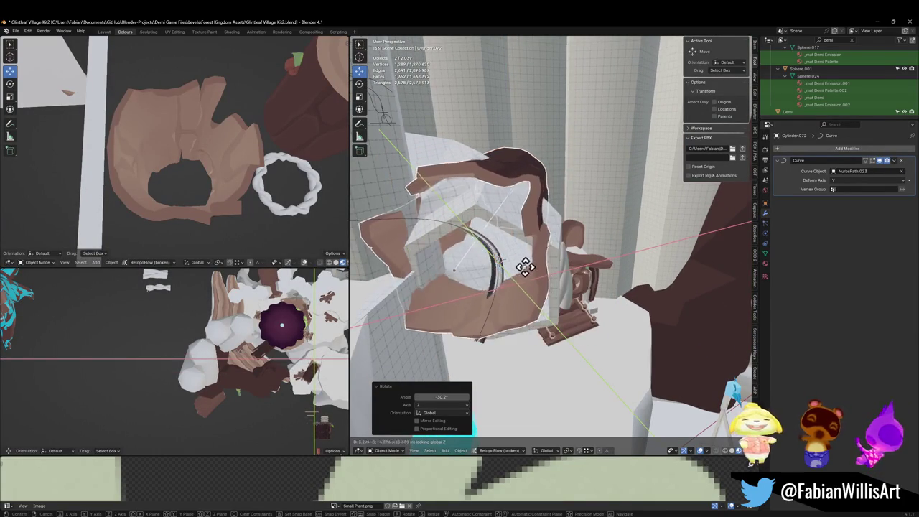
pyautogui.click(519, 277)
pyautogui.moveTo(494, 283)
pyautogui.mouseDown(button='middle')
pyautogui.moveTo(535, 273)
pyautogui.moveTo(599, 297)
pyautogui.moveTo(554, 314)
pyautogui.moveTo(513, 289)
pyautogui.mouseUp(button='middle')
pyautogui.scroll(2, 560, 291)
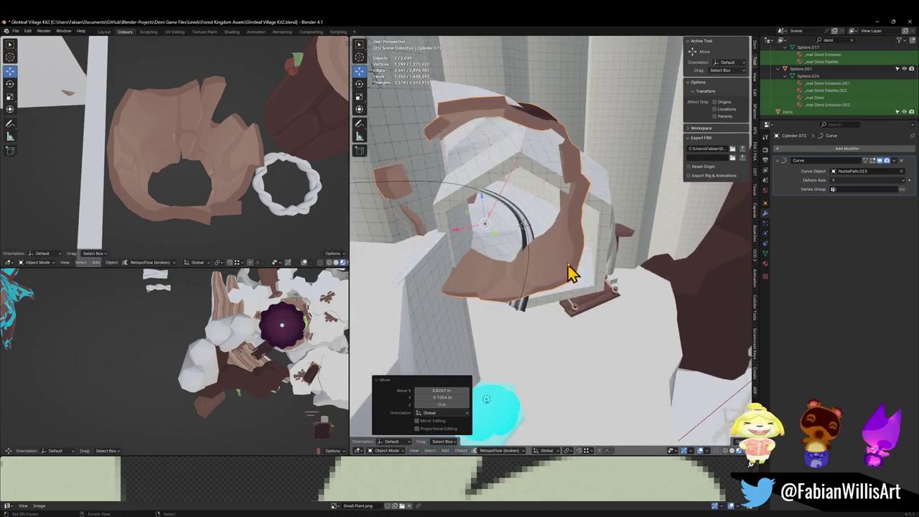
pyautogui.scroll(2, 564, 268)
# Step: Lower the arch 1.57 m, turn it 4.45° around Z, and nudge it into place
pyautogui.press('g')
pyautogui.press('z')
pyautogui.click(567, 357)
pyautogui.press('g')
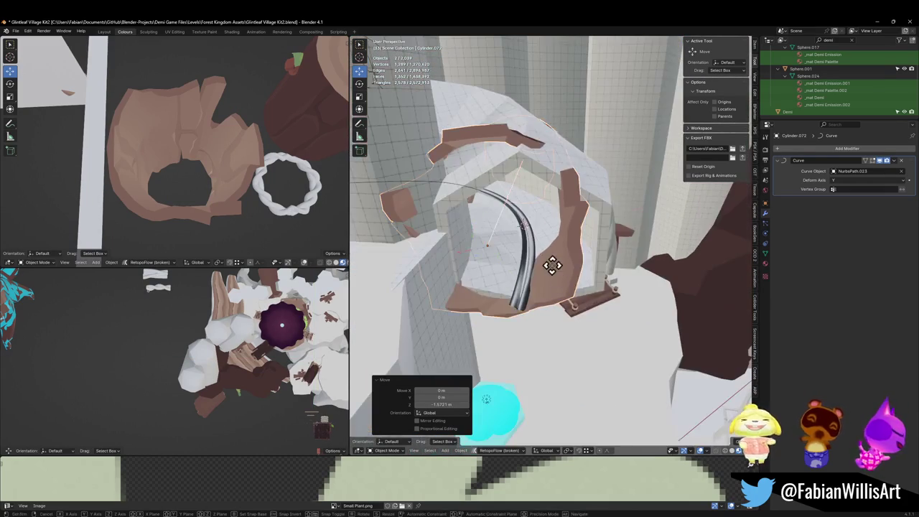
pyautogui.click(589, 265)
pyautogui.press('r')
pyautogui.press('z')
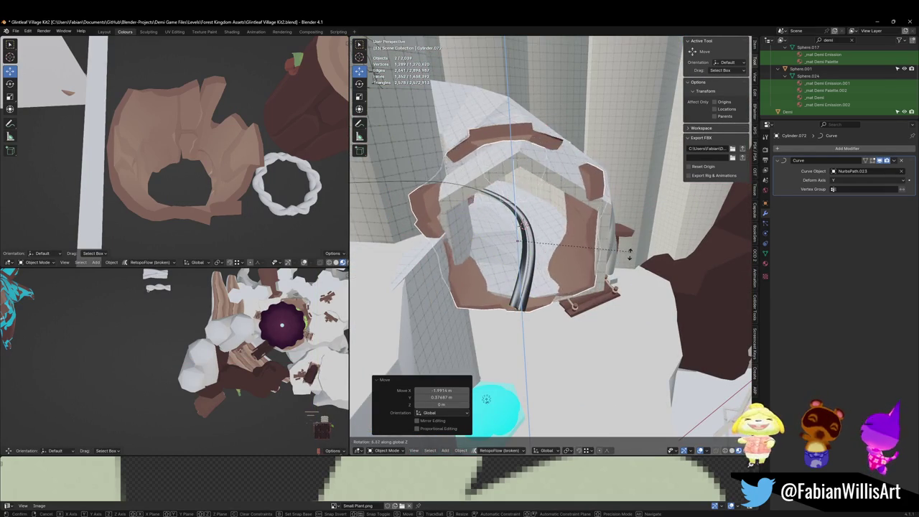
pyautogui.click(627, 266)
pyautogui.press('g')
pyautogui.hotkey('shift', 'z')
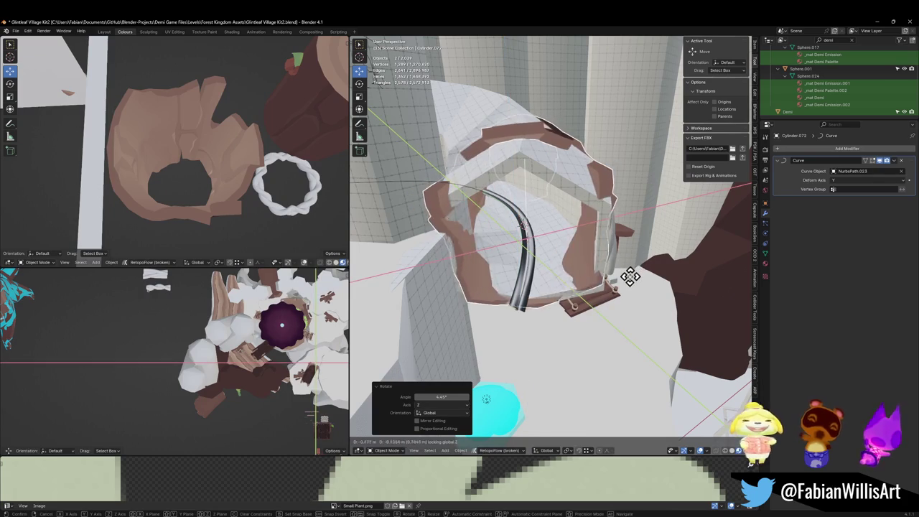
pyautogui.click(630, 287)
# Step: Deselect all, then select NurbsPath.023 alone and enter its Edit Mode
pyautogui.moveTo(586, 234); pyautogui.dragTo(579, 283, button='middle')
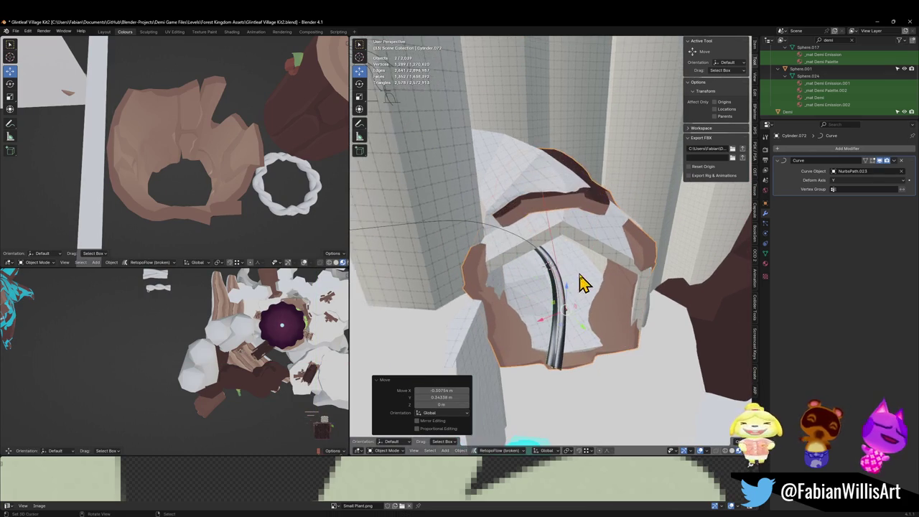
pyautogui.hotkey('alt', 'a')
pyautogui.click(551, 248)
pyautogui.press('Tab')
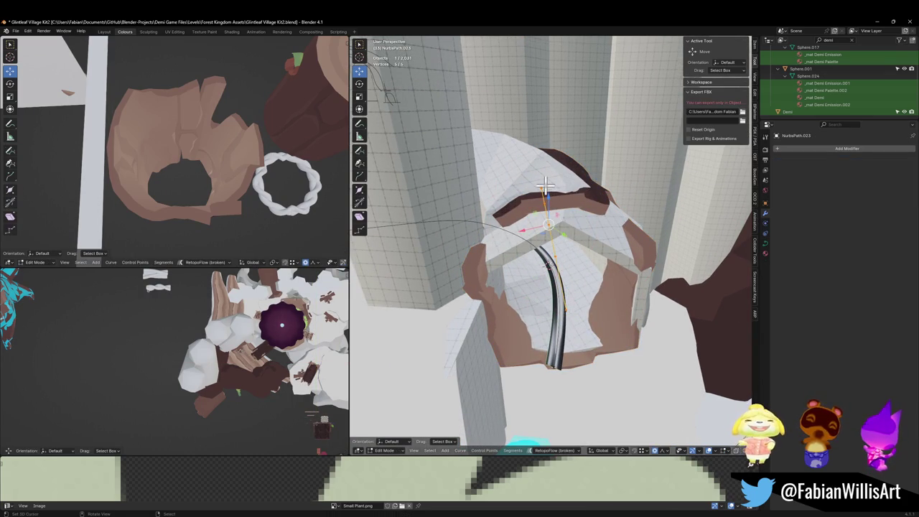
# Step: In top view, move curve points so the path bends further round to the left
pyautogui.moveTo(644, 225)
pyautogui.mouseDown(button='middle')
pyautogui.moveTo(669, 228)
pyautogui.moveTo(507, 312)
pyautogui.moveTo(580, 256)
pyautogui.moveTo(557, 257)
pyautogui.mouseUp(button='middle')
pyautogui.press('KP_7')
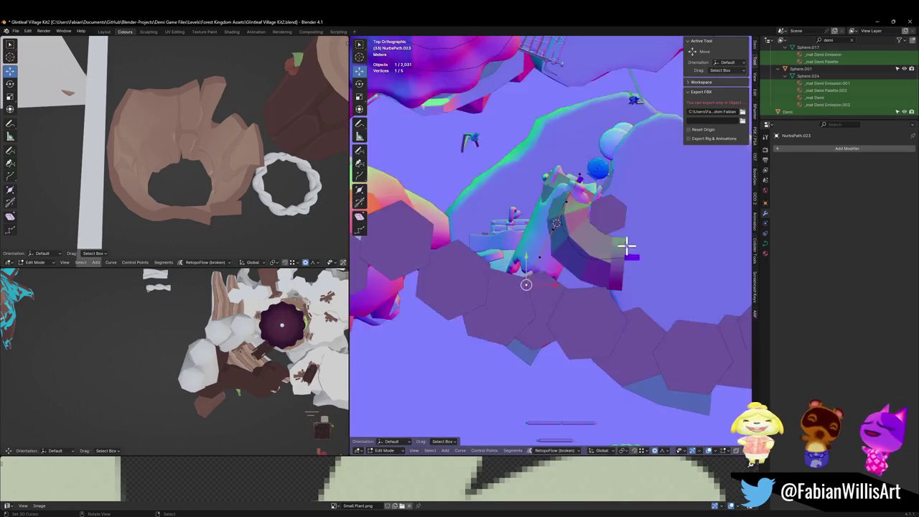
pyautogui.press('g')
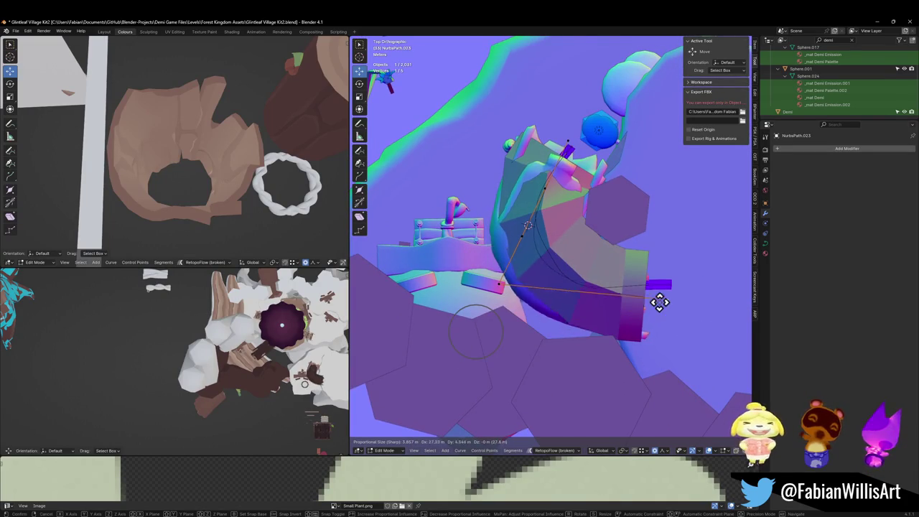
pyautogui.click(652, 294)
pyautogui.press('g')
pyautogui.click(561, 287)
pyautogui.press('g')
pyautogui.click(539, 237)
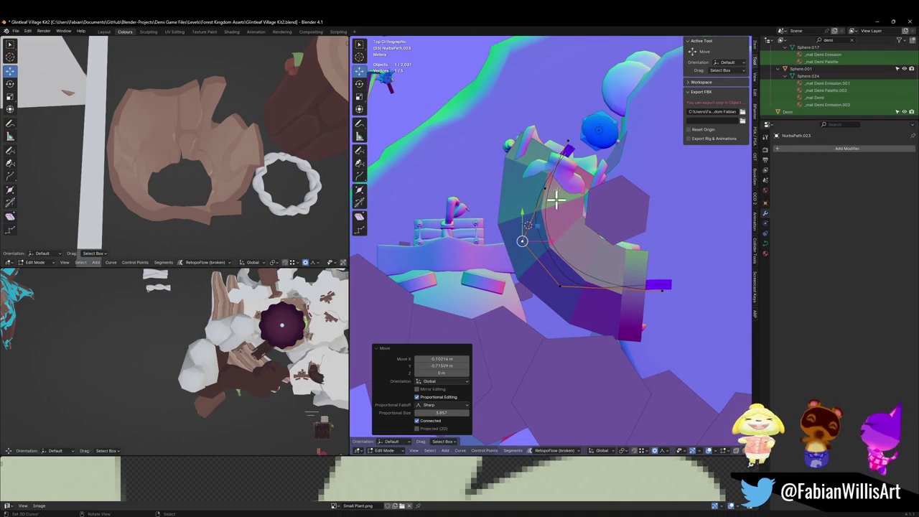
# Step: Move curve points on Z, raising one about 7.70 m with a sharp proportional falloff
pyautogui.moveTo(503, 228)
pyautogui.mouseDown(button='middle')
pyautogui.moveTo(579, 180)
pyautogui.moveTo(625, 185)
pyautogui.moveTo(565, 225)
pyautogui.moveTo(522, 298)
pyautogui.moveTo(580, 273)
pyautogui.moveTo(565, 276)
pyautogui.mouseUp(button='middle')
pyautogui.press('g')
pyautogui.press('z')
pyautogui.click(546, 300)
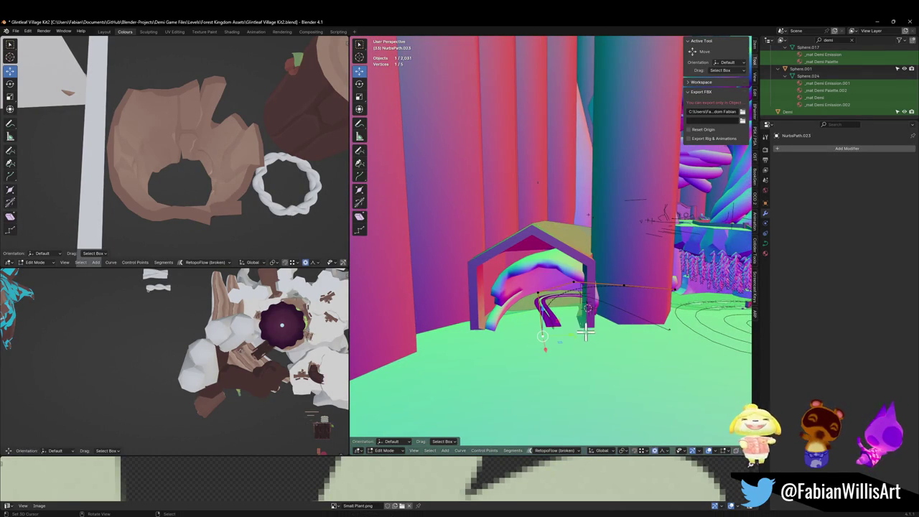
pyautogui.press('g')
pyautogui.press('z')
pyautogui.scroll(-2, 603, 316)
pyautogui.scroll(-4, 596, 304)
pyautogui.scroll(-2, 595, 305)
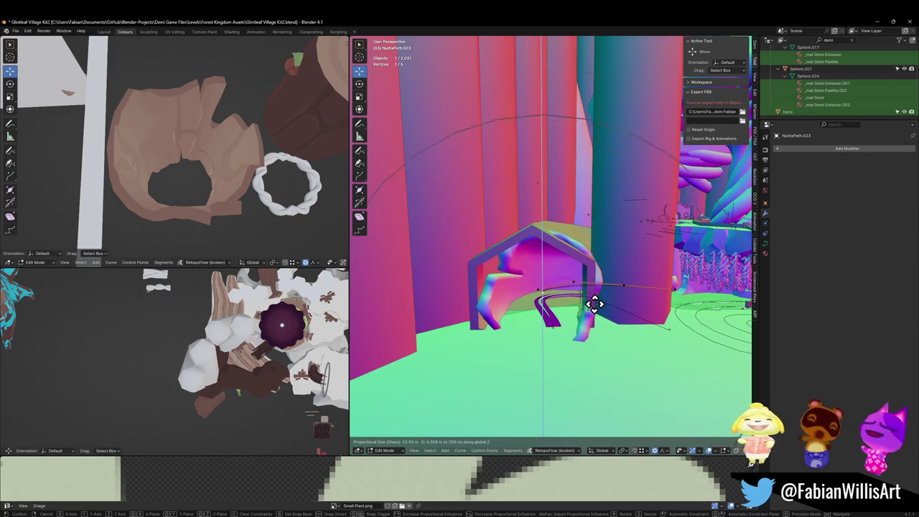
pyautogui.scroll(-5, 592, 287)
pyautogui.scroll(-4, 591, 279)
pyautogui.scroll(-4, 590, 278)
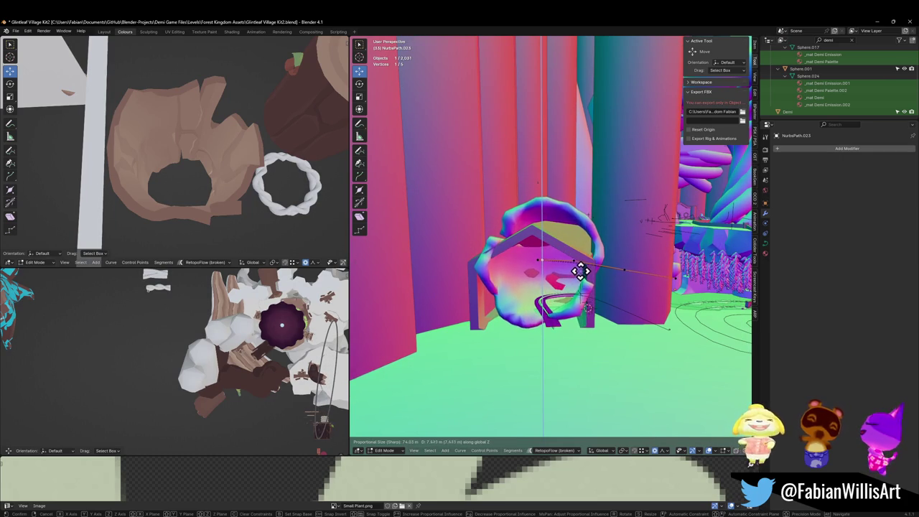
pyautogui.click(581, 269)
# Step: Leave Edit Mode, select the arch mesh and add level-1 subdivision smoothing
pyautogui.scroll(3, 581, 273)
pyautogui.scroll(-2, 583, 287)
pyautogui.moveTo(574, 291)
pyautogui.mouseDown(button='middle')
pyautogui.moveTo(561, 293)
pyautogui.moveTo(554, 275)
pyautogui.moveTo(587, 297)
pyautogui.moveTo(640, 294)
pyautogui.moveTo(637, 283)
pyautogui.mouseUp(button='middle')
pyautogui.press('Tab')
pyautogui.click(596, 298)
pyautogui.hotkey('ctrl', '1')
# Step: Undo the subdivision and edit the arch mesh with the Curve modifier shown on cage
pyautogui.hotkey('ctrl', 'z')
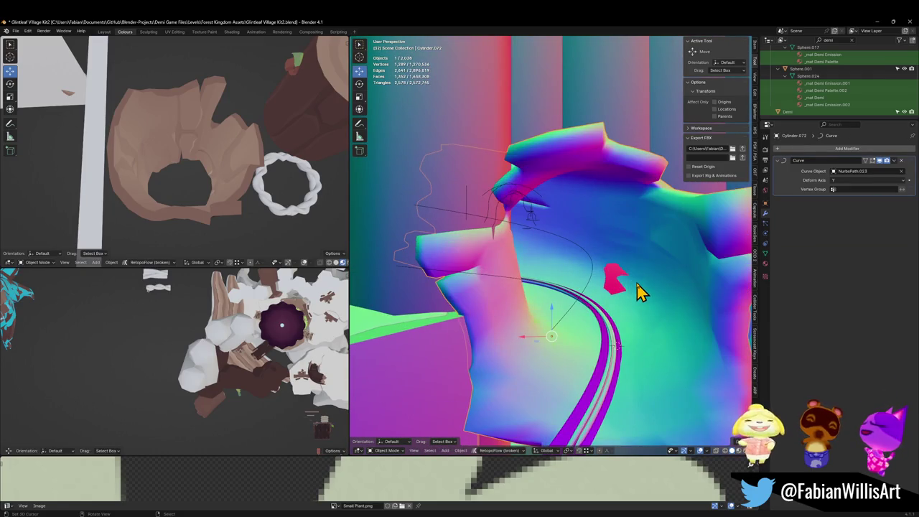
pyautogui.press('Tab')
pyautogui.scroll(3, 622, 268)
pyautogui.scroll(2, 558, 277)
pyautogui.moveTo(559, 278)
pyautogui.mouseDown(button='middle')
pyautogui.moveTo(585, 278)
pyautogui.moveTo(626, 302)
pyautogui.moveTo(595, 293)
pyautogui.moveTo(614, 264)
pyautogui.mouseUp(button='middle')
pyautogui.scroll(3, 614, 264)
pyautogui.moveTo(539, 269); pyautogui.dragTo(586, 263, button='middle')
pyautogui.click(874, 162)
pyautogui.scroll(2, 586, 263)
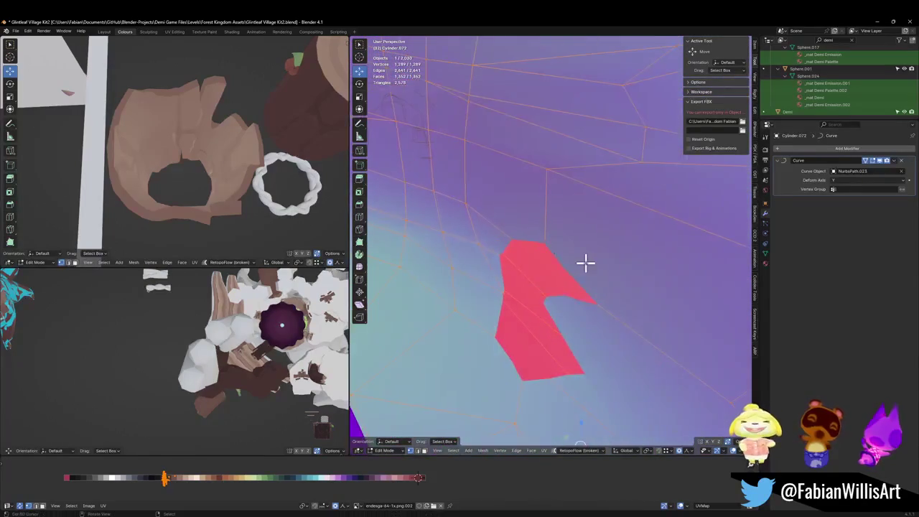
# Step: Shrink/fatten the red-shaded face so it blends into the surface, then deselect all
pyautogui.click(608, 308)
pyautogui.hotkey('alt', 's')
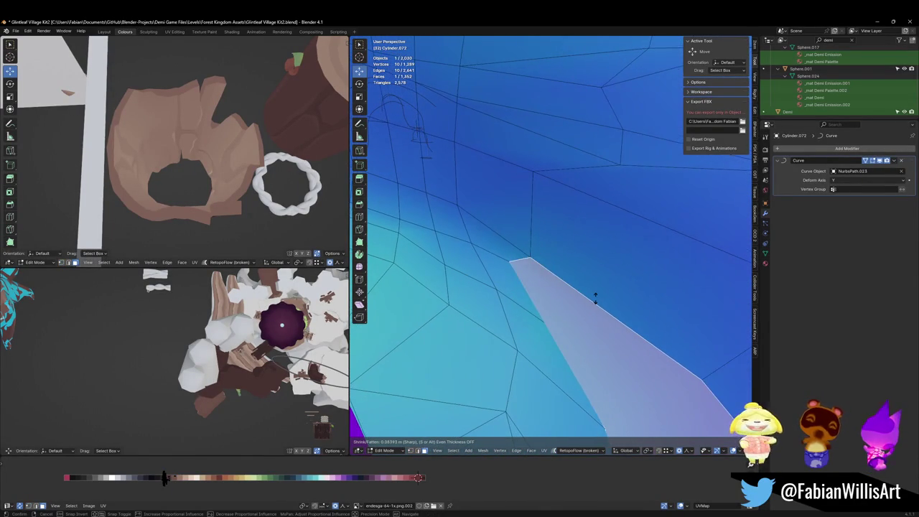
pyautogui.click(597, 301)
pyautogui.hotkey('alt', 'a')
# Step: Check other faces on the curved strip, then clear the selection
pyautogui.moveTo(608, 285)
pyautogui.mouseDown(button='middle')
pyautogui.moveTo(594, 254)
pyautogui.moveTo(608, 244)
pyautogui.moveTo(597, 261)
pyautogui.moveTo(630, 285)
pyautogui.mouseUp(button='middle')
pyautogui.click(649, 296)
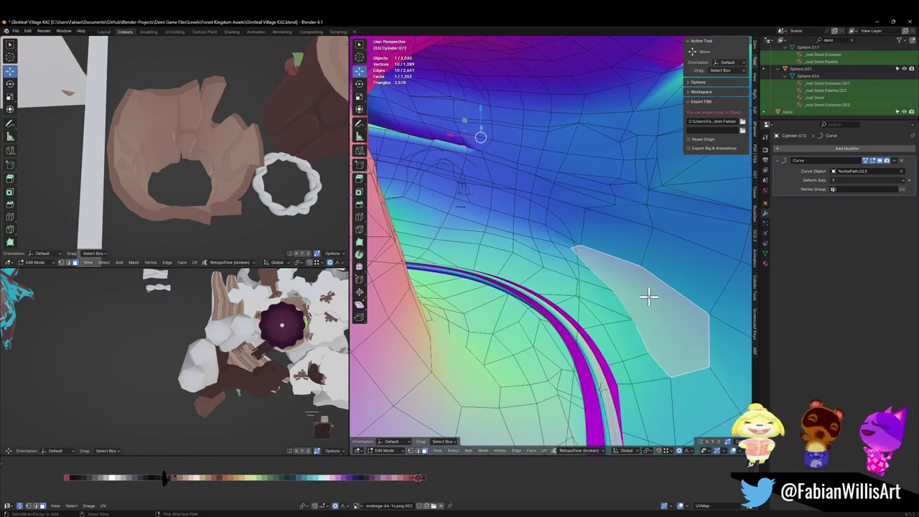
pyautogui.keyDown('shift'); pyautogui.click(646, 300); pyautogui.keyUp('shift')
pyautogui.click(624, 269)
pyautogui.press('i')
pyautogui.scroll(-5, 622, 263)
# Step: Exit Edit Mode and walk through the scene toward the archway
pyautogui.press('Tab')
pyautogui.press('Tab')
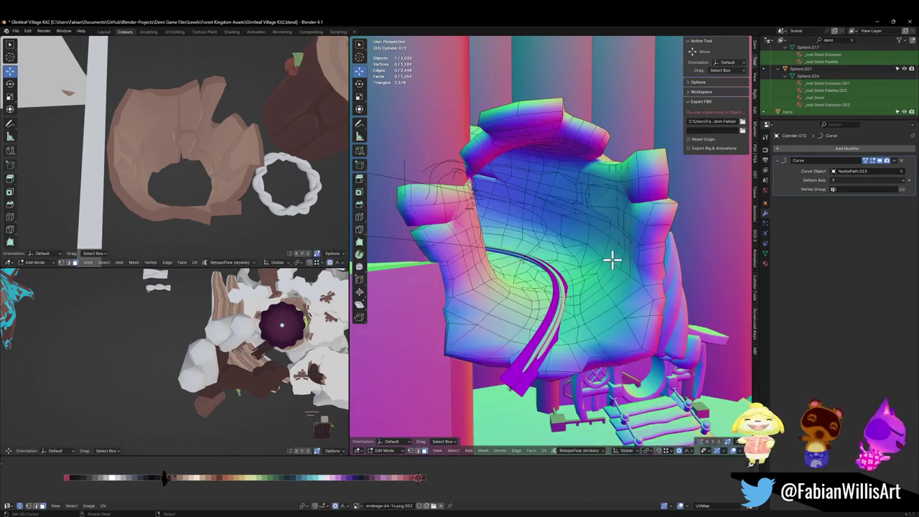
pyautogui.moveTo(613, 261); pyautogui.dragTo(601, 269, button='middle')
pyautogui.press('Tab')
pyautogui.hotkey('shift', '`')
pyautogui.press('w')
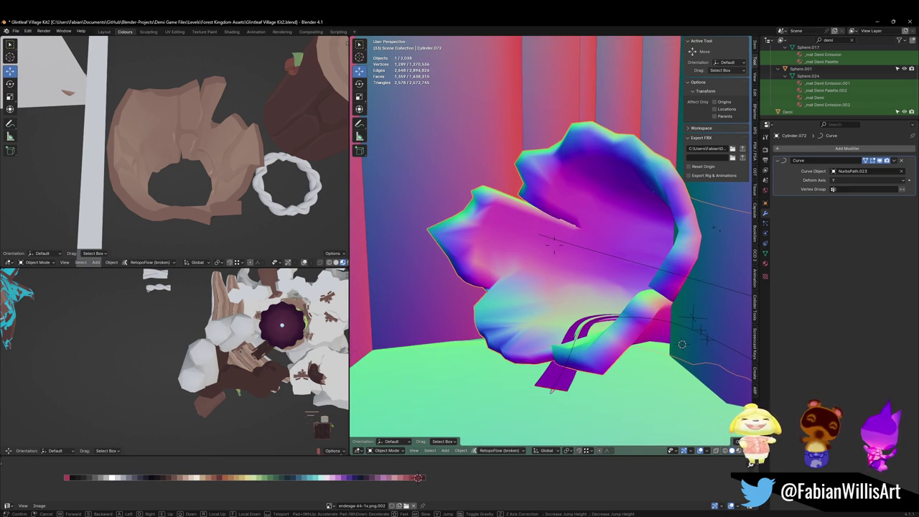
pyautogui.press('w')
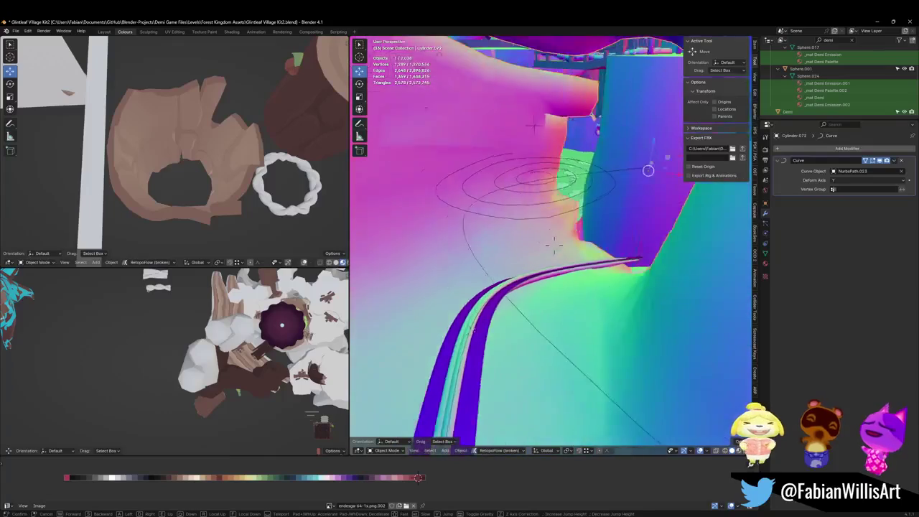
pyautogui.press('s')
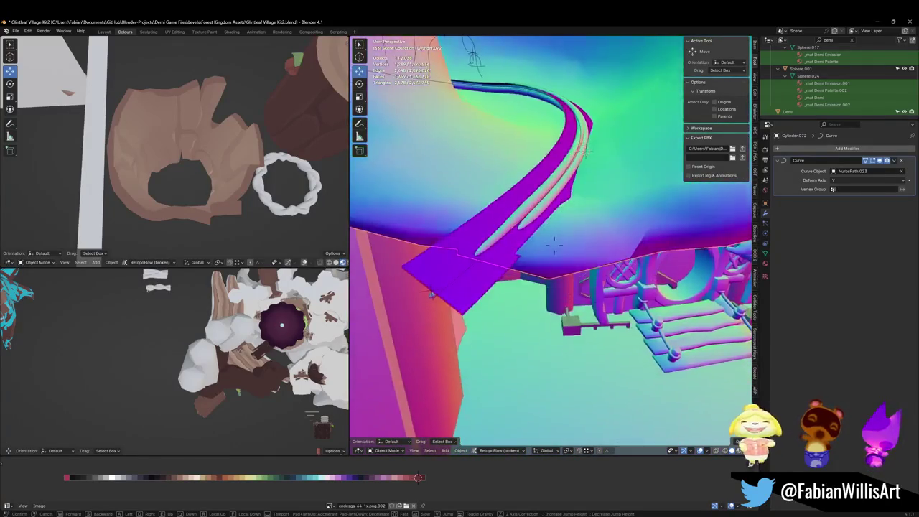
pyautogui.press('w')
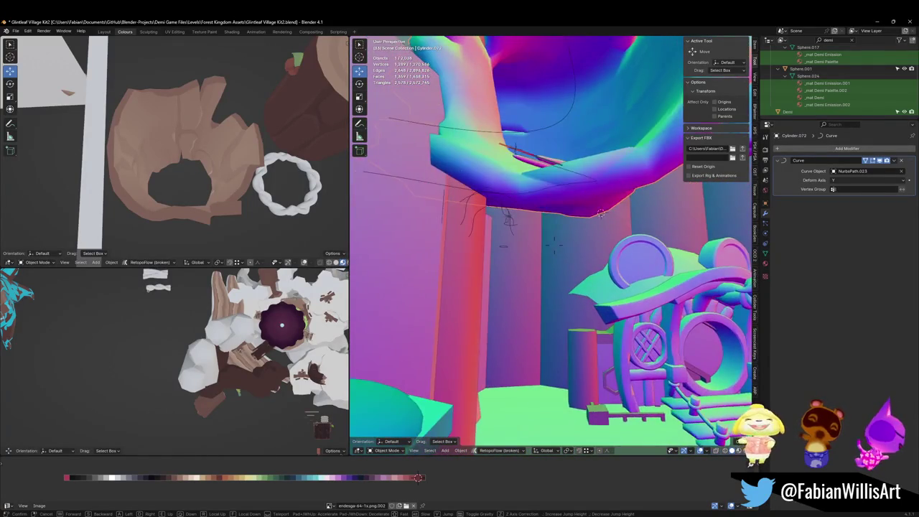
pyautogui.click(556, 285)
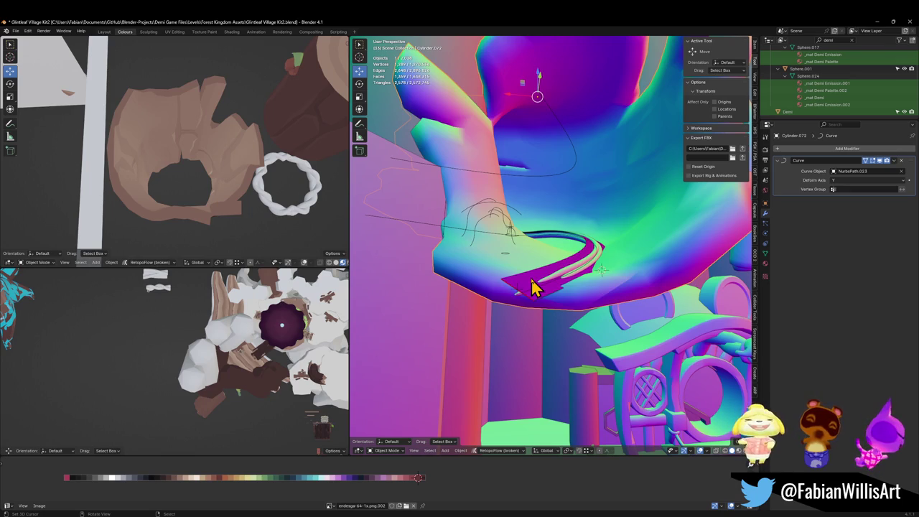
pyautogui.hotkey('shift', '`')
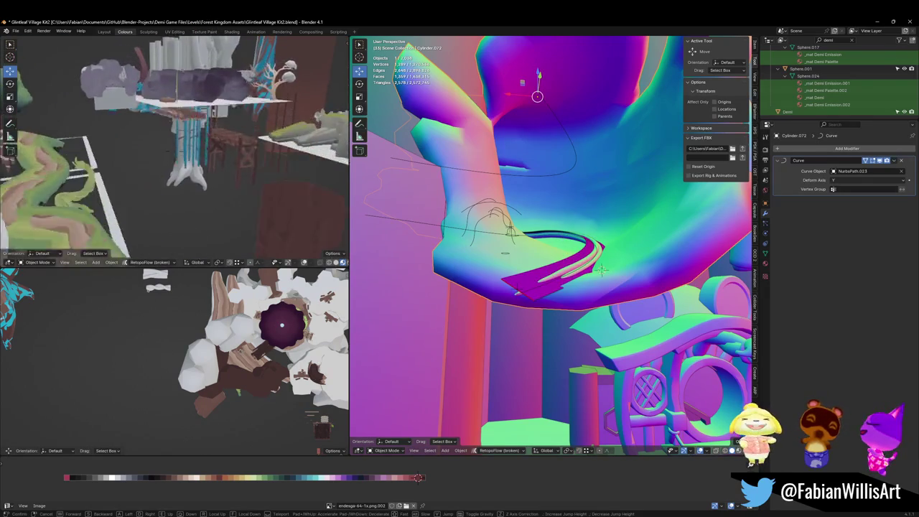
pyautogui.press('w')
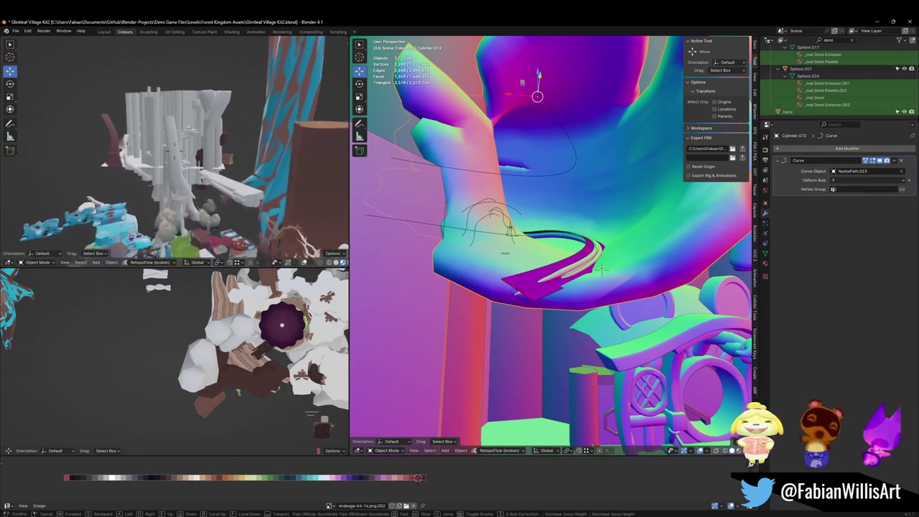
pyautogui.press('w')
pyautogui.press('s')
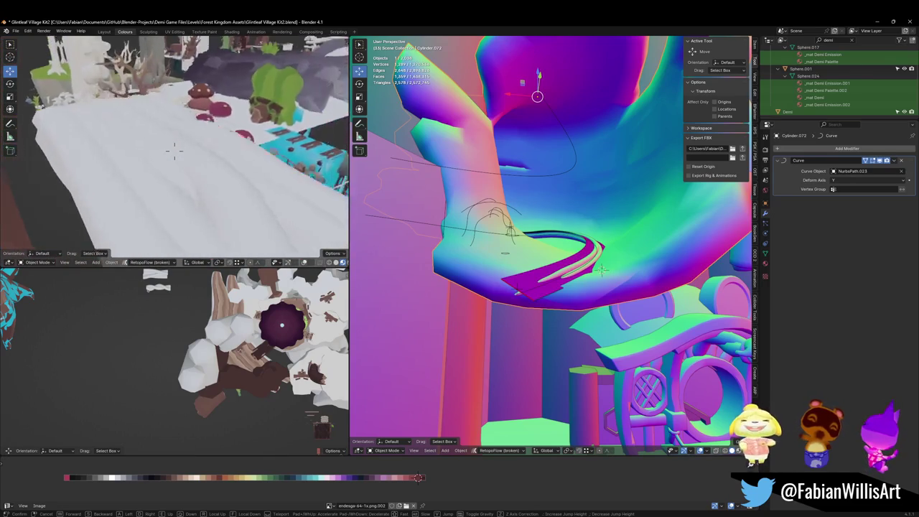
pyautogui.press('q')
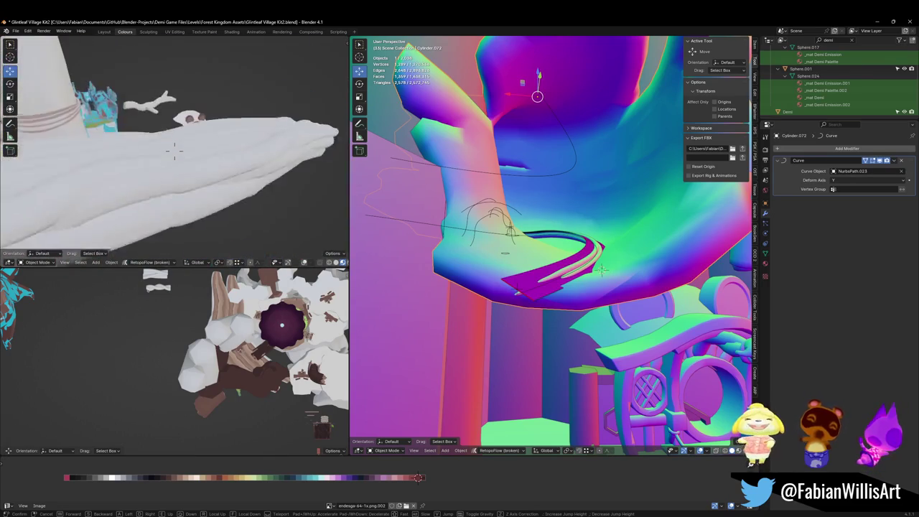
pyautogui.press('s')
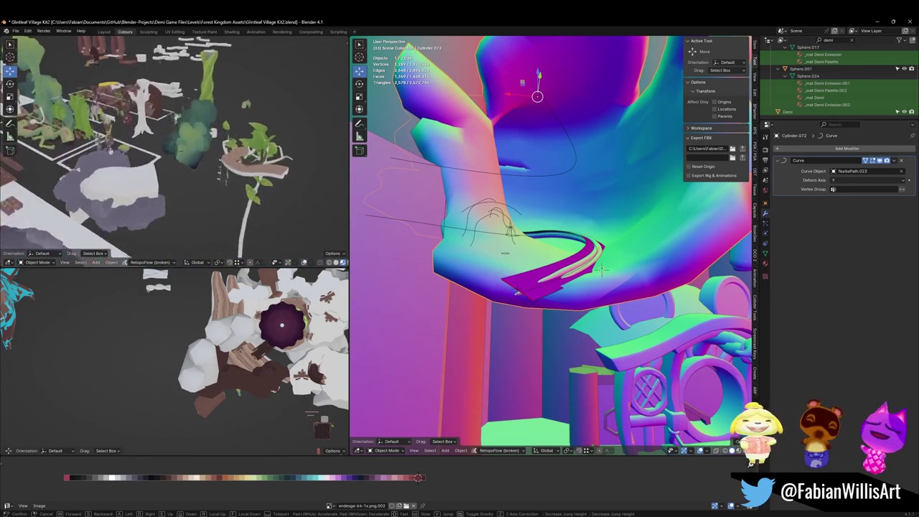
pyautogui.press('w')
pyautogui.press('w')
pyautogui.press('w')
pyautogui.press('s')
pyautogui.press('s')
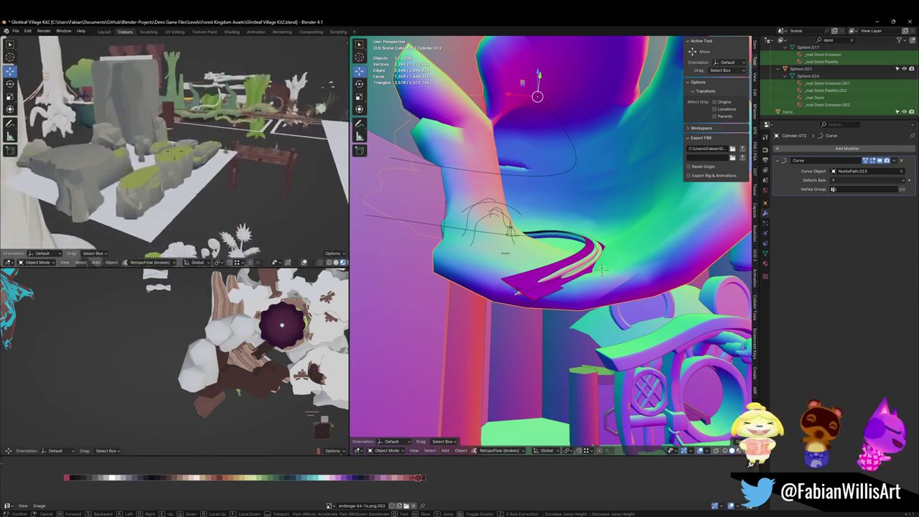
pyautogui.press('s')
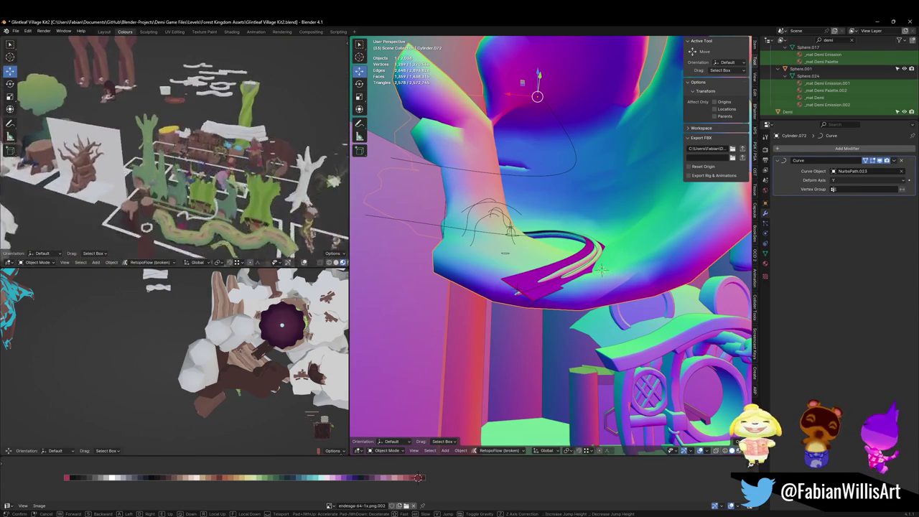
pyautogui.press('w')
pyautogui.press('w')
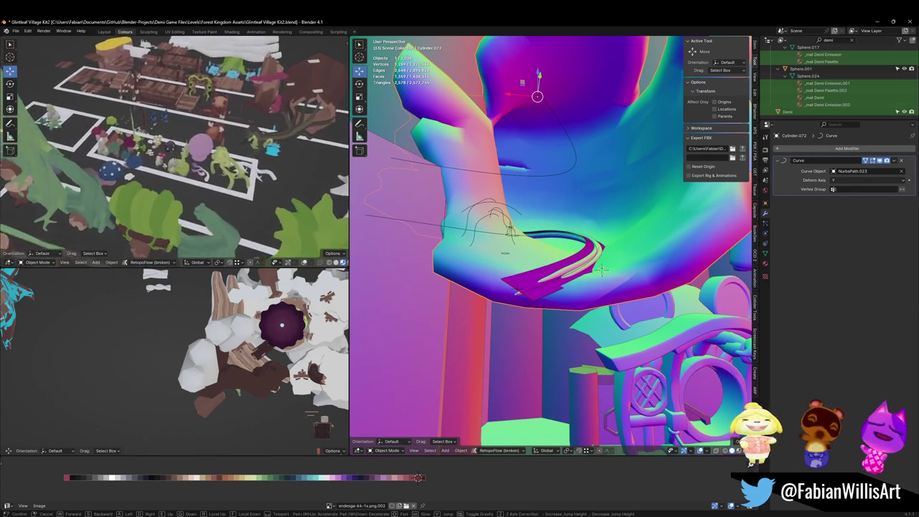
pyautogui.press('w')
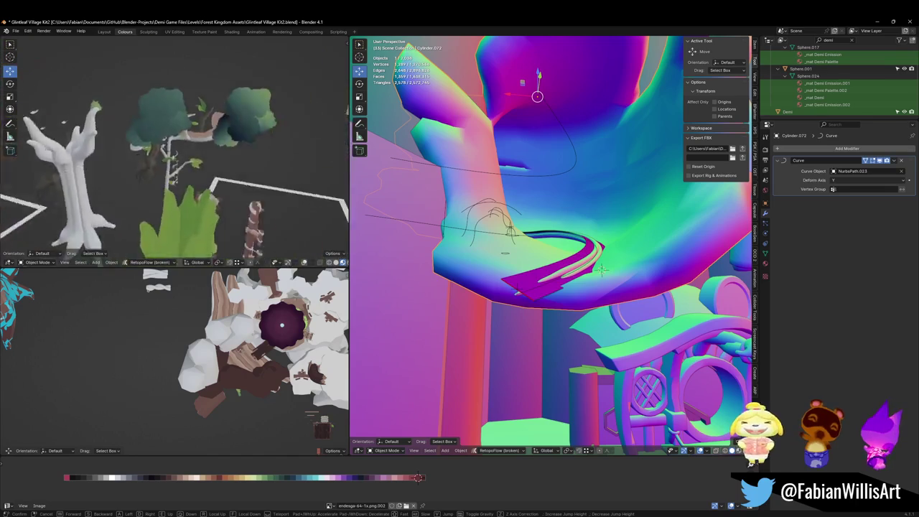
pyautogui.press('w')
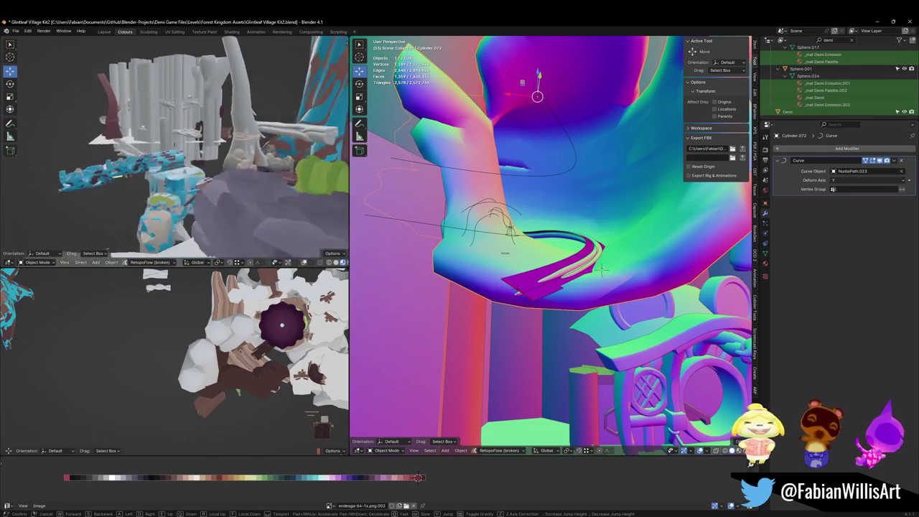
pyautogui.press('w')
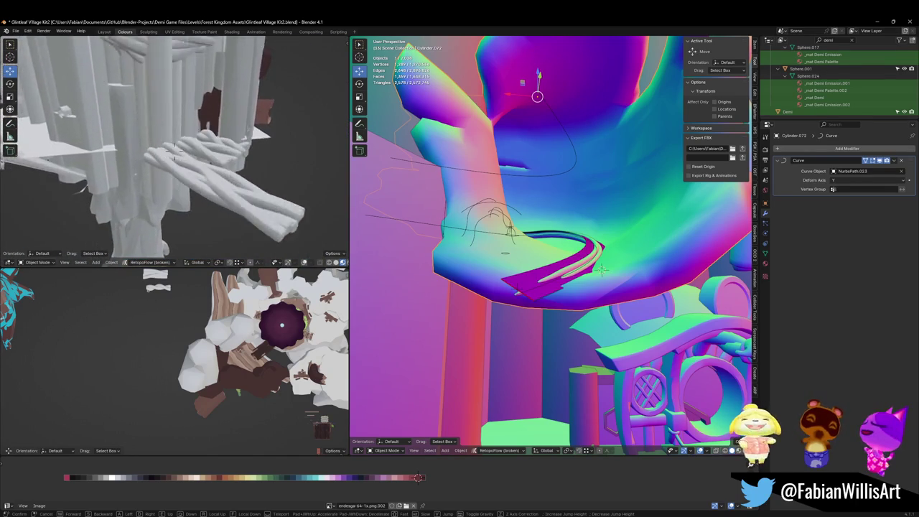
pyautogui.press('w')
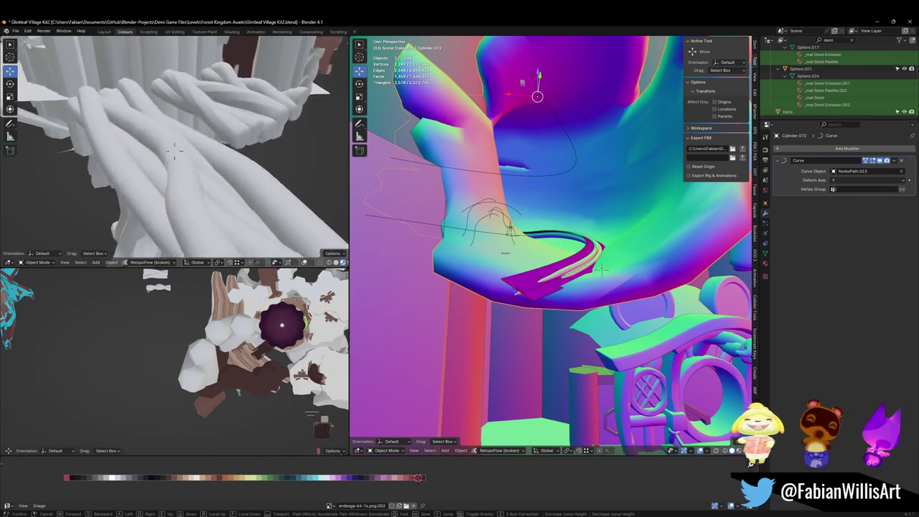
pyautogui.press('w')
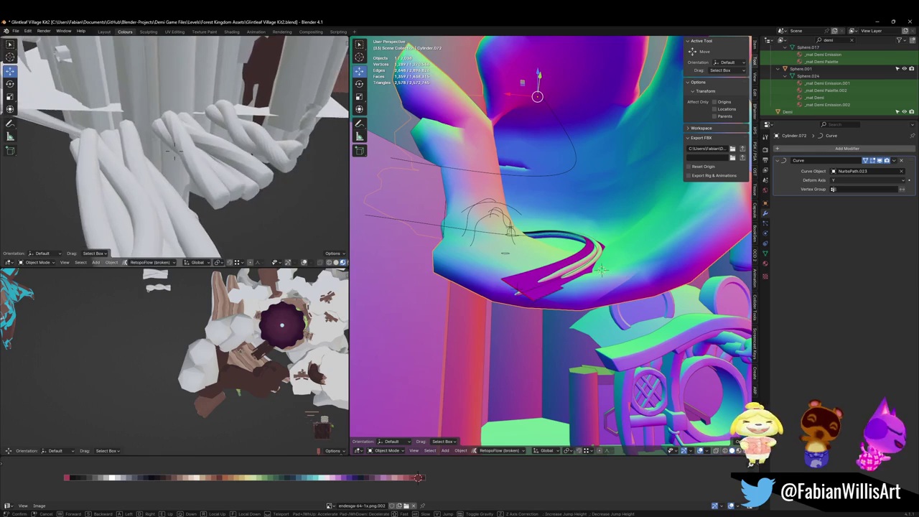
pyautogui.click(172, 149)
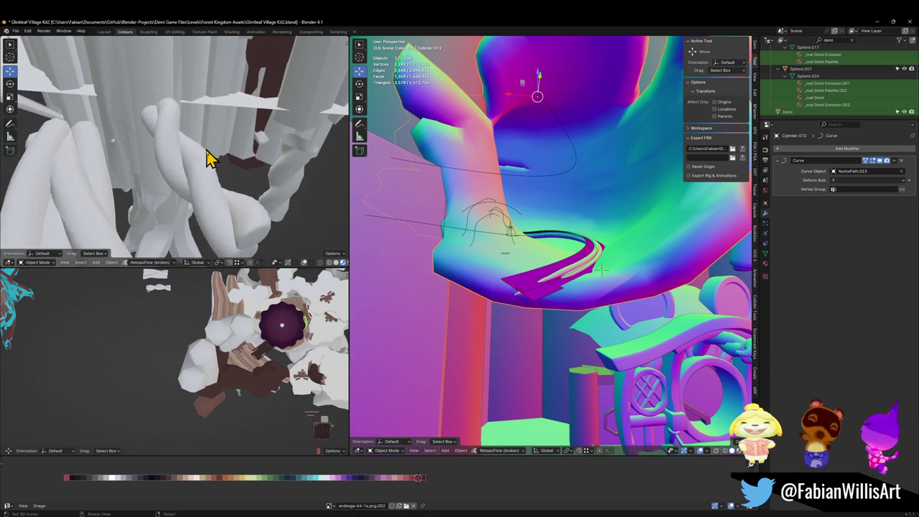
pyautogui.click(201, 186)
pyautogui.hotkey('shift', 'd')
pyautogui.press('Escape')
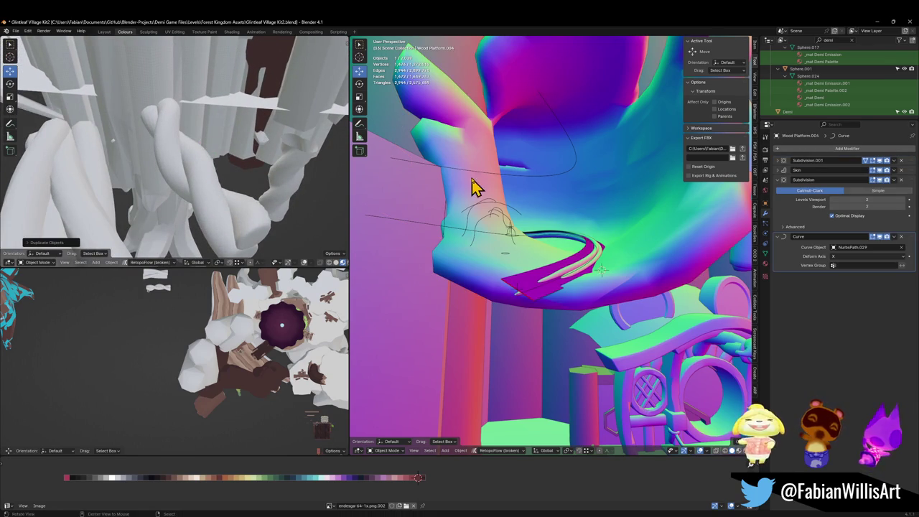
pyautogui.press('KP_Decimal')
pyautogui.hotkey('shift', 's')
pyautogui.press('KP_Decimal')
pyautogui.scroll(-3, 568, 316)
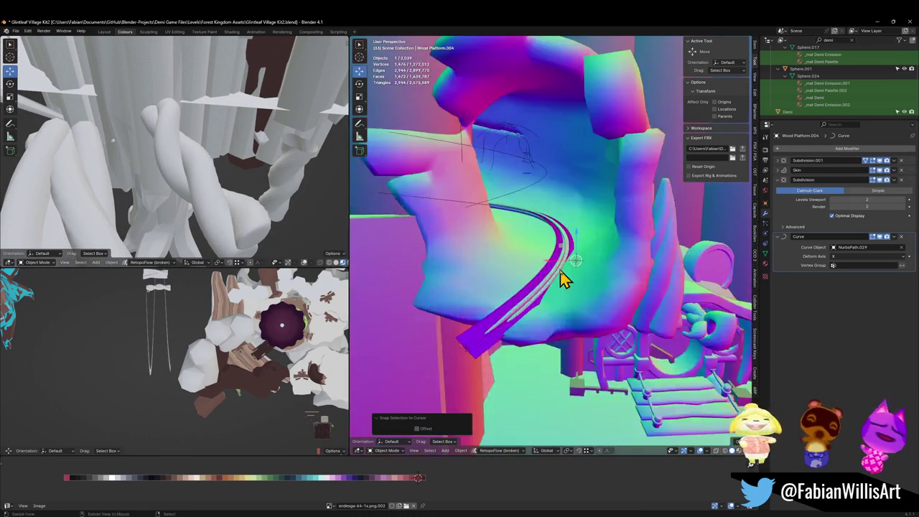
pyautogui.rightClick(560, 286)
pyautogui.click(546, 300)
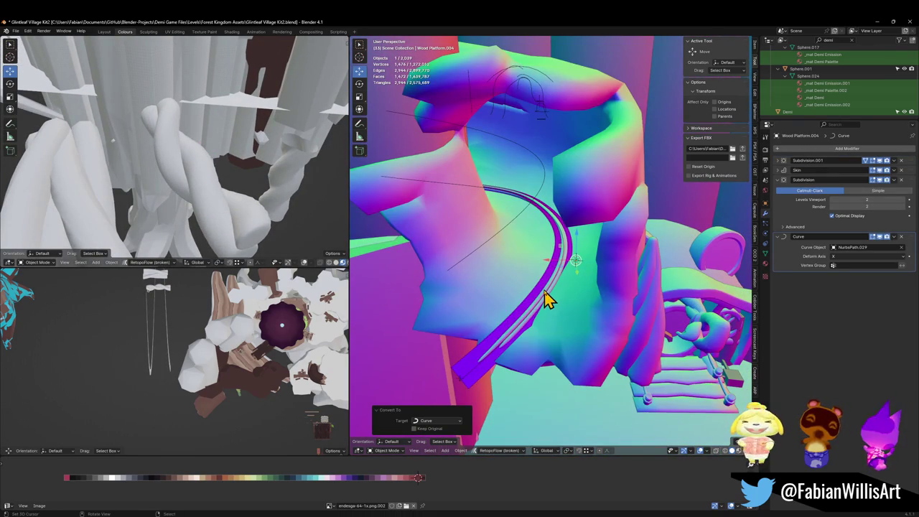
pyautogui.rightClick(548, 297)
pyautogui.click(546, 295)
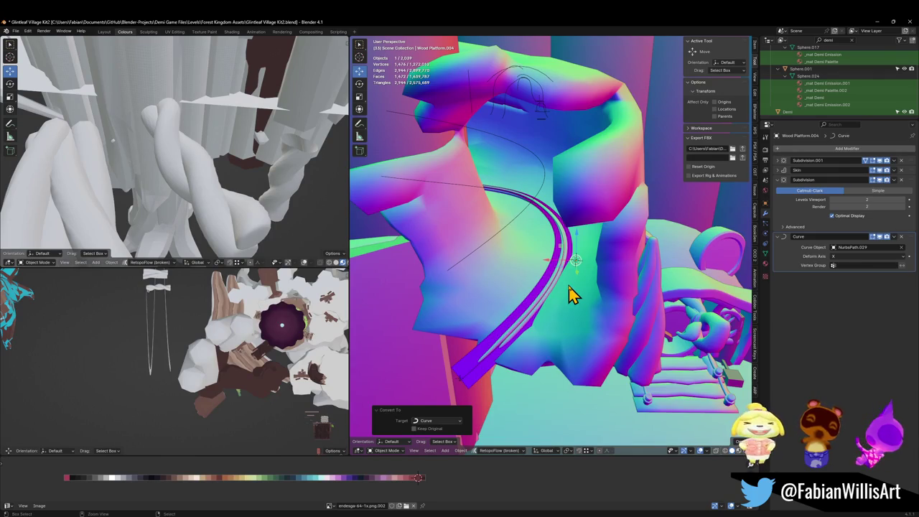
pyautogui.press('q')
pyautogui.click(548, 279)
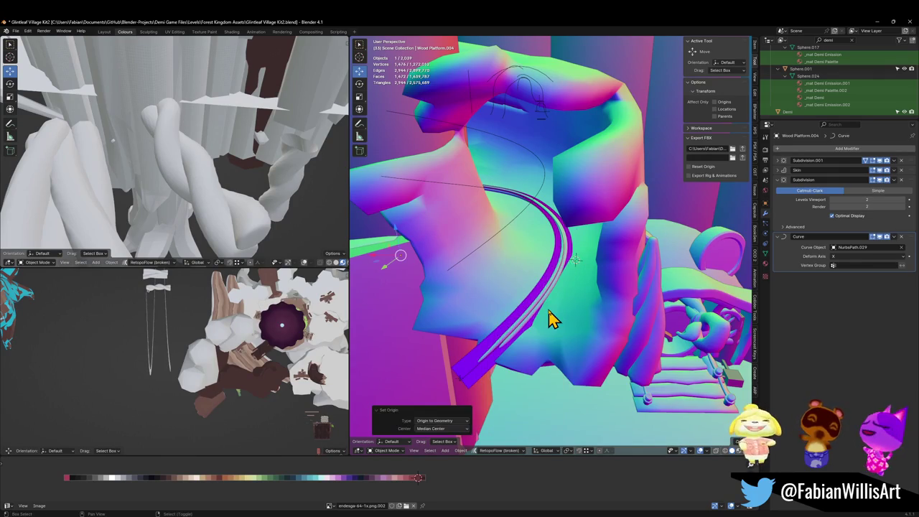
pyautogui.hotkey('shift', 's')
pyautogui.click(534, 269)
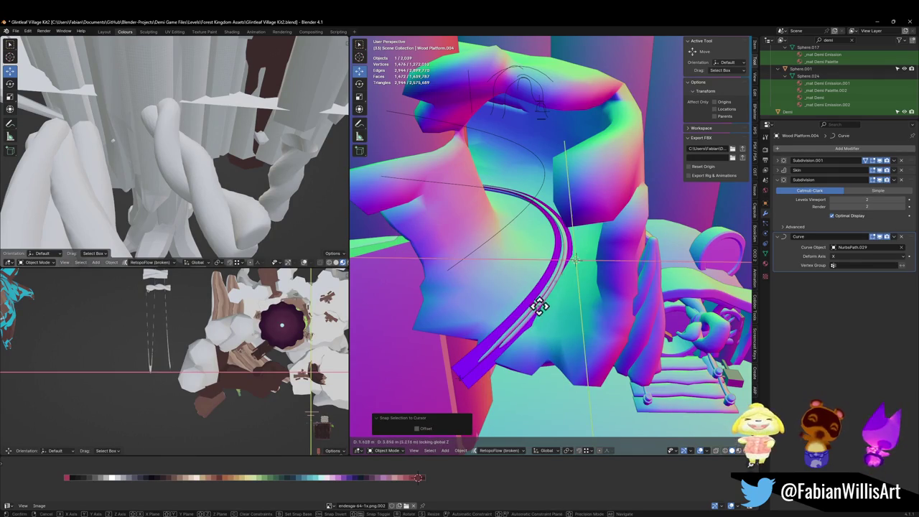
pyautogui.press('Delete')
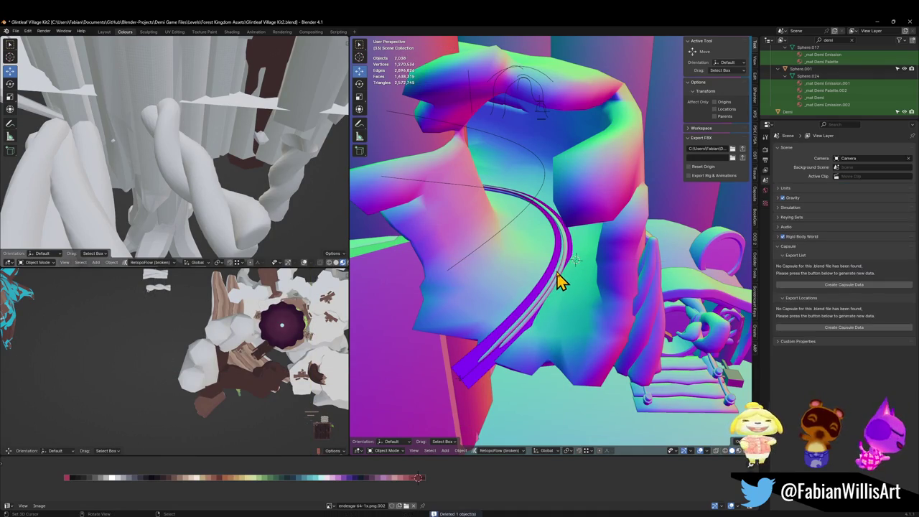
pyautogui.click(263, 177)
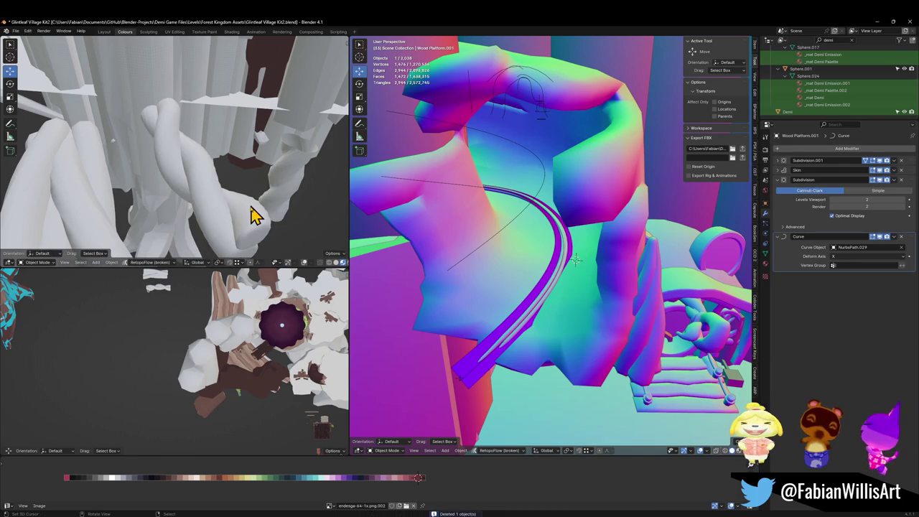
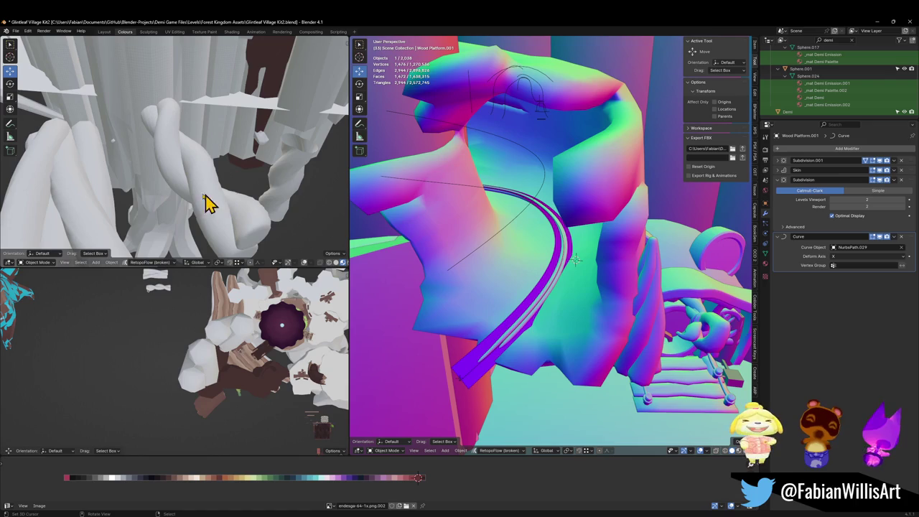
# Step: Orbit and walk-fly forward, then back away from the house to see the platform
pyautogui.moveTo(523, 247); pyautogui.dragTo(578, 241, button='middle')
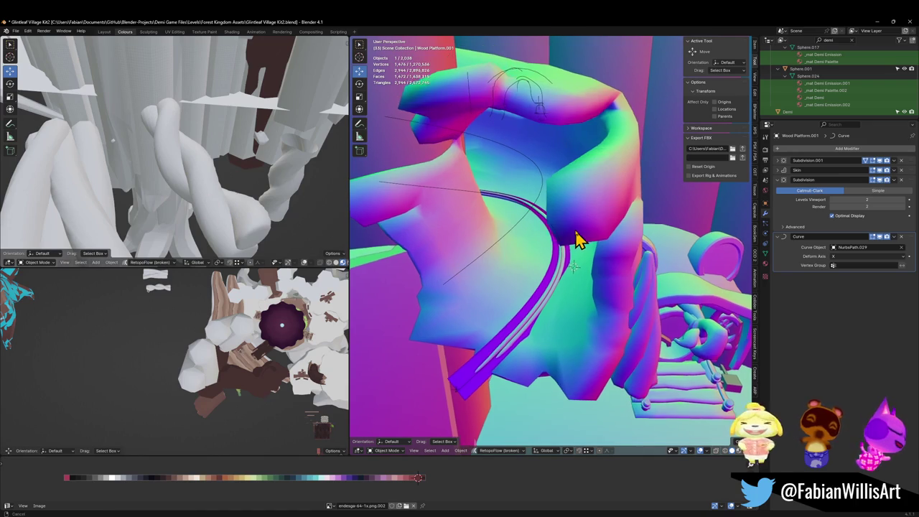
pyautogui.hotkey('shift', '`')
pyautogui.press('w')
pyautogui.press('w')
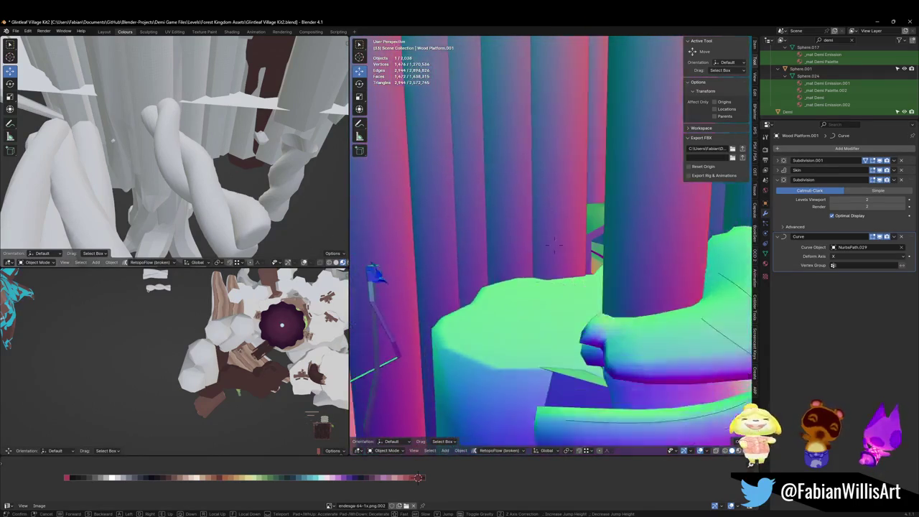
pyautogui.press('s')
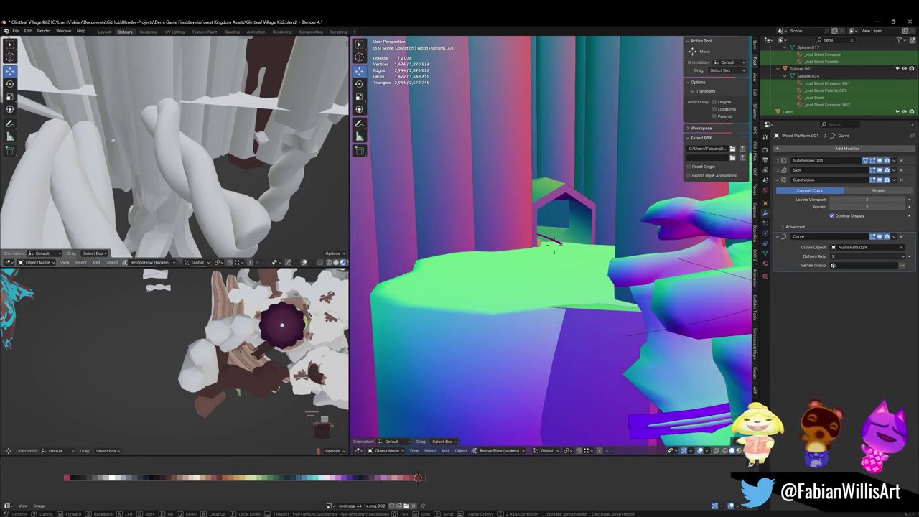
pyautogui.click(542, 188)
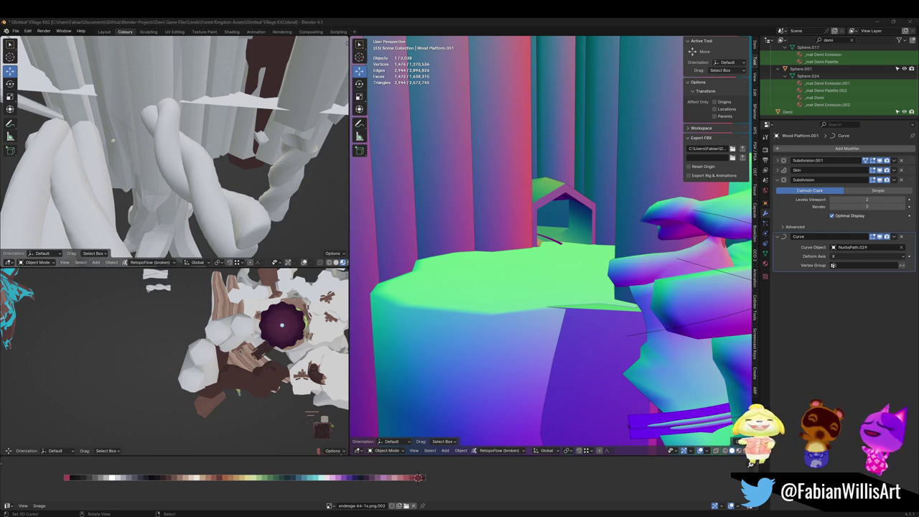
# Step: Walk-fly down onto the green platform floor beside the small house
pyautogui.hotkey('shift', '`')
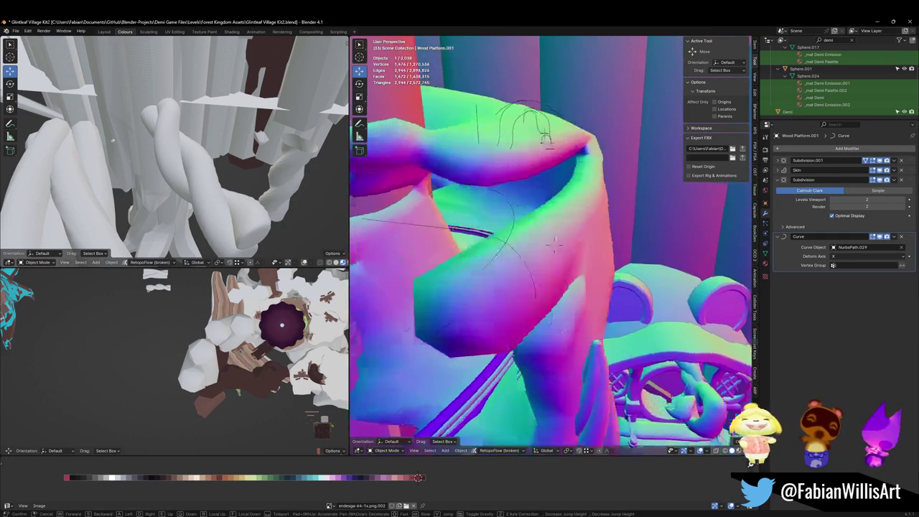
pyautogui.click(494, 295)
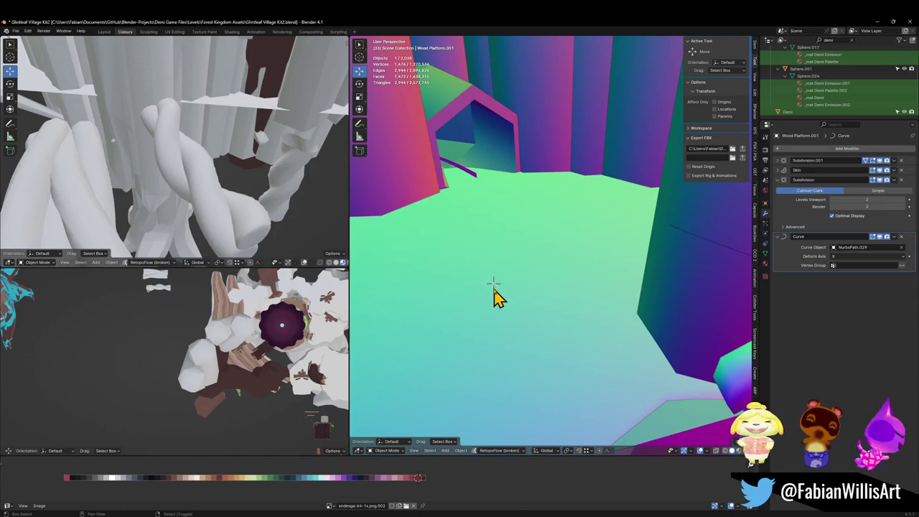
pyautogui.hotkey('shift', 'a')
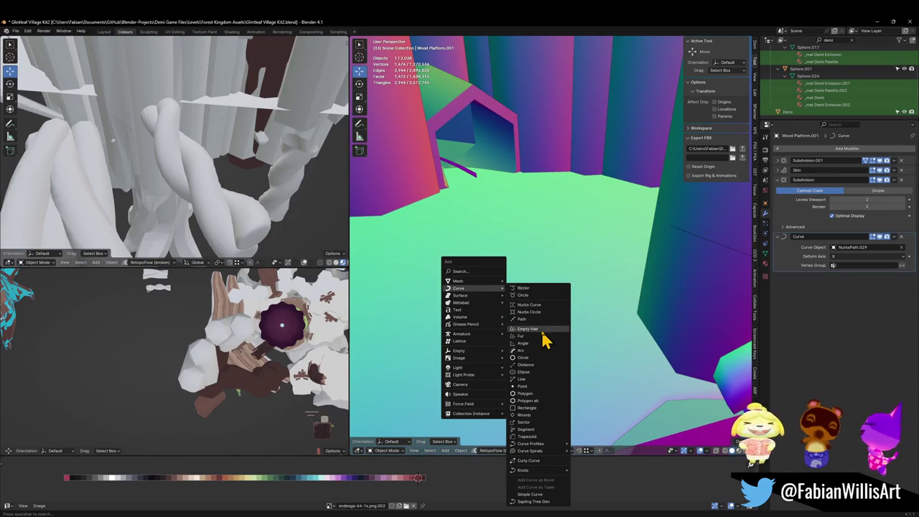
# Step: Add a path curve on the floor, isolate it in front view, and show its curve properties
pyautogui.click(533, 321)
pyautogui.scroll(3, 502, 288)
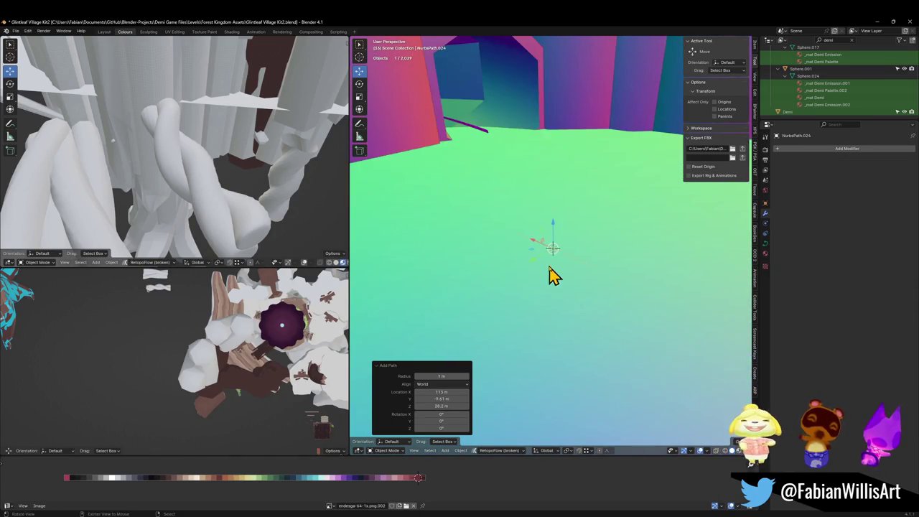
pyautogui.press('g')
pyautogui.click(565, 253)
pyautogui.press('KP_Divide')
pyautogui.press('KP_1')
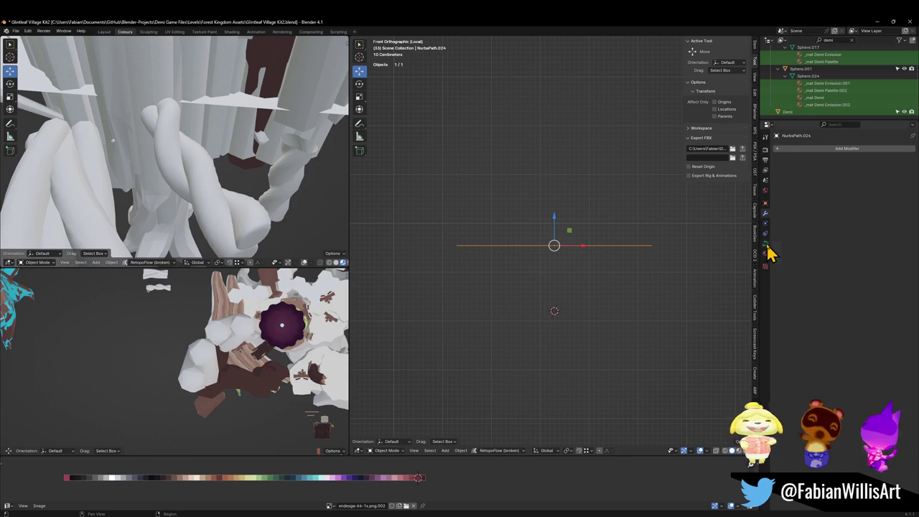
pyautogui.click(765, 243)
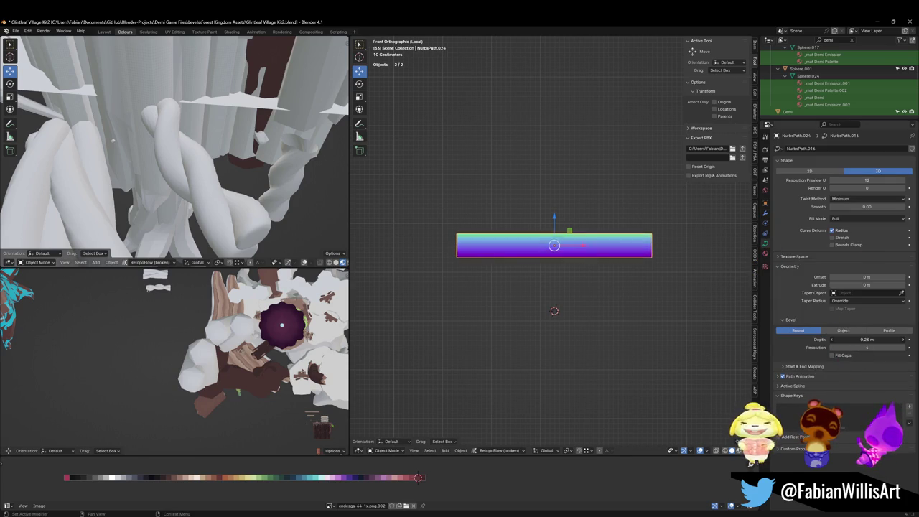
# Step: Set the path's Bevel Depth to 0.31 m, switch Bevel to Profile, and notch the profile
pyautogui.moveTo(868, 340); pyautogui.dragTo(718, 271)
pyautogui.scroll(2, 719, 271)
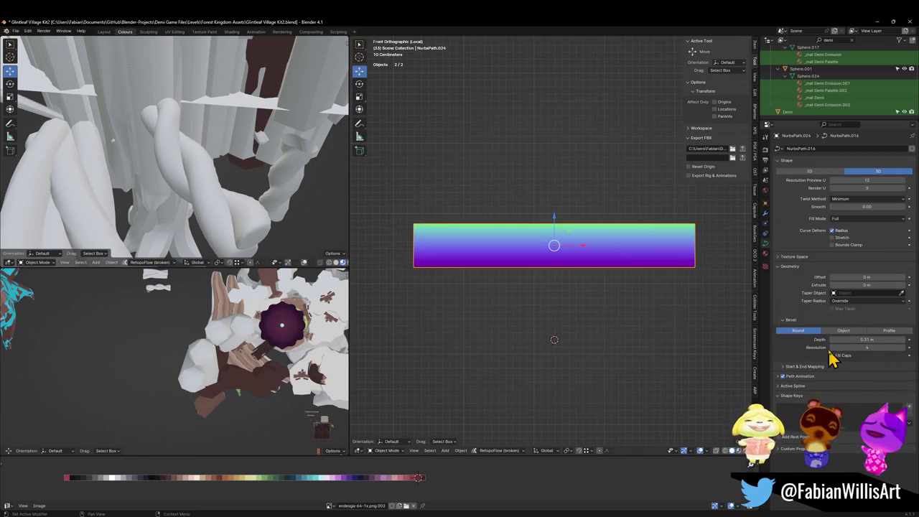
pyautogui.click(889, 331)
pyautogui.moveTo(615, 271); pyautogui.dragTo(576, 265, button='middle')
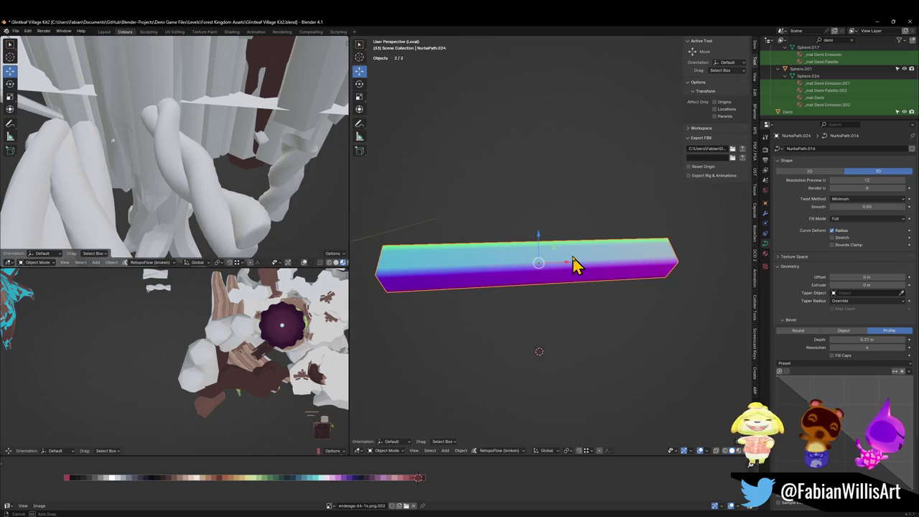
pyautogui.moveTo(791, 391); pyautogui.dragTo(832, 444)
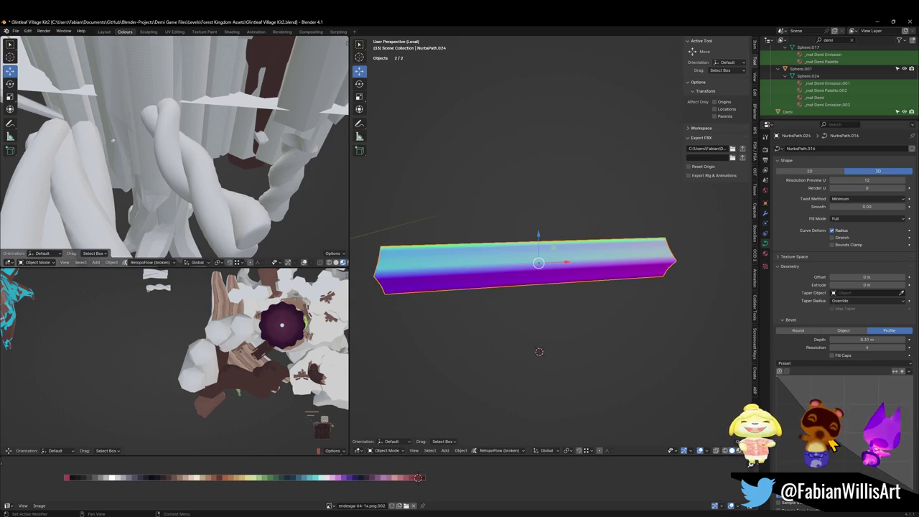
pyautogui.moveTo(832, 444); pyautogui.dragTo(855, 429)
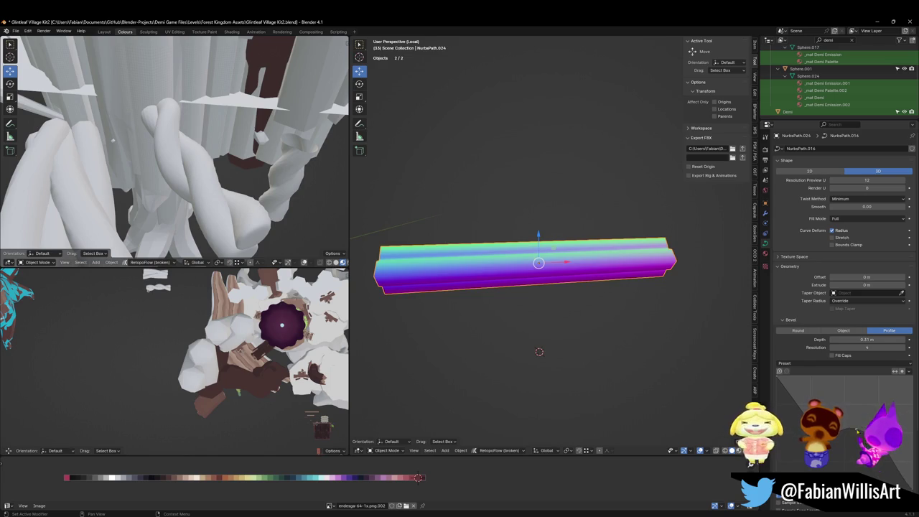
# Step: Try X, circular, notched and four-sided profiles, then undo back to the spiky cross-section
pyautogui.moveTo(513, 260); pyautogui.dragTo(529, 239, button='middle')
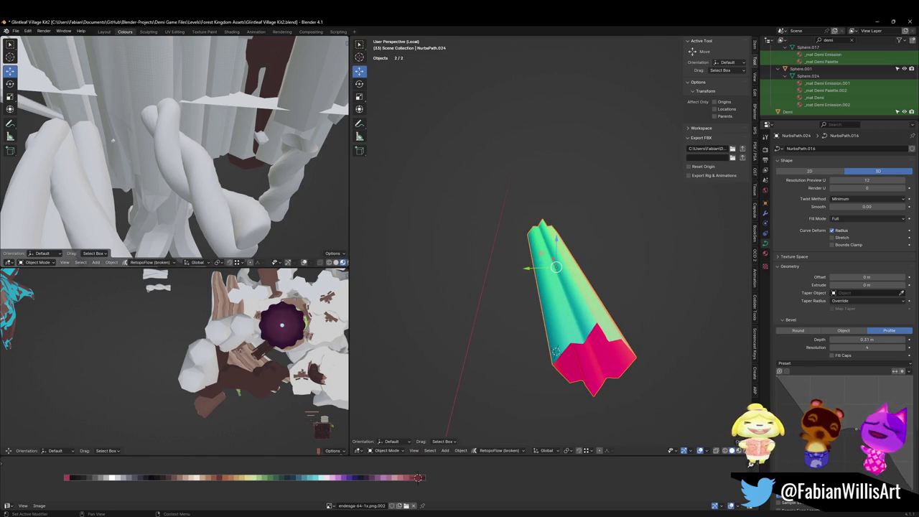
pyautogui.moveTo(855, 429)
pyautogui.mouseDown()
pyautogui.moveTo(848, 434)
pyautogui.moveTo(823, 389)
pyautogui.moveTo(843, 418)
pyautogui.mouseUp()
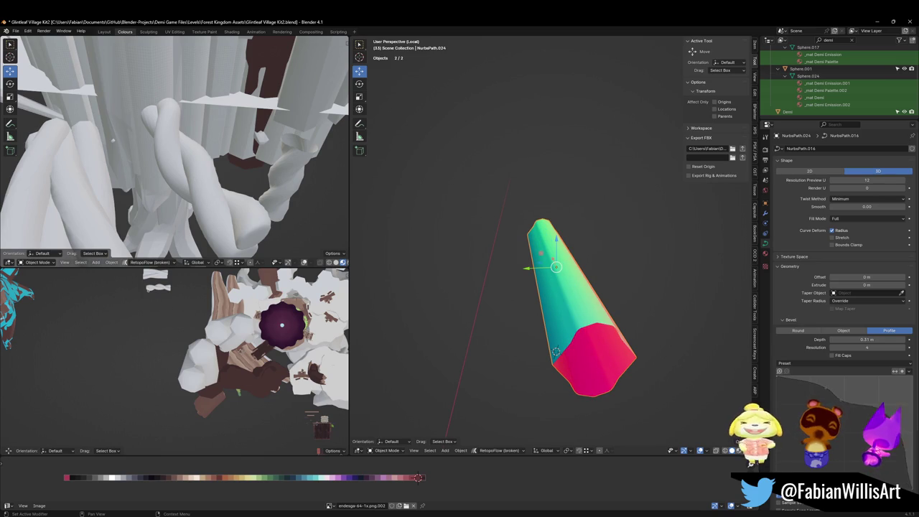
pyautogui.moveTo(850, 438); pyautogui.dragTo(866, 449)
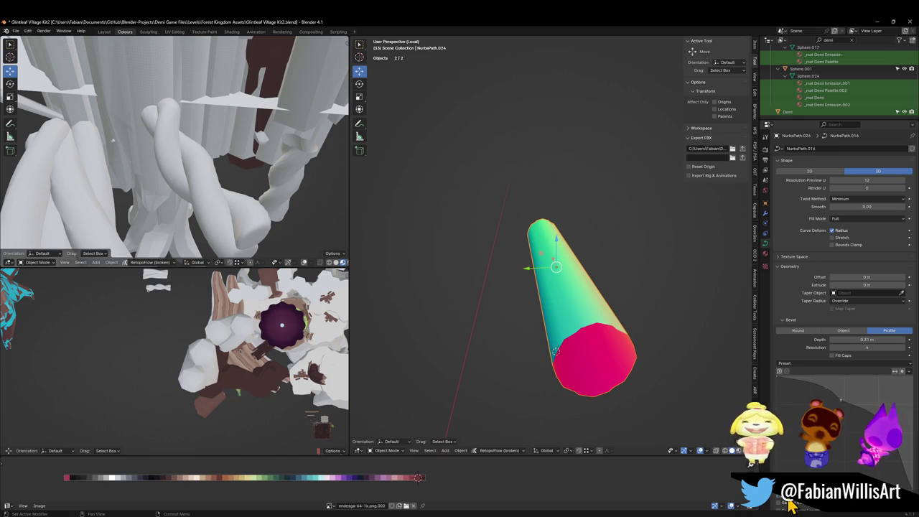
pyautogui.moveTo(842, 398)
pyautogui.mouseDown()
pyautogui.moveTo(862, 396)
pyautogui.moveTo(857, 403)
pyautogui.moveTo(896, 452)
pyautogui.moveTo(879, 470)
pyautogui.mouseUp()
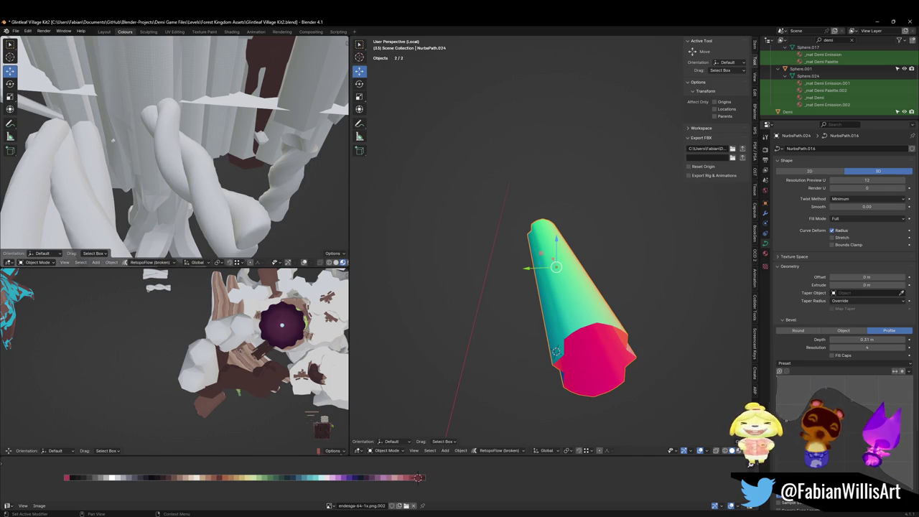
pyautogui.moveTo(812, 435); pyautogui.dragTo(794, 431)
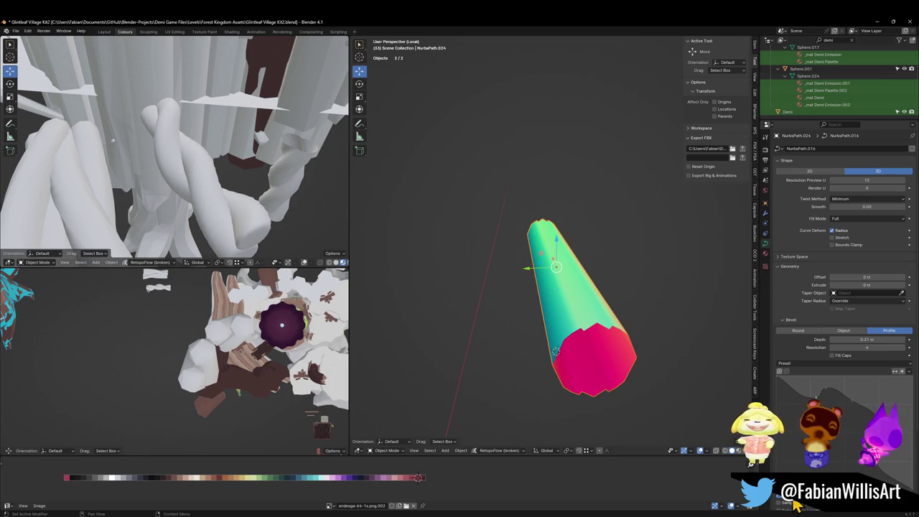
pyautogui.moveTo(790, 506); pyautogui.dragTo(804, 460)
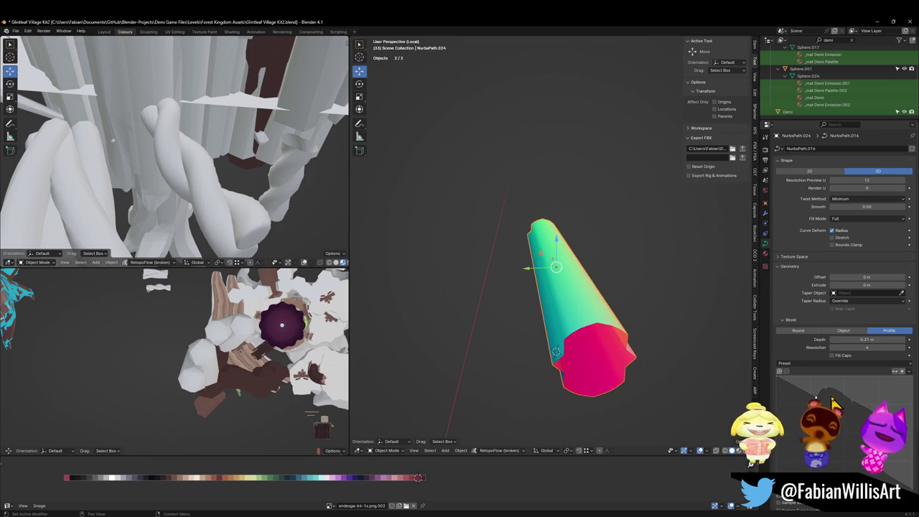
pyautogui.moveTo(839, 404); pyautogui.dragTo(848, 406)
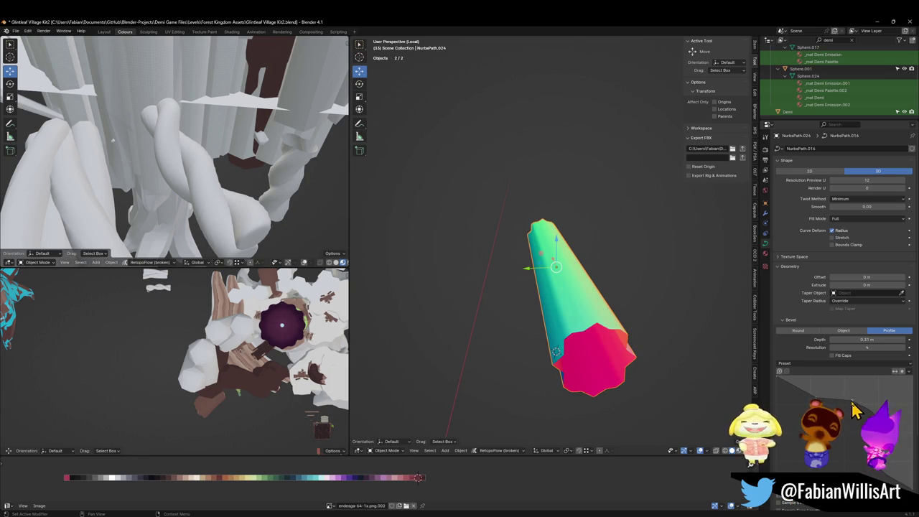
pyautogui.moveTo(869, 453); pyautogui.dragTo(882, 471)
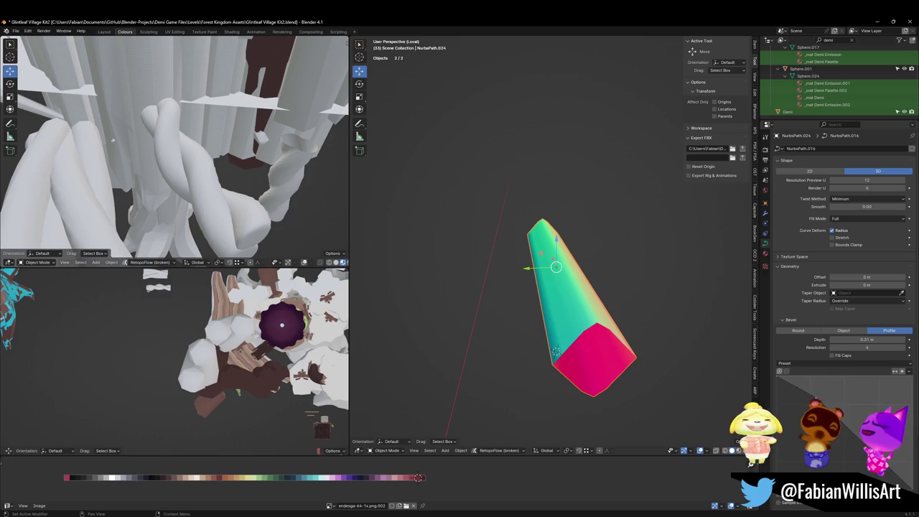
pyautogui.hotkey('ctrl', 'z')
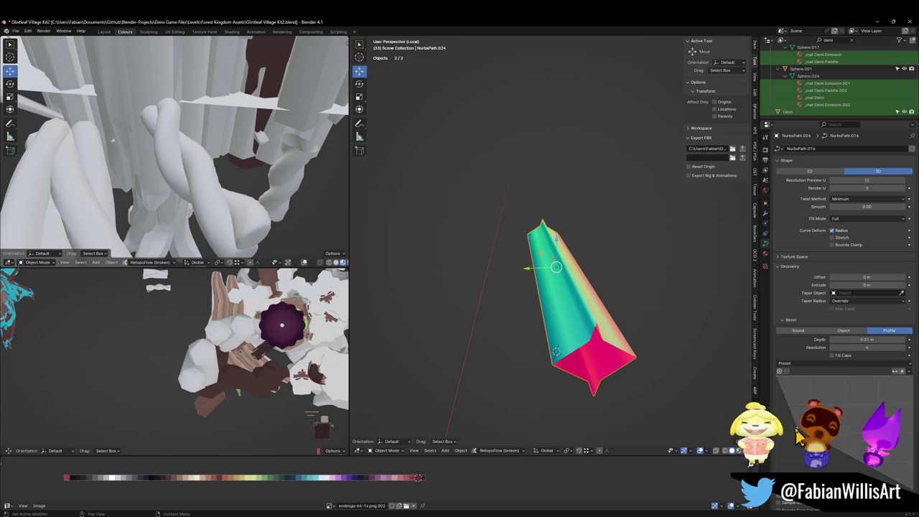
# Step: Reset, chamfer and bulge the profile points into a rounded log-like beam, then exit local view
pyautogui.moveTo(837, 386); pyautogui.dragTo(845, 387)
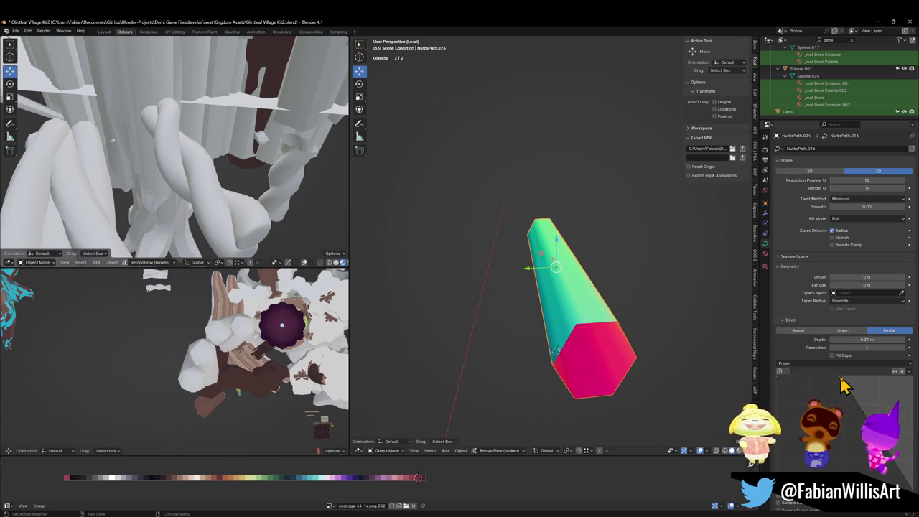
pyautogui.scroll(2, 844, 380)
pyautogui.click(910, 385)
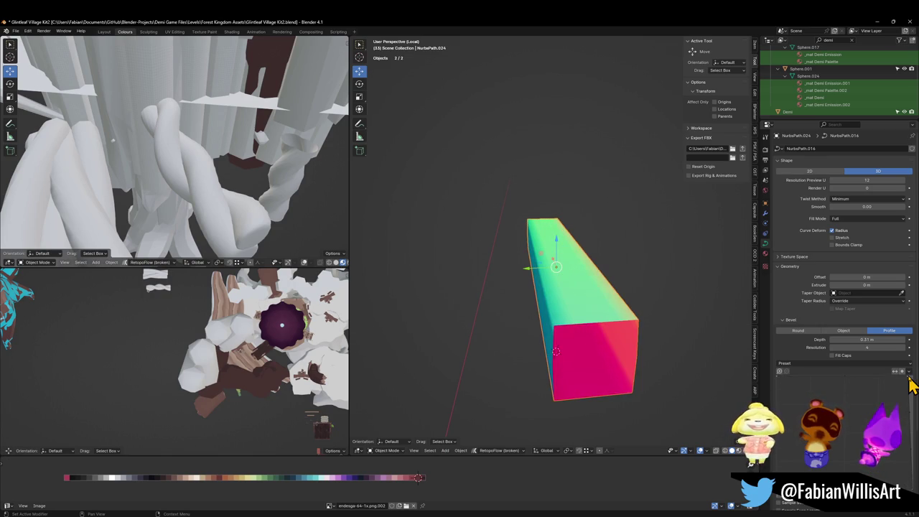
pyautogui.moveTo(885, 377); pyautogui.dragTo(901, 385)
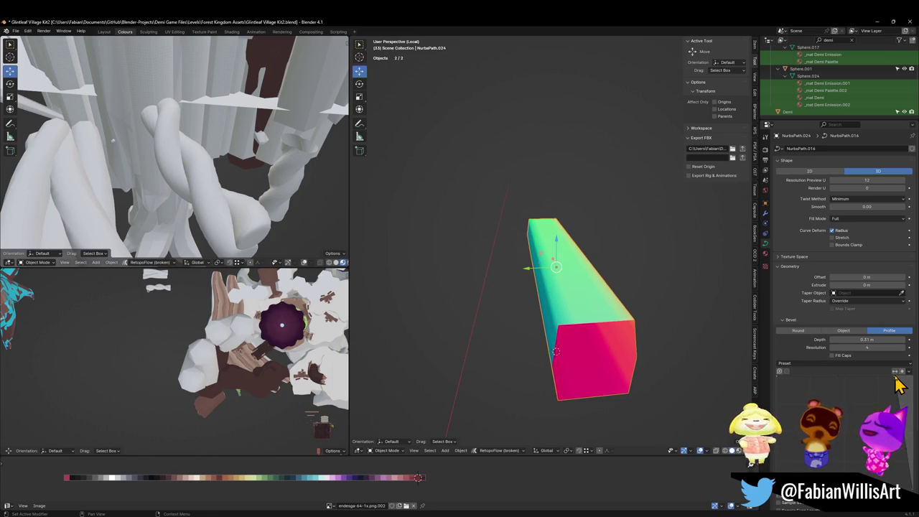
pyautogui.moveTo(896, 411)
pyautogui.mouseDown()
pyautogui.moveTo(898, 388)
pyautogui.moveTo(912, 437)
pyautogui.mouseUp()
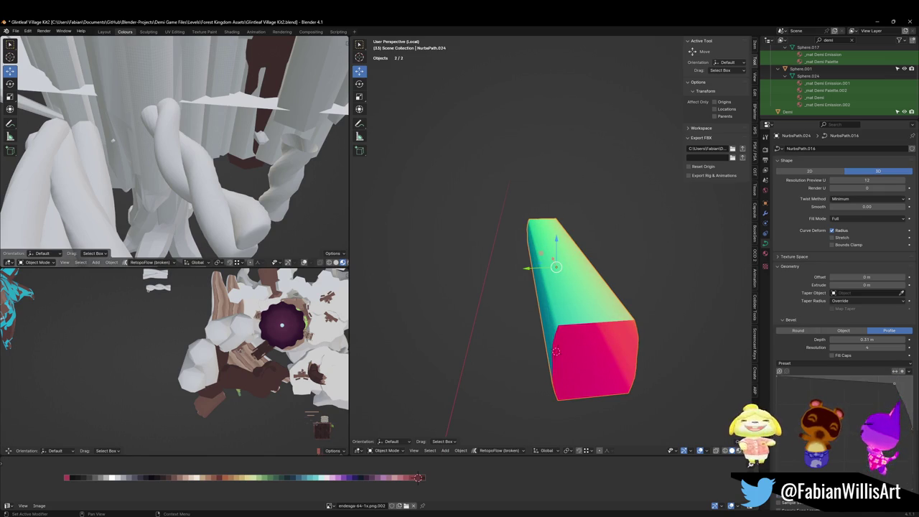
pyautogui.moveTo(855, 382)
pyautogui.mouseDown()
pyautogui.moveTo(848, 396)
pyautogui.moveTo(844, 380)
pyautogui.moveTo(882, 390)
pyautogui.mouseUp()
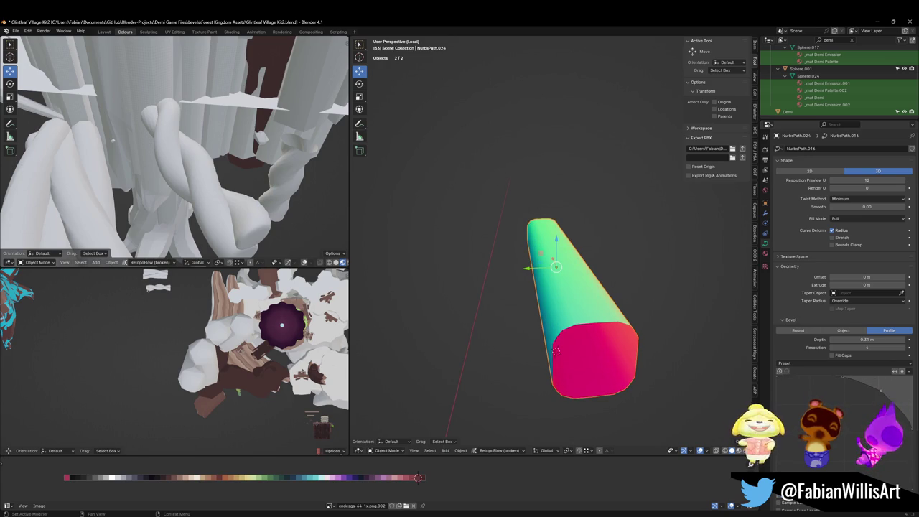
pyautogui.moveTo(611, 311); pyautogui.dragTo(706, 331, button='middle')
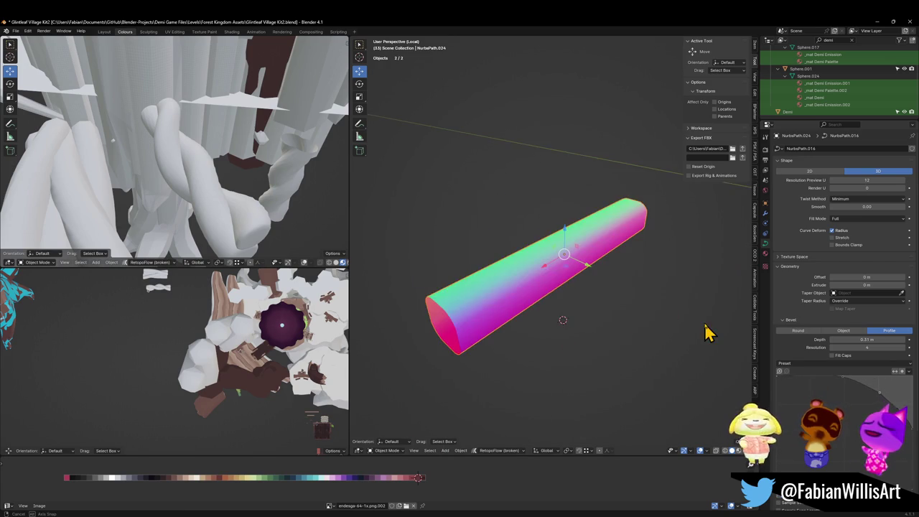
pyautogui.moveTo(561, 283)
pyautogui.mouseDown(button='middle')
pyautogui.moveTo(610, 278)
pyautogui.moveTo(546, 294)
pyautogui.mouseUp(button='middle')
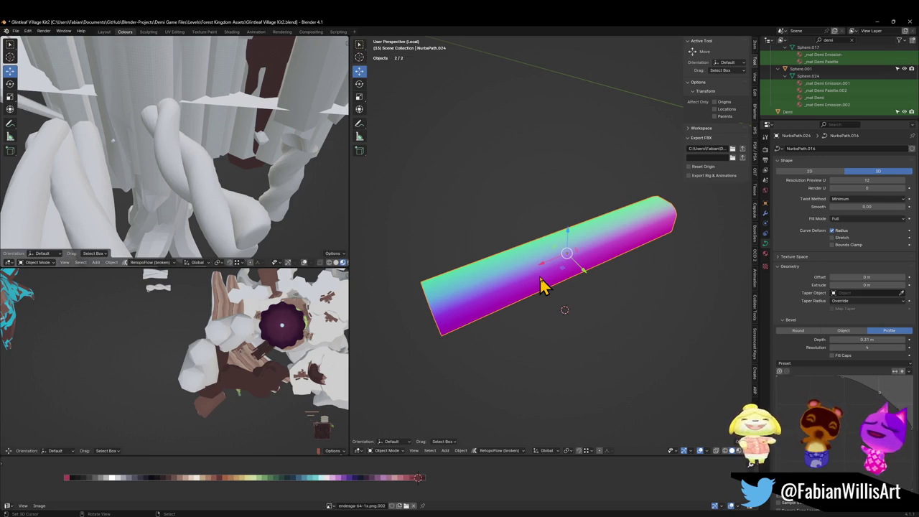
pyautogui.press('KP_Divide')
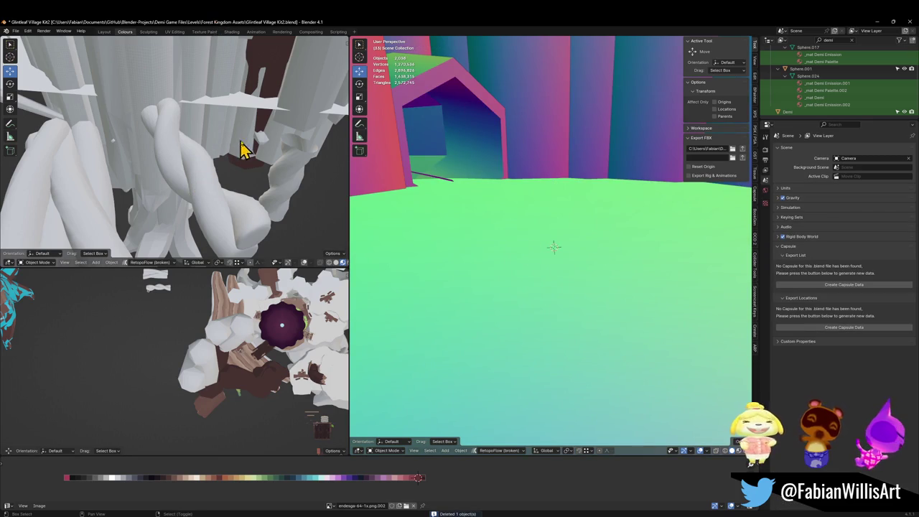
# Step: Walk to the white log bundle, then move Plane.171 and snap it to the 3D cursor
pyautogui.hotkey('shift', '`')
pyautogui.press('s')
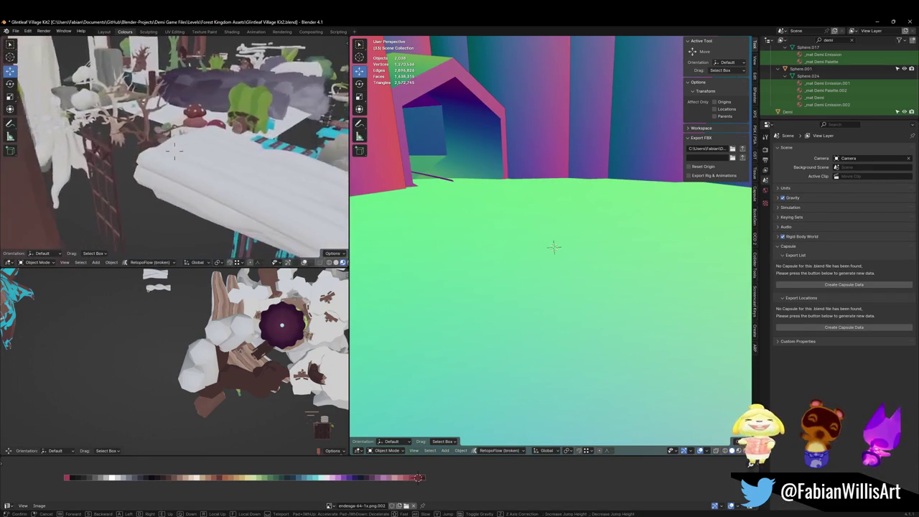
pyautogui.press('w')
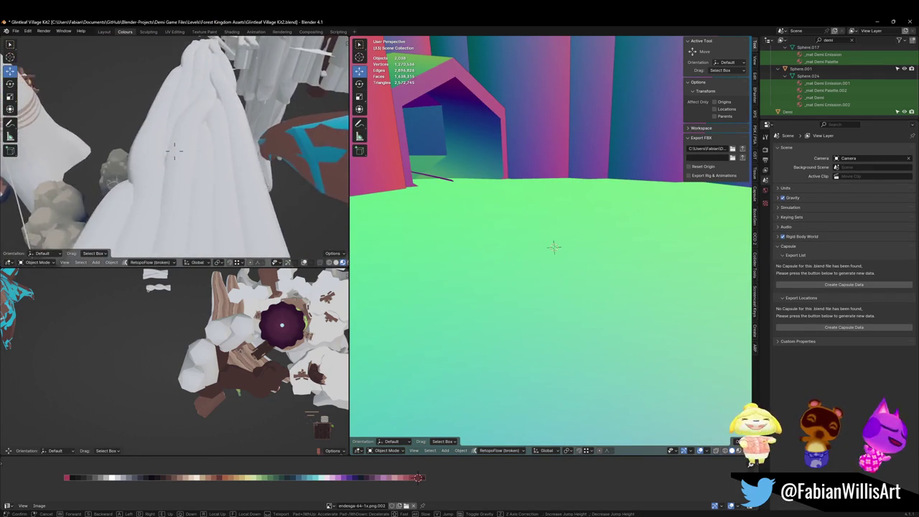
pyautogui.click(174, 150)
pyautogui.click(199, 188)
pyautogui.press('g')
pyautogui.click(232, 164)
pyautogui.hotkey('shift', 's')
pyautogui.click(616, 275)
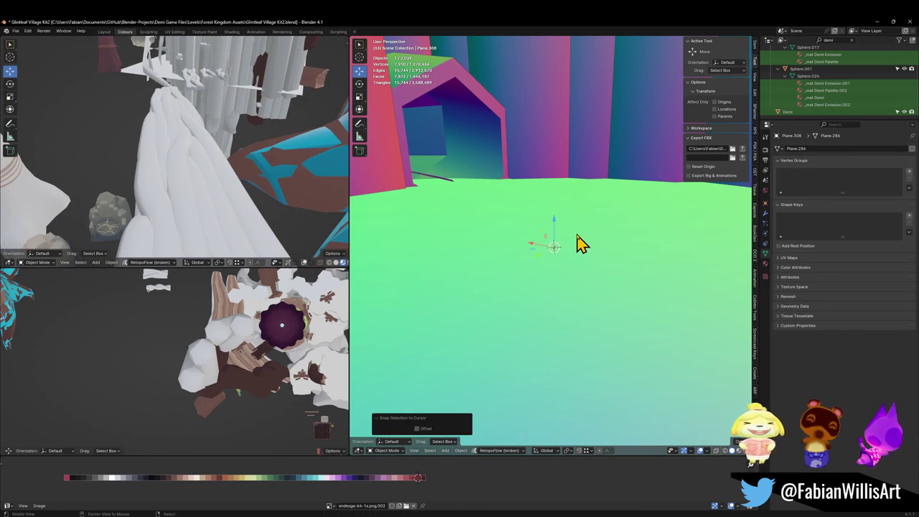
# Step: Delete the old Plane.308 copy and reposition Plane.171
pyautogui.press('g')
pyautogui.click(314, 120)
pyautogui.scroll(-5, 605, 232)
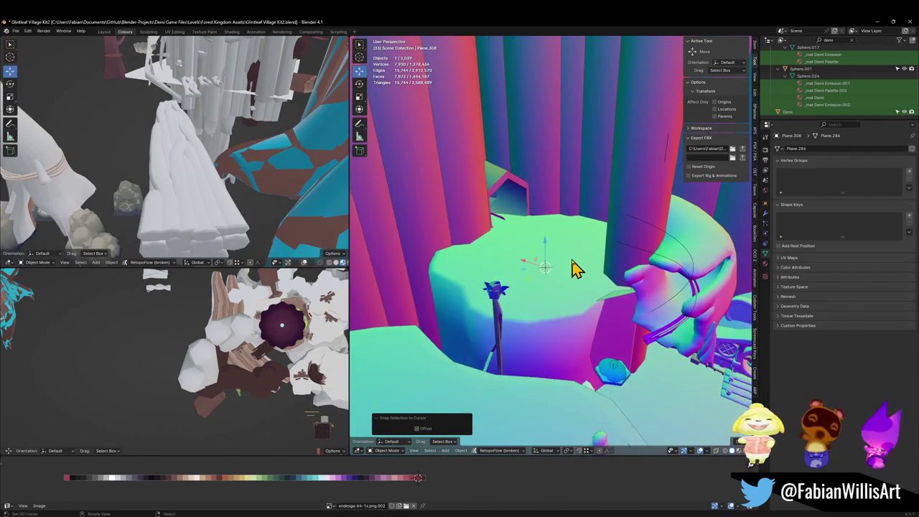
pyautogui.scroll(2, 575, 268)
pyautogui.press('Delete')
pyautogui.click(189, 199)
pyautogui.press('g')
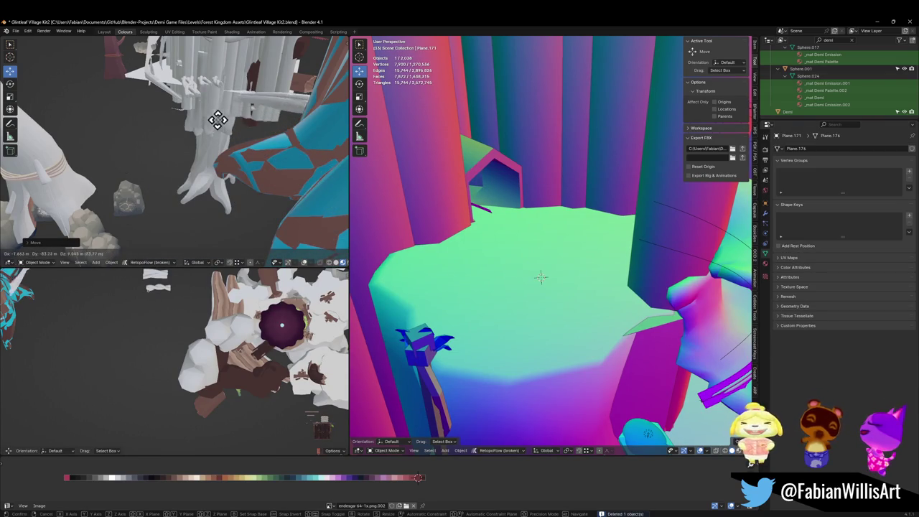
pyautogui.click(240, 138)
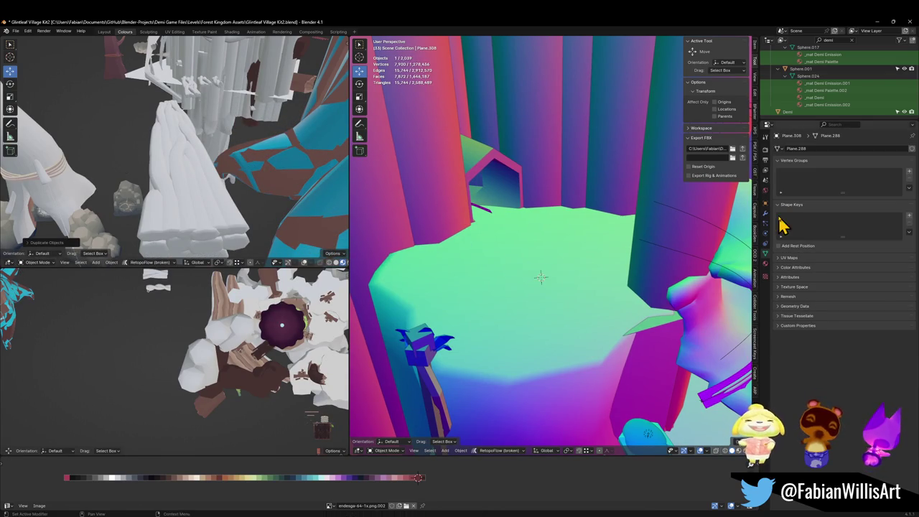
pyautogui.click(765, 213)
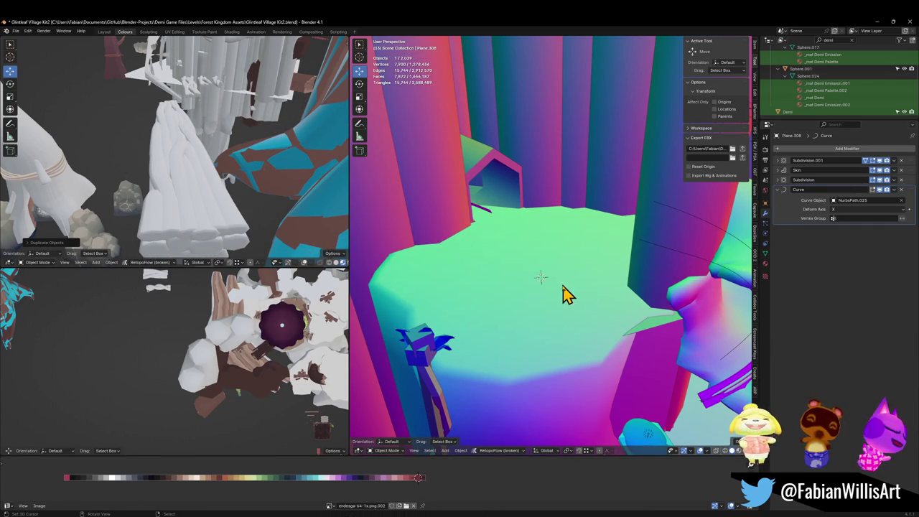
# Step: Snap the copy to the cursor, clear its Curve object, move it flat and rotate -70.9° on Z
pyautogui.hotkey('shift', 's')
pyautogui.click(553, 255)
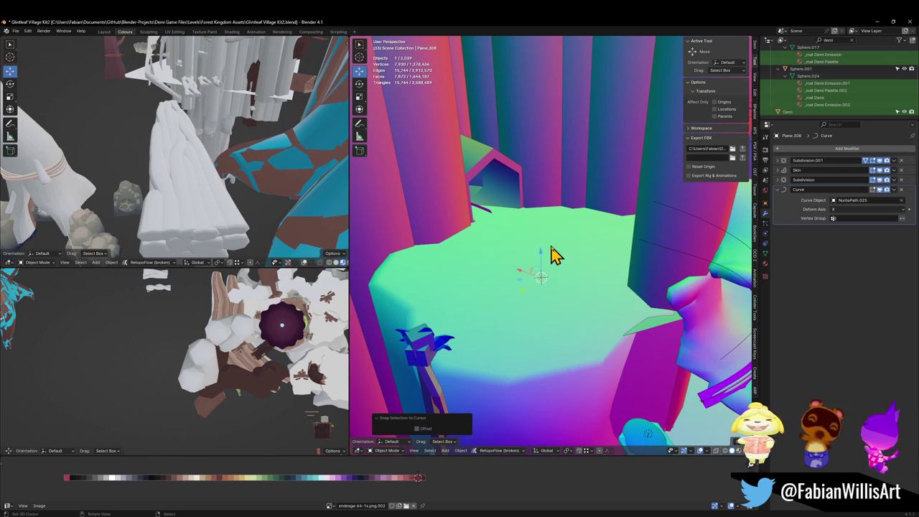
pyautogui.click(902, 201)
pyautogui.moveTo(583, 273)
pyautogui.mouseDown(button='middle')
pyautogui.moveTo(559, 261)
pyautogui.moveTo(534, 267)
pyautogui.mouseUp(button='middle')
pyautogui.scroll(-3, 533, 267)
pyautogui.press('g')
pyautogui.hotkey('shift', 'z')
pyautogui.click(600, 302)
pyautogui.press('r')
pyautogui.press('z')
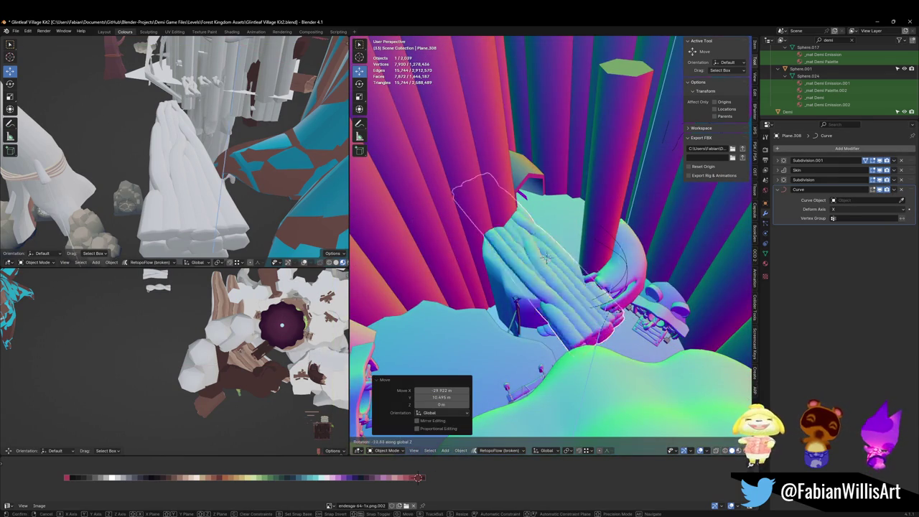
pyautogui.click(625, 334)
pyautogui.scroll(5, 603, 313)
pyautogui.moveTo(618, 293)
pyautogui.mouseDown(button='middle')
pyautogui.moveTo(577, 273)
pyautogui.moveTo(546, 283)
pyautogui.moveTo(589, 261)
pyautogui.moveTo(579, 287)
pyautogui.moveTo(533, 279)
pyautogui.moveTo(606, 298)
pyautogui.moveTo(610, 266)
pyautogui.moveTo(607, 314)
pyautogui.mouseUp(button='middle')
# Step: Select the Plane.308 copy together with VineObject.001 and isolate them in local view
pyautogui.keyDown('shift'); pyautogui.click(533, 278); pyautogui.keyUp('shift')
pyautogui.click(601, 328)
pyautogui.press('g')
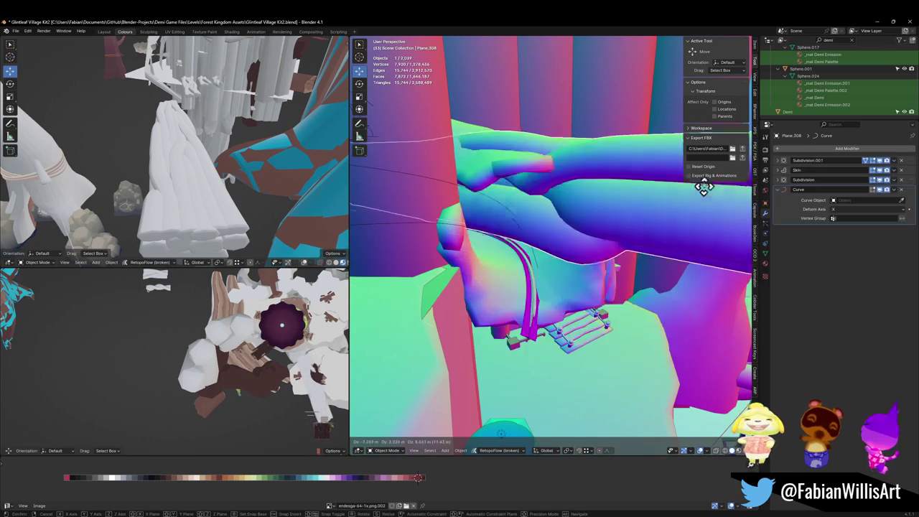
pyautogui.press('Escape')
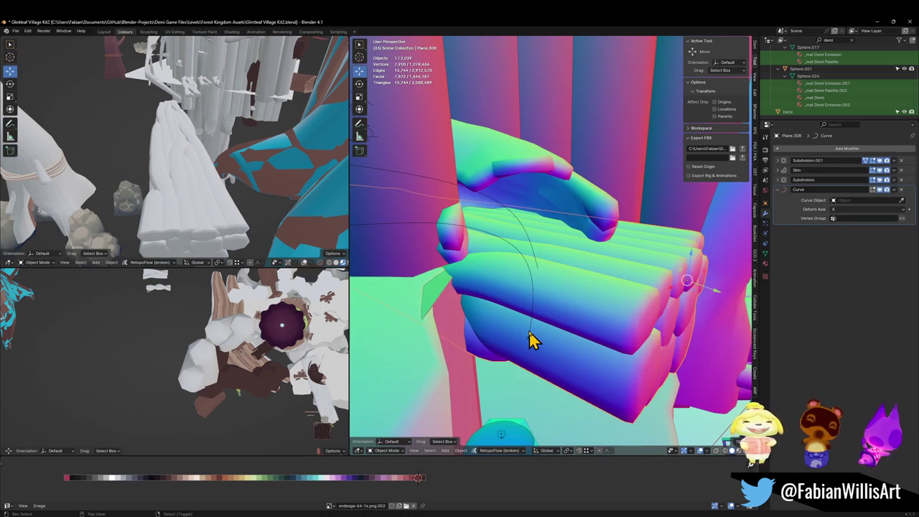
pyautogui.keyDown('shift'); pyautogui.click(530, 341); pyautogui.keyUp('shift')
pyautogui.scroll(5, 610, 316)
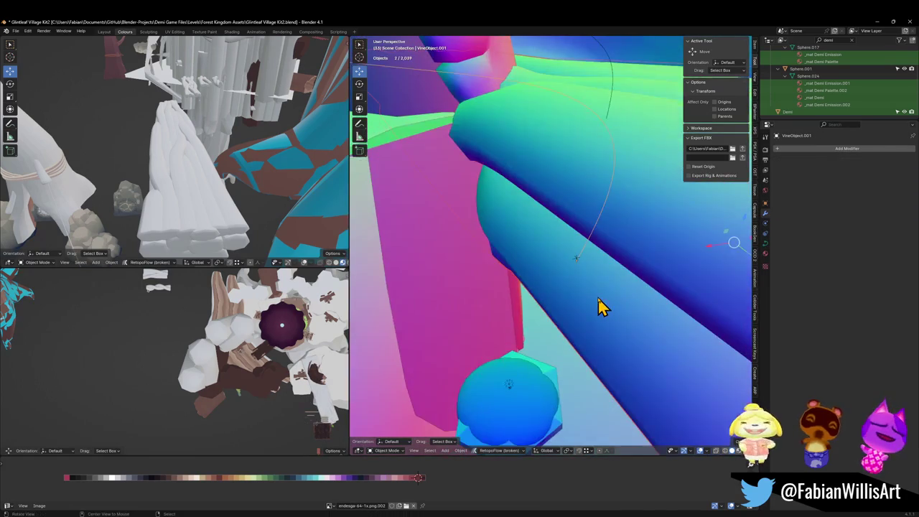
pyautogui.press('KP_Divide')
pyautogui.click(657, 295)
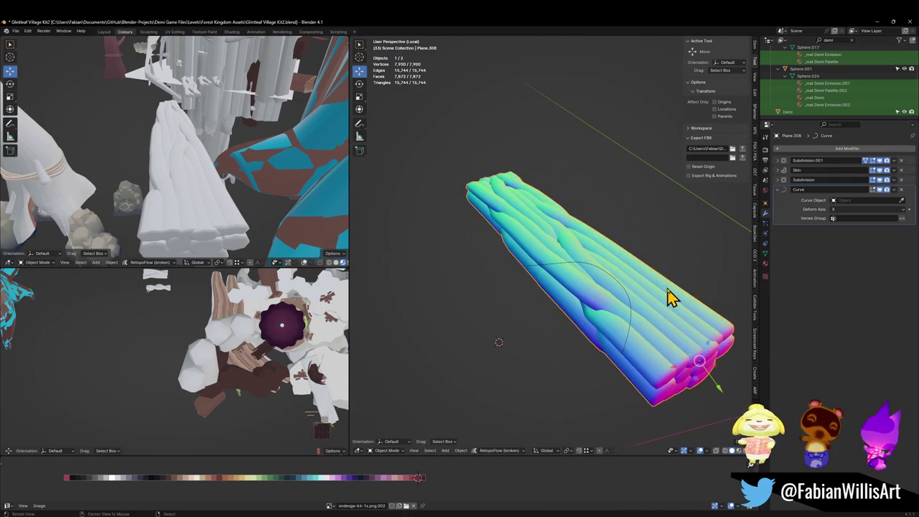
# Step: Clear the copy's rotation, switch to top orthographic view, and snap it to the 3D cursor
pyautogui.hotkey('alt', 'r')
pyautogui.press('`')
pyautogui.click(642, 375)
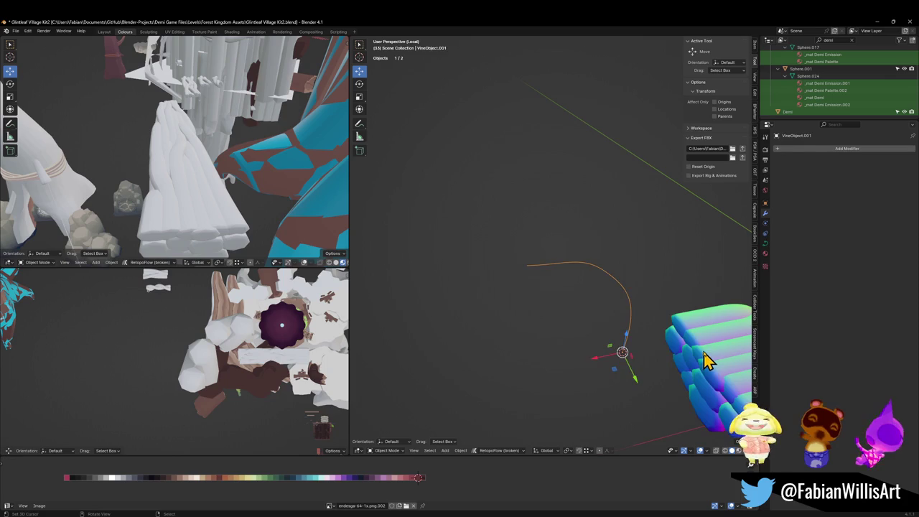
pyautogui.press('KP_7')
pyautogui.keyDown('shift'); pyautogui.moveTo(570, 246); pyautogui.dragTo(507, 324, button='middle'); pyautogui.keyUp('shift')
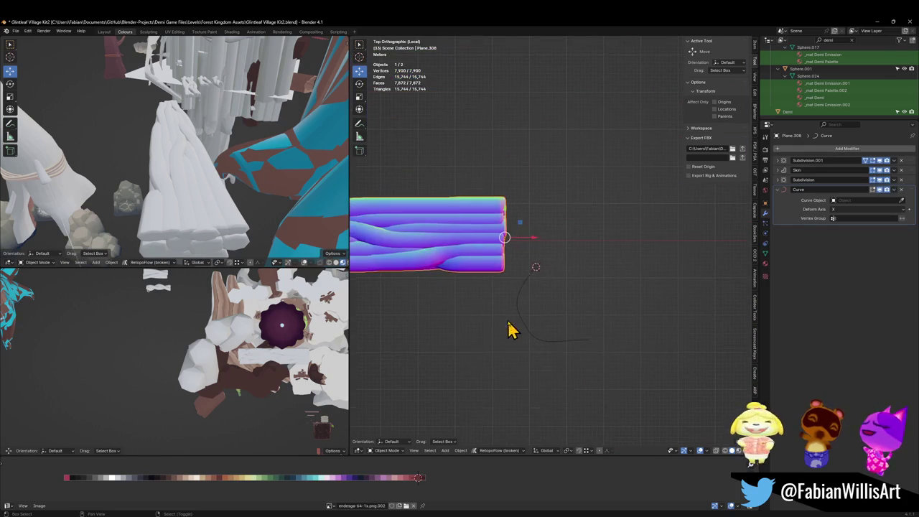
pyautogui.hotkey('shift', 's')
pyautogui.click(521, 232)
pyautogui.scroll(3, 583, 264)
# Step: Set VineObject.001 as the Curve modifier's object and select the vine curve
pyautogui.click(880, 200)
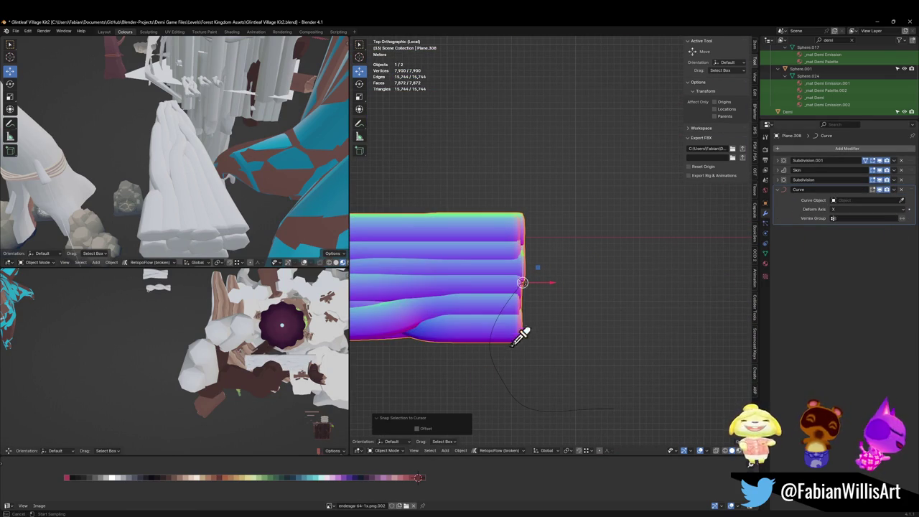
pyautogui.click(495, 376)
pyautogui.moveTo(505, 327)
pyautogui.mouseDown(button='middle')
pyautogui.moveTo(556, 312)
pyautogui.moveTo(558, 292)
pyautogui.moveTo(572, 299)
pyautogui.moveTo(533, 296)
pyautogui.moveTo(575, 278)
pyautogui.mouseUp(button='middle')
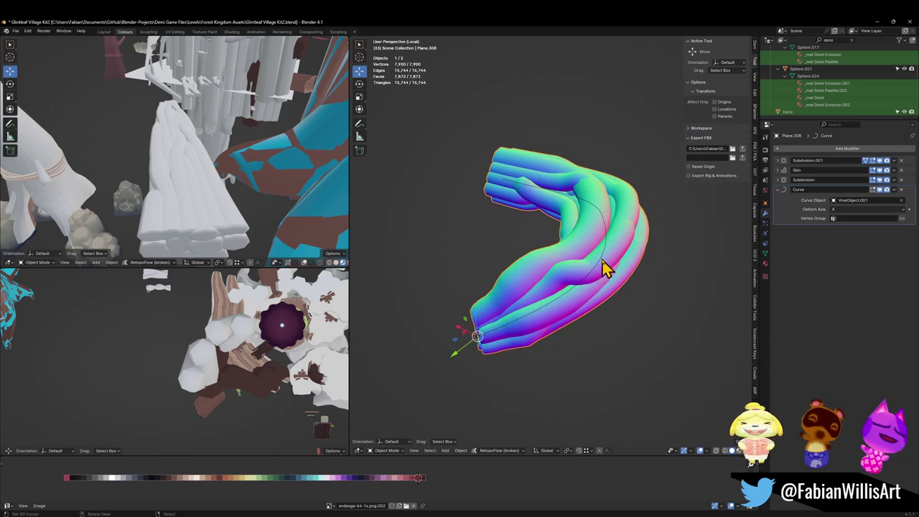
pyautogui.click(604, 267)
pyautogui.press('Tab')
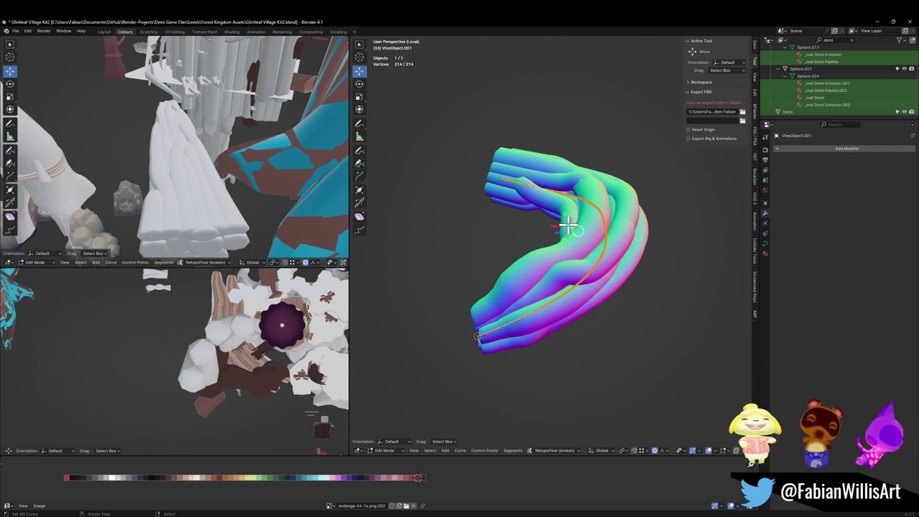
# Step: Tilt the vine curve's points by -139°
pyautogui.moveTo(590, 245)
pyautogui.mouseDown(button='middle')
pyautogui.moveTo(579, 311)
pyautogui.moveTo(605, 293)
pyautogui.mouseUp(button='middle')
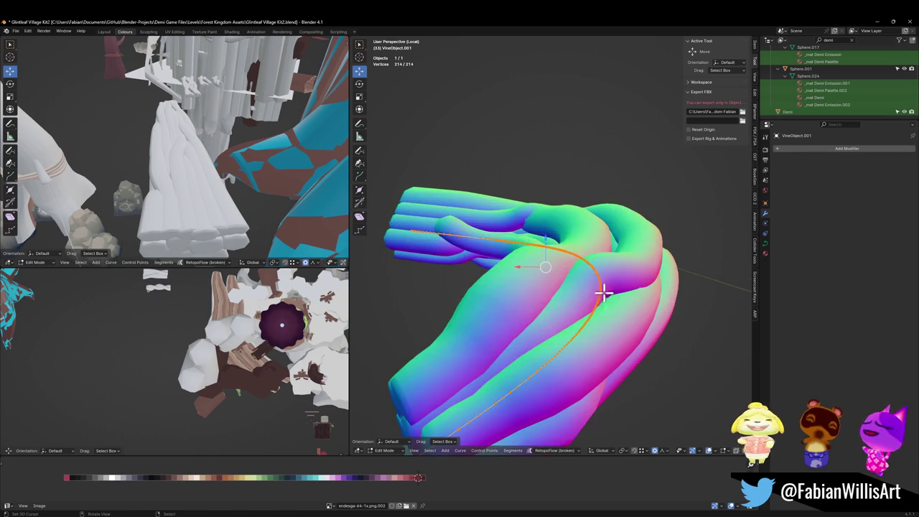
pyautogui.moveTo(581, 324); pyautogui.dragTo(650, 330, button='middle')
pyautogui.hotkey('ctrl', 't')
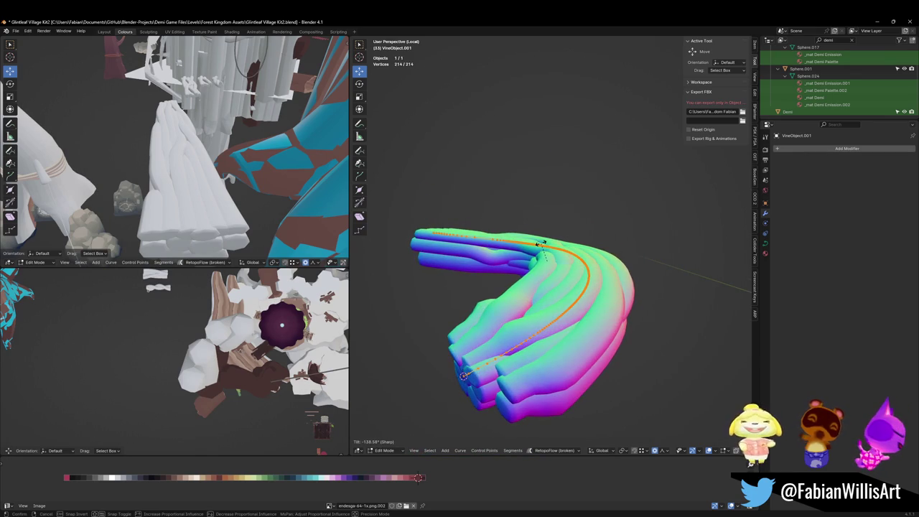
pyautogui.click(541, 244)
pyautogui.press('ctrl')
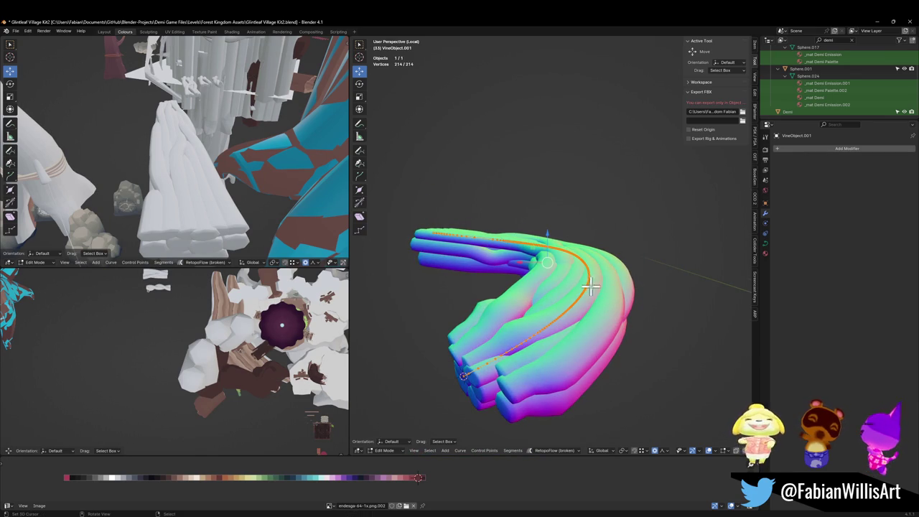
# Step: Shrink the vine curve's radius to about 0.299 for thin strips, then return to Object Mode
pyautogui.hotkey('alt', 's')
pyautogui.click(534, 353)
pyautogui.hotkey('alt', 's')
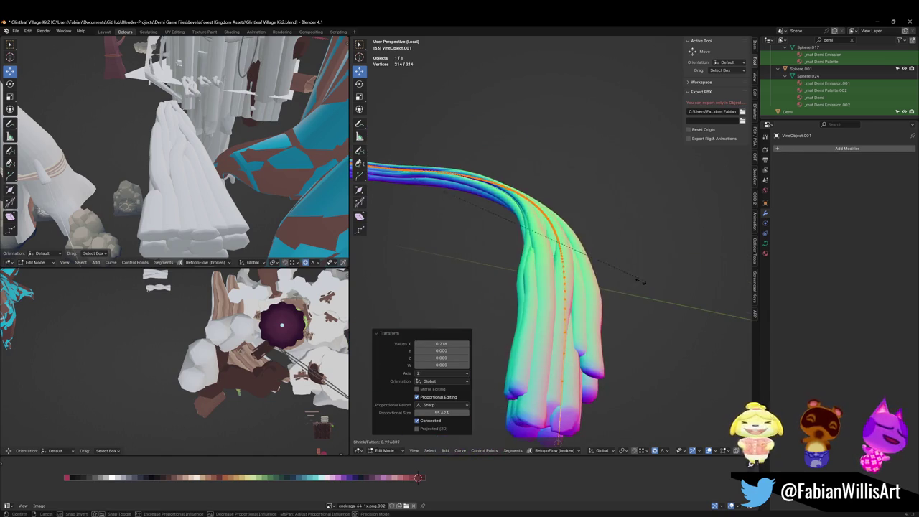
pyautogui.click(599, 355)
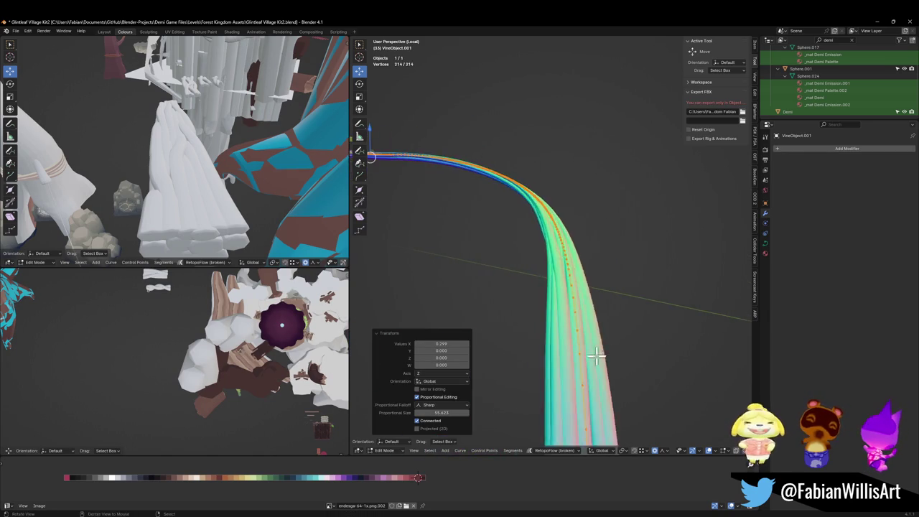
pyautogui.hotkey('alt', 's')
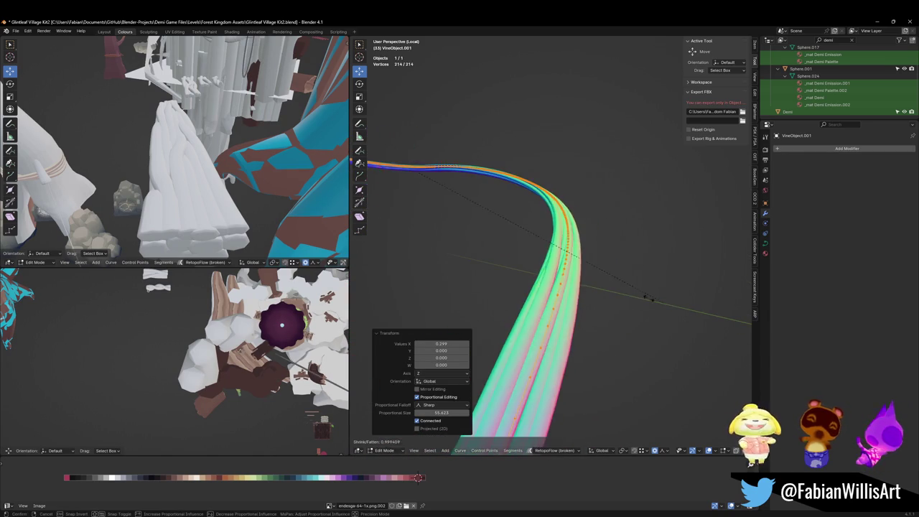
pyautogui.click(524, 244)
pyautogui.press('Tab')
pyautogui.moveTo(584, 328)
pyautogui.mouseDown(button='middle')
pyautogui.moveTo(562, 316)
pyautogui.moveTo(573, 308)
pyautogui.moveTo(554, 324)
pyautogui.moveTo(528, 293)
pyautogui.moveTo(563, 293)
pyautogui.moveTo(573, 302)
pyautogui.moveTo(516, 327)
pyautogui.mouseUp(button='middle')
pyautogui.scroll(3, 572, 302)
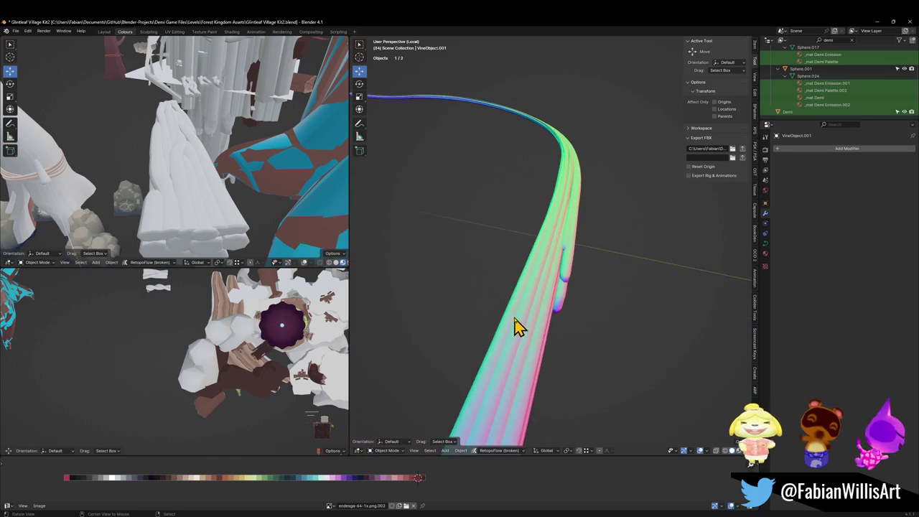
# Step: Exit local view and orbit around the vine strip in the full scene
pyautogui.scroll(-5, 507, 307)
pyautogui.press('KP_Divide')
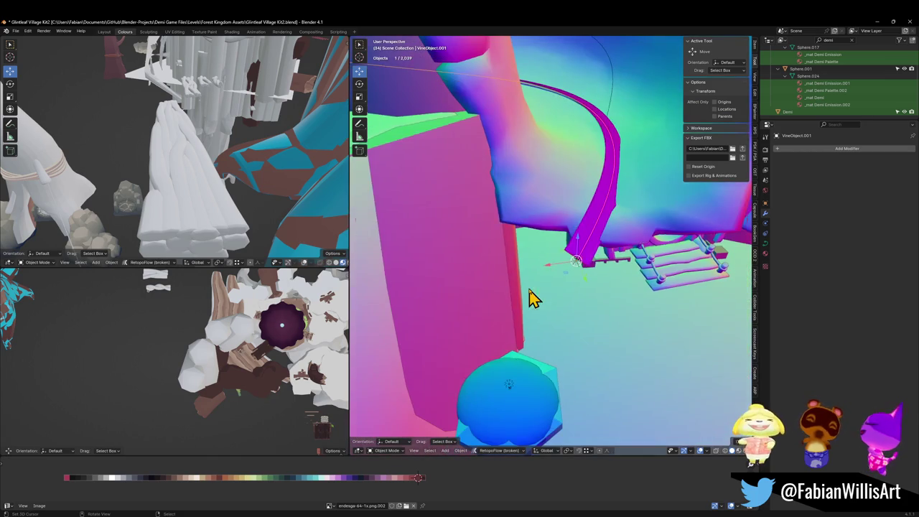
pyautogui.moveTo(616, 217)
pyautogui.mouseDown(button='middle')
pyautogui.moveTo(624, 220)
pyautogui.moveTo(569, 209)
pyautogui.moveTo(563, 184)
pyautogui.moveTo(560, 210)
pyautogui.mouseUp(button='middle')
pyautogui.moveTo(562, 274)
pyautogui.mouseDown(button='middle')
pyautogui.moveTo(559, 300)
pyautogui.moveTo(593, 267)
pyautogui.moveTo(583, 300)
pyautogui.moveTo(519, 300)
pyautogui.moveTo(560, 302)
pyautogui.moveTo(554, 319)
pyautogui.moveTo(543, 275)
pyautogui.moveTo(574, 323)
pyautogui.moveTo(597, 255)
pyautogui.mouseUp(button='middle')
pyautogui.scroll(3, 561, 302)
pyautogui.scroll(-2, 551, 314)
pyautogui.scroll(3, 599, 316)
# Step: Select the magenta vine strip, then select the VineObject curve and frame it in view
pyautogui.hotkey('alt', 'a')
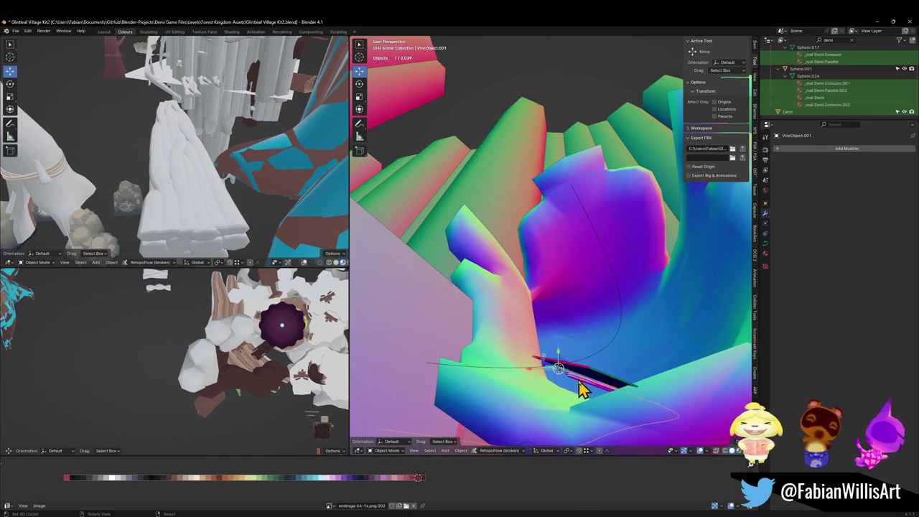
pyautogui.click(582, 388)
pyautogui.moveTo(595, 369)
pyautogui.mouseDown(button='middle')
pyautogui.moveTo(605, 338)
pyautogui.moveTo(596, 376)
pyautogui.mouseUp(button='middle')
pyautogui.press('g')
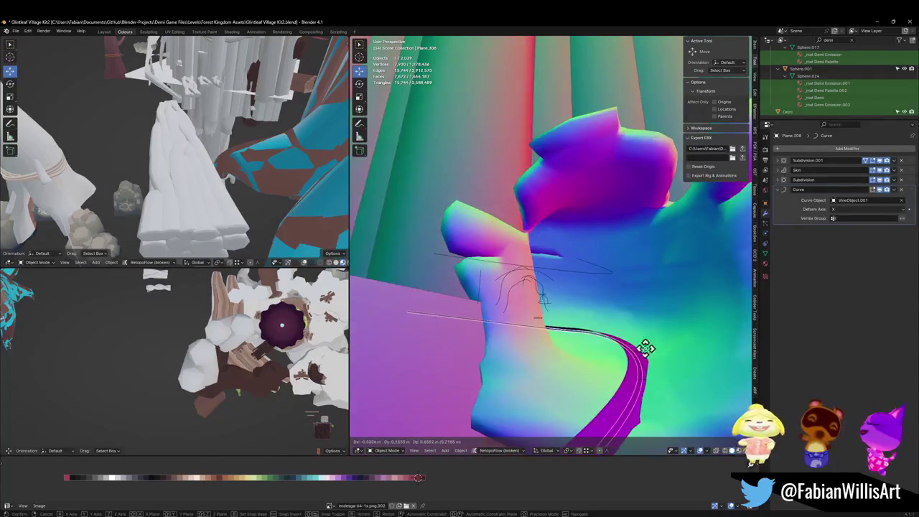
pyautogui.press('Escape')
pyautogui.press('Tab')
pyautogui.press('Tab')
pyautogui.moveTo(616, 310)
pyautogui.mouseDown(button='middle')
pyautogui.moveTo(611, 295)
pyautogui.moveTo(611, 349)
pyautogui.moveTo(584, 361)
pyautogui.mouseUp(button='middle')
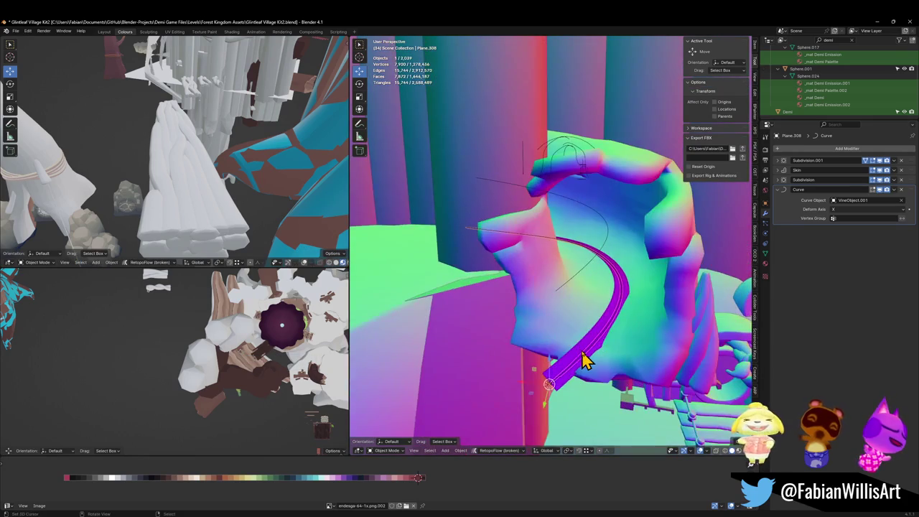
pyautogui.click(584, 359)
pyautogui.press('KP_Decimal')
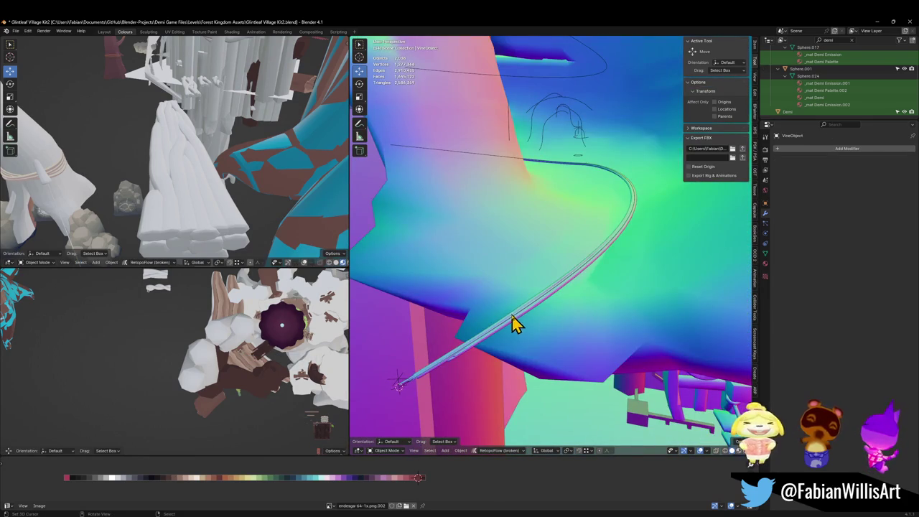
# Step: Edit VineObject.001's control points and enlarge the curve's radius
pyautogui.click(511, 321)
pyautogui.press('Tab')
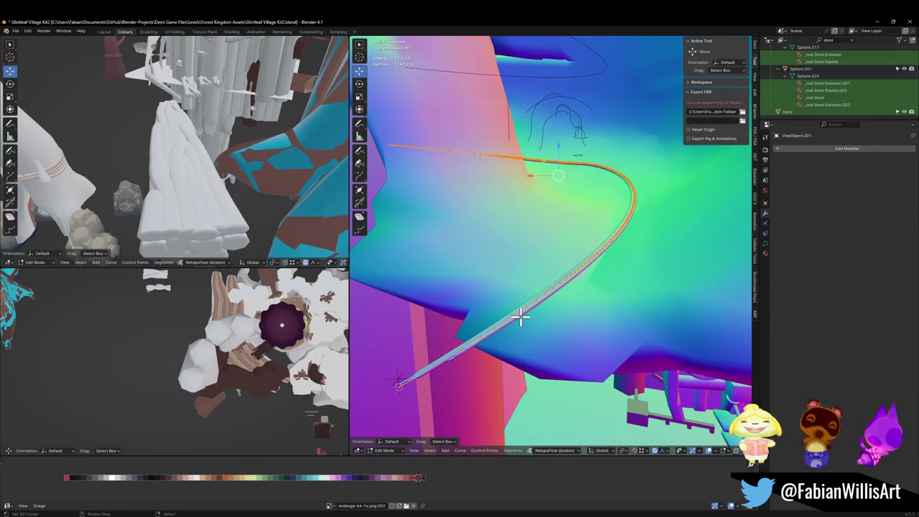
pyautogui.hotkey('alt', 's')
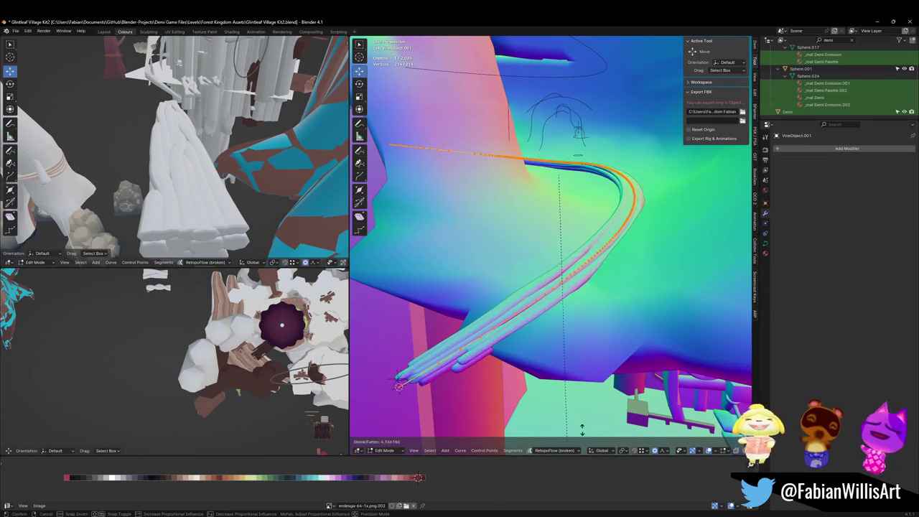
pyautogui.click(600, 294)
pyautogui.moveTo(599, 294)
pyautogui.mouseDown(button='middle')
pyautogui.moveTo(606, 247)
pyautogui.moveTo(642, 247)
pyautogui.moveTo(662, 270)
pyautogui.mouseUp(button='middle')
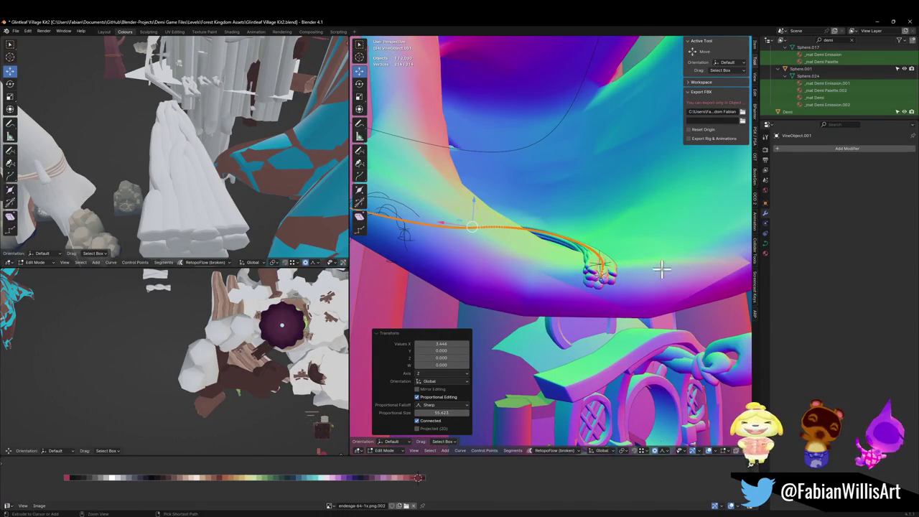
# Step: Give the vine curve a slight tilt and return to Object Mode
pyautogui.hotkey('ctrl', 't')
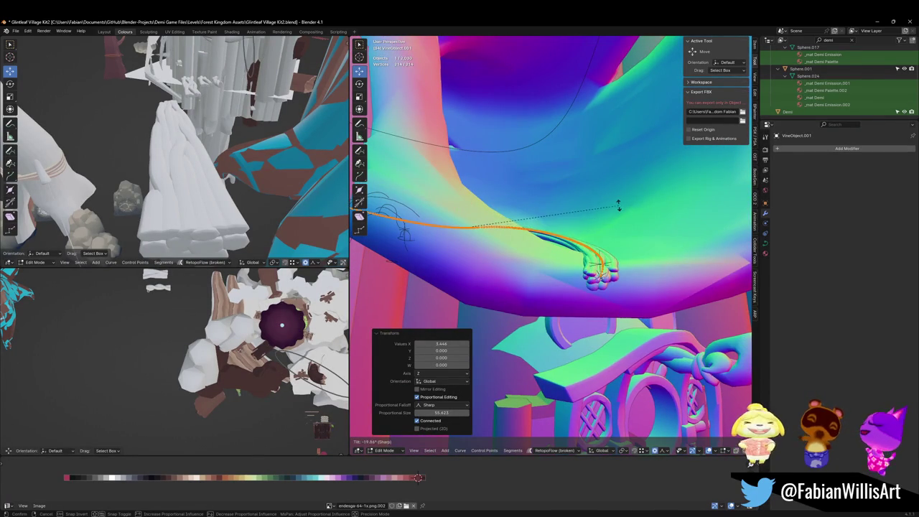
pyautogui.click(618, 206)
pyautogui.moveTo(628, 214)
pyautogui.mouseDown(button='middle')
pyautogui.moveTo(614, 244)
pyautogui.moveTo(606, 215)
pyautogui.moveTo(587, 243)
pyautogui.mouseUp(button='middle')
pyautogui.moveTo(481, 191)
pyautogui.mouseDown(button='middle')
pyautogui.moveTo(596, 226)
pyautogui.moveTo(525, 249)
pyautogui.moveTo(563, 220)
pyautogui.moveTo(576, 223)
pyautogui.moveTo(577, 249)
pyautogui.moveTo(662, 310)
pyautogui.moveTo(566, 272)
pyautogui.moveTo(589, 279)
pyautogui.mouseUp(button='middle')
pyautogui.press('Tab')
pyautogui.scroll(-3, 580, 230)
pyautogui.scroll(-2, 587, 240)
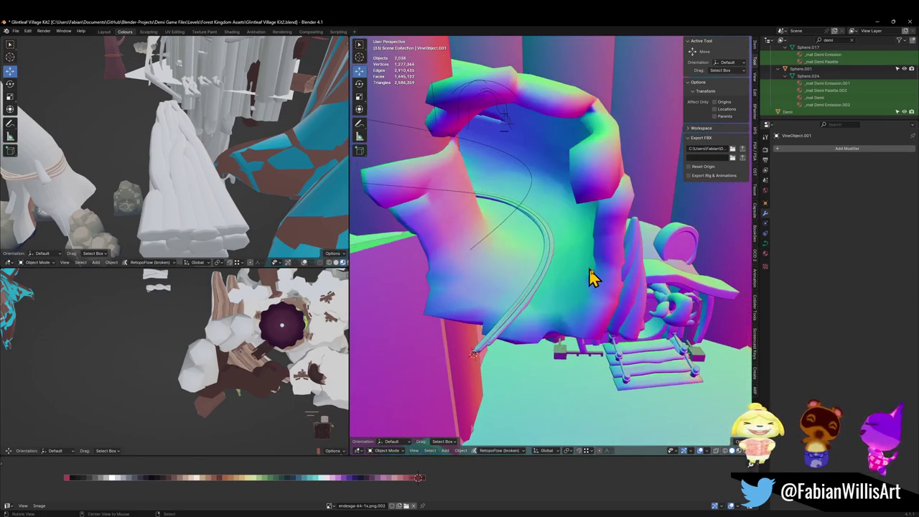
# Step: Parent Plane.308, Cylinder.072 and NurbsPath.023 to MESH, keeping their transforms
pyautogui.click(508, 323)
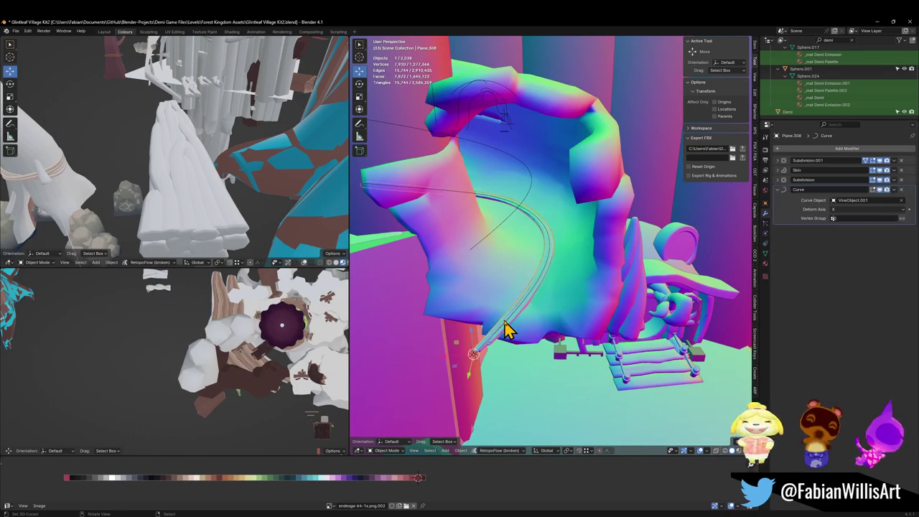
pyautogui.click(555, 311)
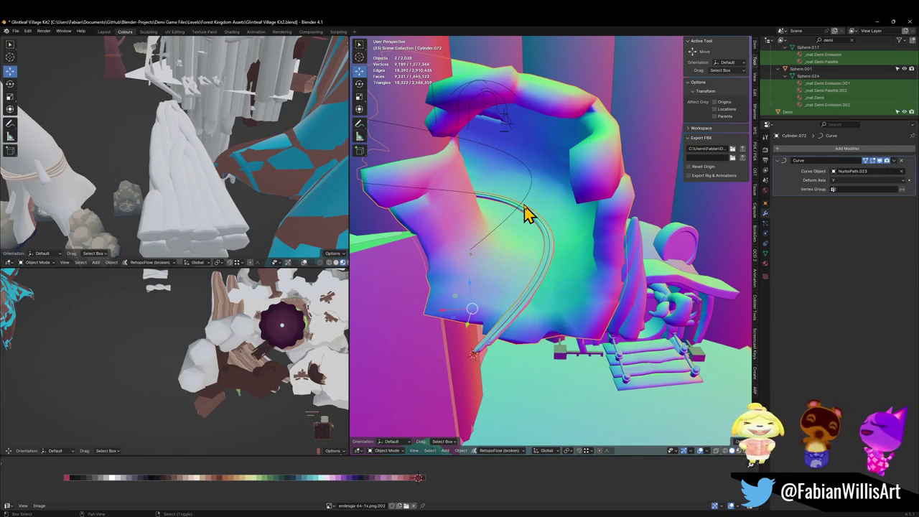
pyautogui.keyDown('shift'); pyautogui.click(524, 212); pyautogui.keyUp('shift')
pyautogui.scroll(-3, 540, 290)
pyautogui.scroll(-3, 545, 298)
pyautogui.scroll(-2, 549, 309)
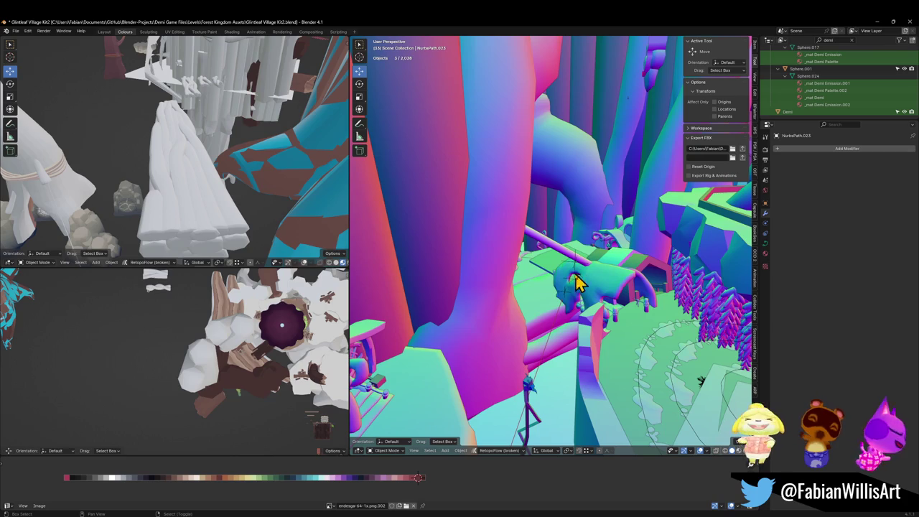
pyautogui.keyDown('shift'); pyautogui.click(572, 290); pyautogui.keyUp('shift')
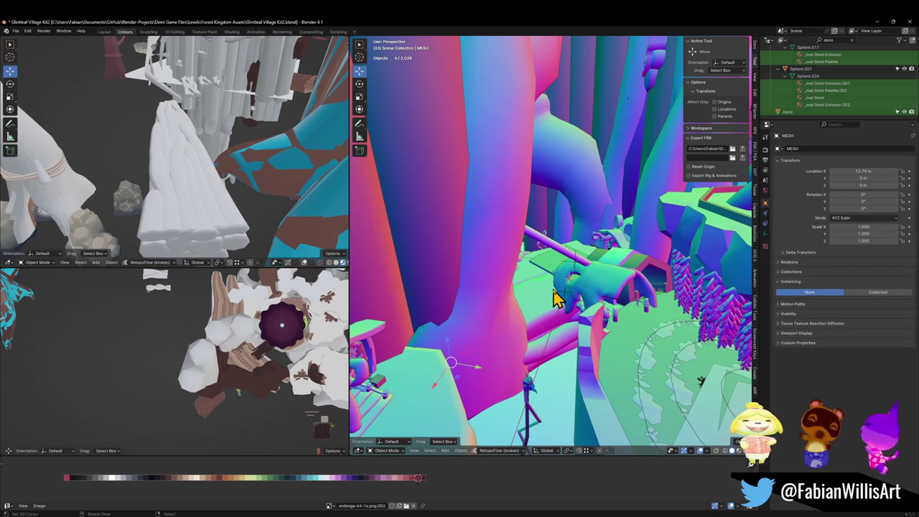
pyautogui.hotkey('ctrl', 'p')
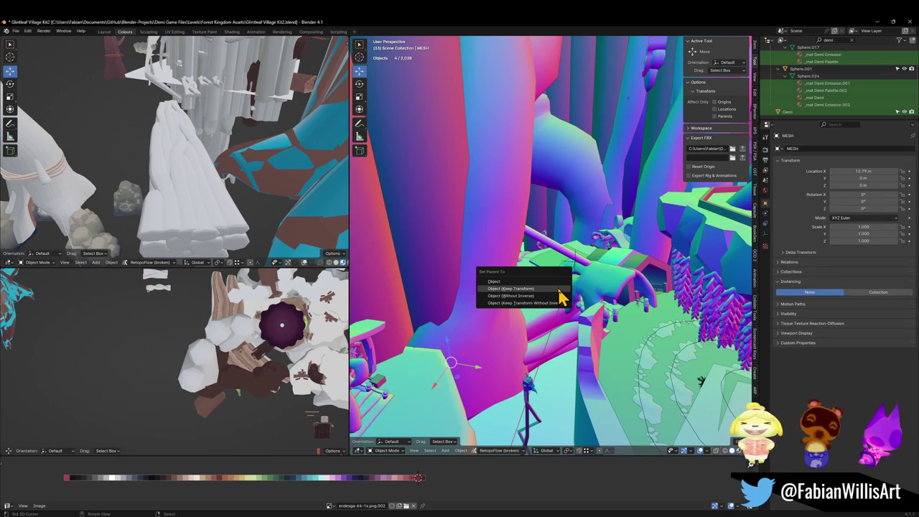
pyautogui.click(560, 289)
# Step: Select the FOREST_GLINTLEAFVILLAGE_00 village hierarchy and save the Blender file
pyautogui.click(578, 264)
pyautogui.hotkey('ctrl', 's')
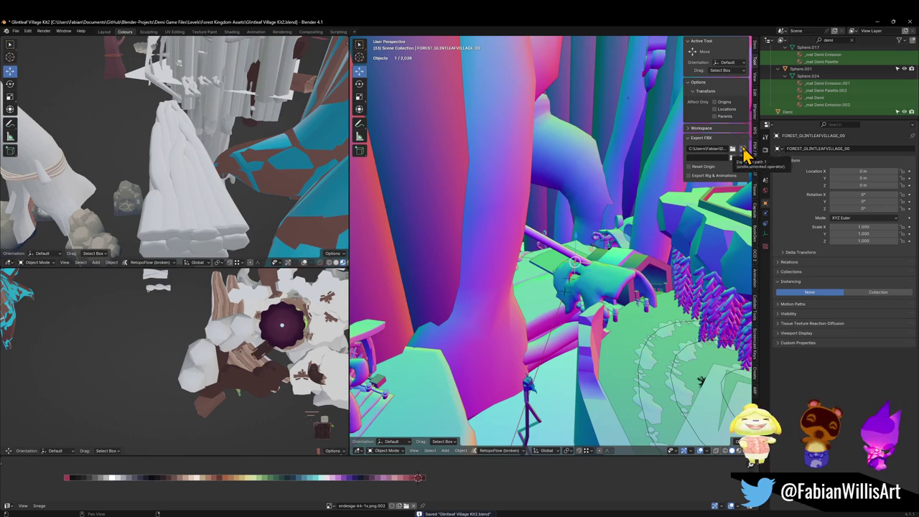
pyautogui.click(734, 148)
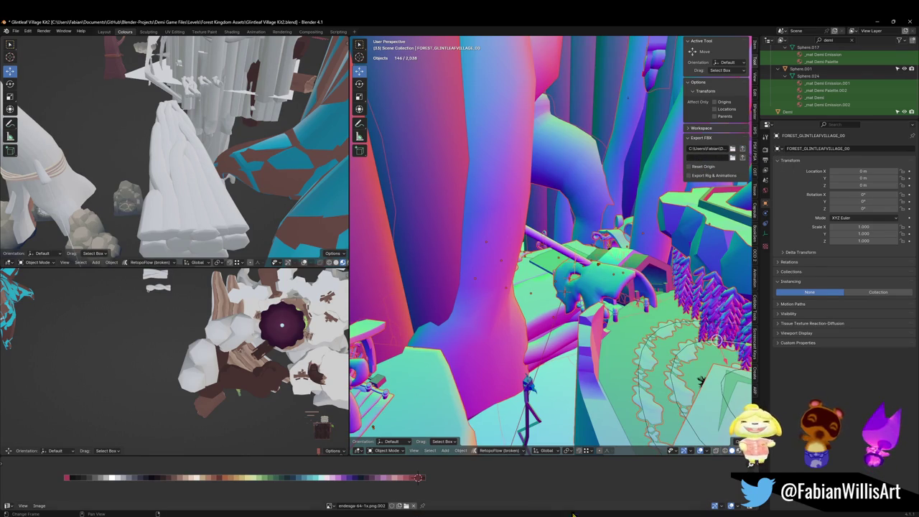
pyautogui.hotkey('ctrl', 's')
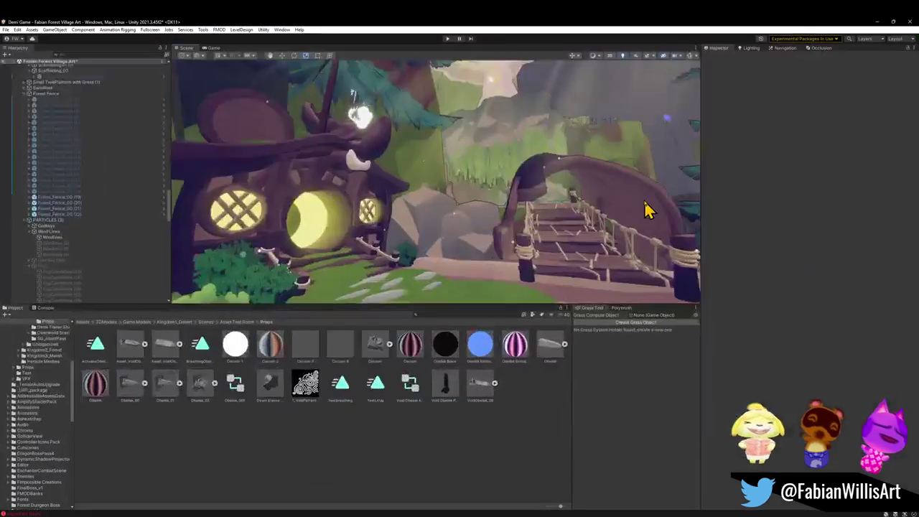
# Step: Fly around the Unity scene, selecting Forest_TrunkBridge_01.001, then GrindRail (4)'s child VineObject
pyautogui.moveTo(589, 230)
pyautogui.mouseDown(button='right')
pyautogui.moveTo(547, 217)
pyautogui.moveTo(558, 201)
pyautogui.moveTo(595, 201)
pyautogui.moveTo(230, 242)
pyautogui.moveTo(653, 222)
pyautogui.moveTo(400, 180)
pyautogui.moveTo(457, 200)
pyautogui.moveTo(653, 211)
pyautogui.moveTo(415, 169)
pyautogui.moveTo(380, 154)
pyautogui.mouseUp(button='right')
pyautogui.click(564, 179)
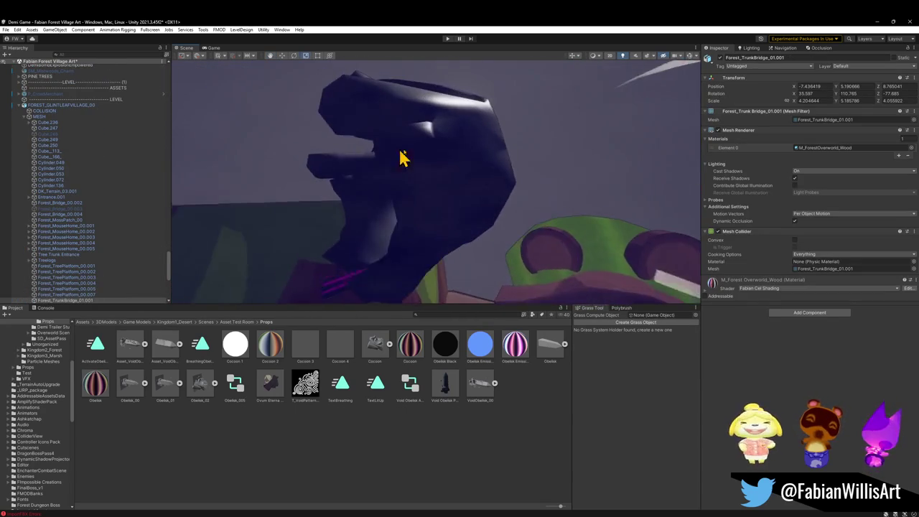
pyautogui.moveTo(464, 211)
pyautogui.mouseDown(button='right')
pyautogui.moveTo(449, 244)
pyautogui.moveTo(510, 249)
pyautogui.moveTo(455, 229)
pyautogui.moveTo(472, 245)
pyautogui.moveTo(495, 246)
pyautogui.moveTo(467, 237)
pyautogui.mouseUp(button='right')
pyautogui.click(463, 245)
pyautogui.click(463, 245)
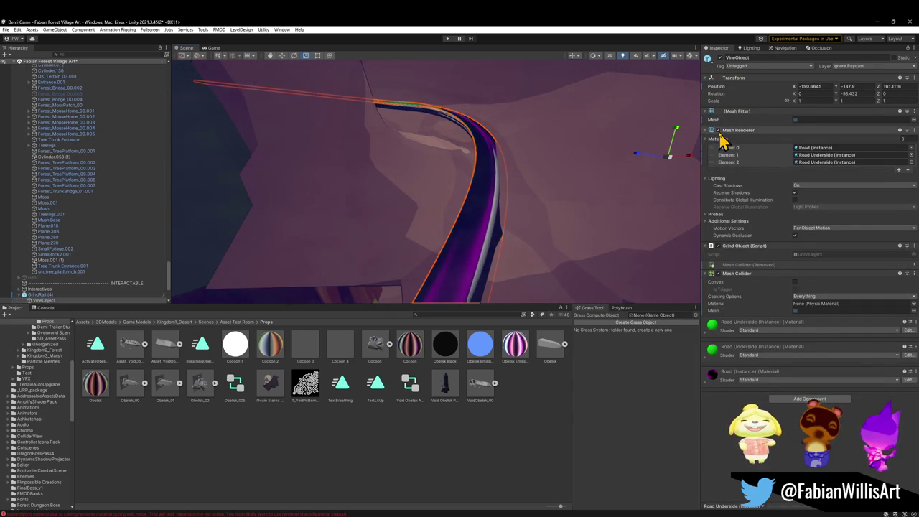
# Step: Untick the Mesh Renderer on GrindRail (4)'s VineObject to hide the purple rail mesh
pyautogui.scroll(-3, 57, 205)
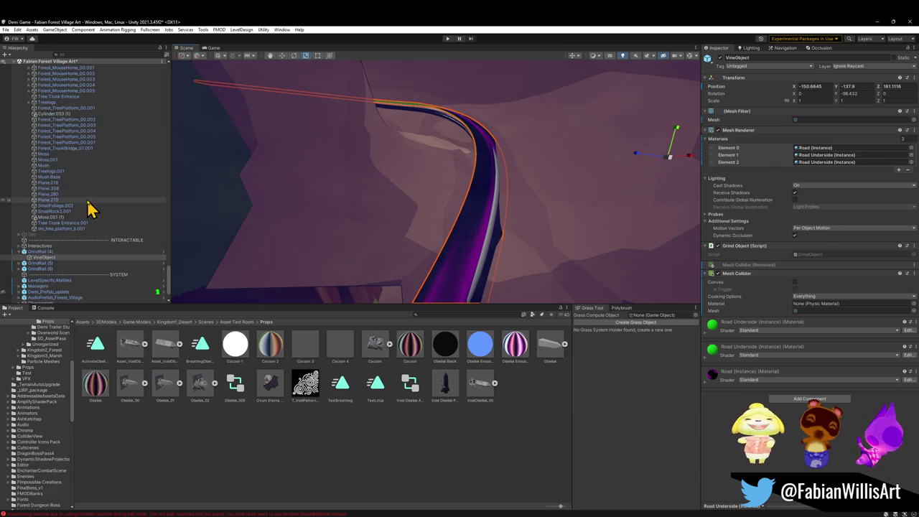
pyautogui.click(717, 130)
pyautogui.moveTo(489, 236)
pyautogui.mouseDown(button='right')
pyautogui.moveTo(507, 199)
pyautogui.moveTo(381, 197)
pyautogui.moveTo(386, 208)
pyautogui.moveTo(482, 209)
pyautogui.moveTo(579, 199)
pyautogui.moveTo(405, 208)
pyautogui.moveTo(539, 212)
pyautogui.mouseUp(button='right')
pyautogui.click(539, 212)
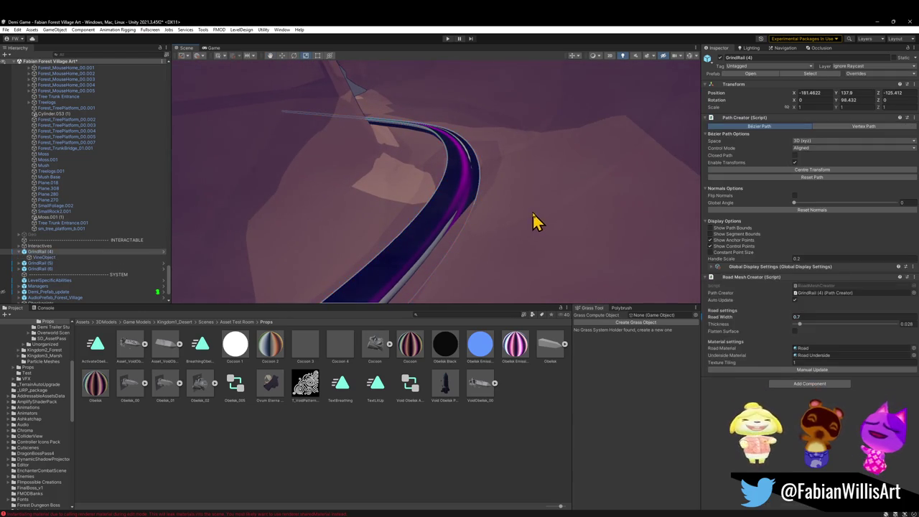
pyautogui.click(622, 163)
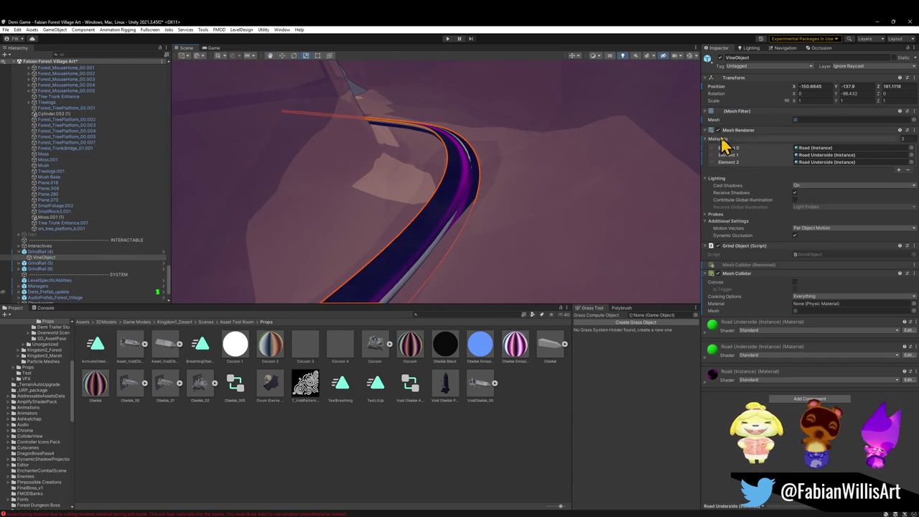
pyautogui.click(722, 132)
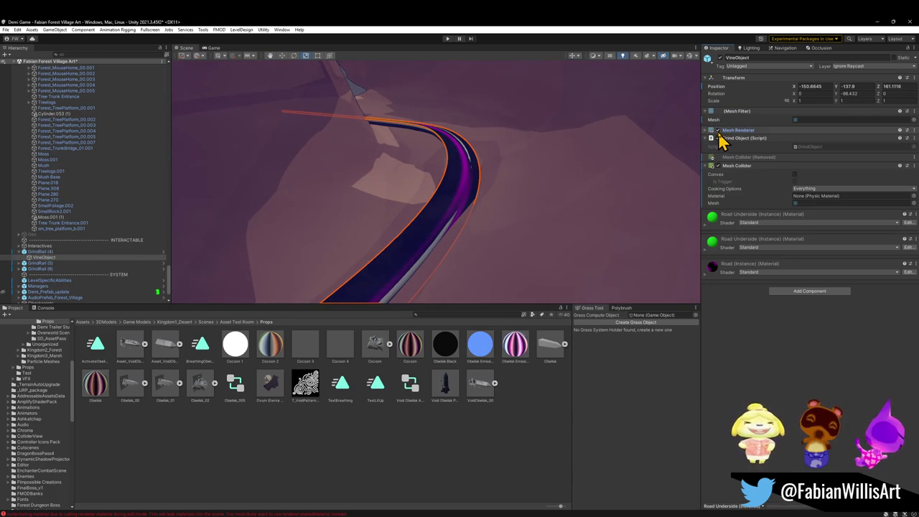
pyautogui.click(717, 130)
pyautogui.moveTo(544, 191); pyautogui.dragTo(544, 191, button='right')
pyautogui.write('Rai')
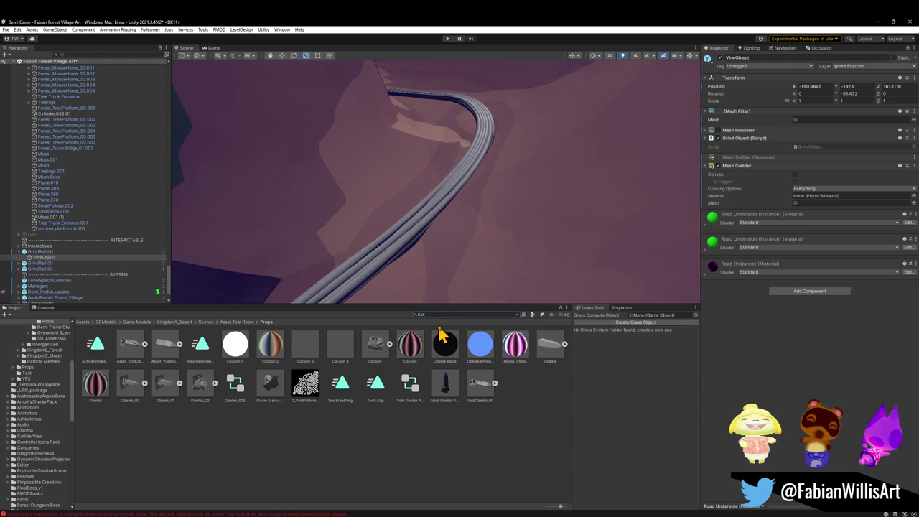
# Step: Search the Project window for 'kit' and jump up to the FlatKit folder
pyautogui.write('kit')
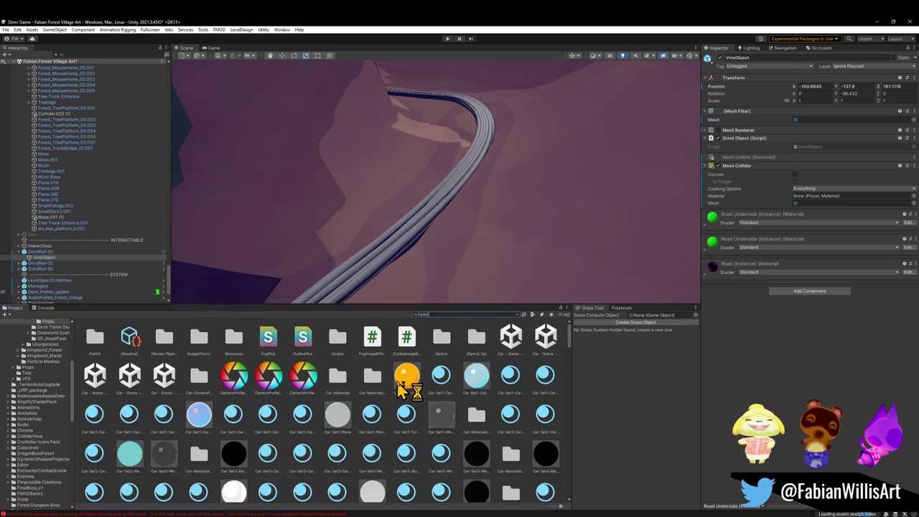
pyautogui.click(477, 375)
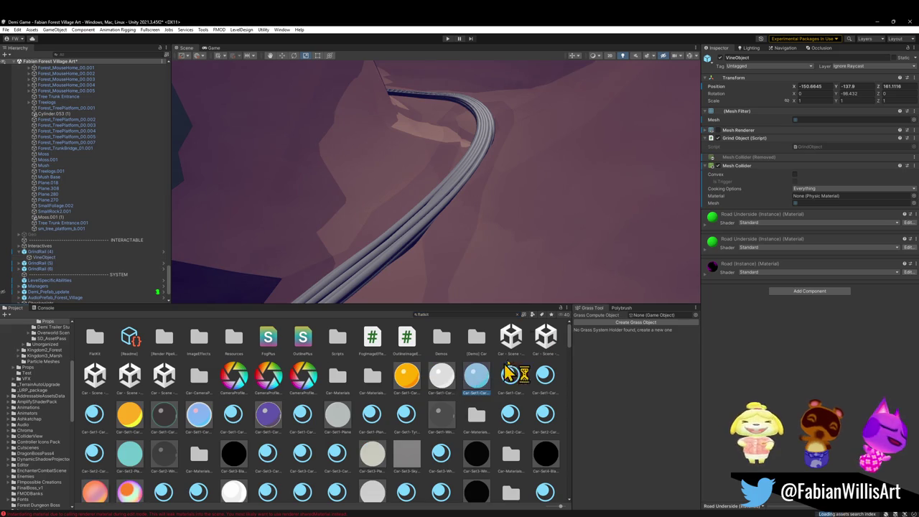
pyautogui.click(517, 315)
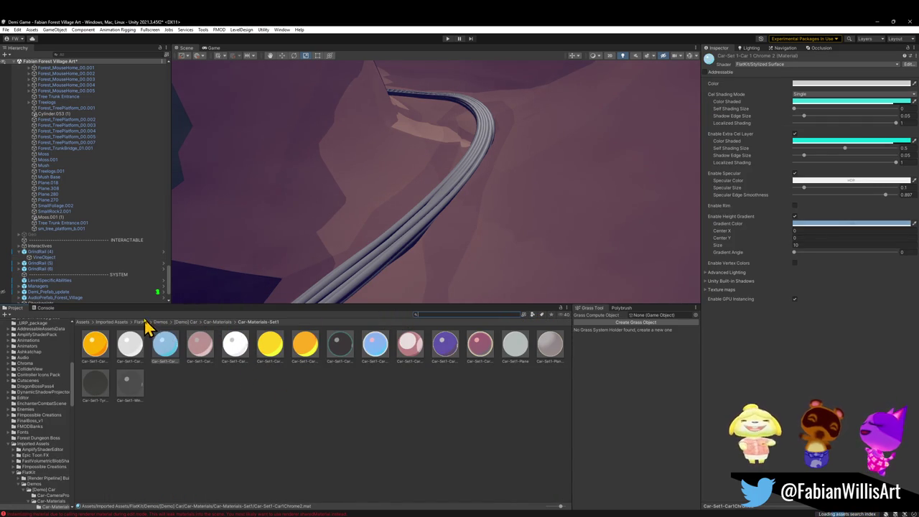
pyautogui.click(141, 322)
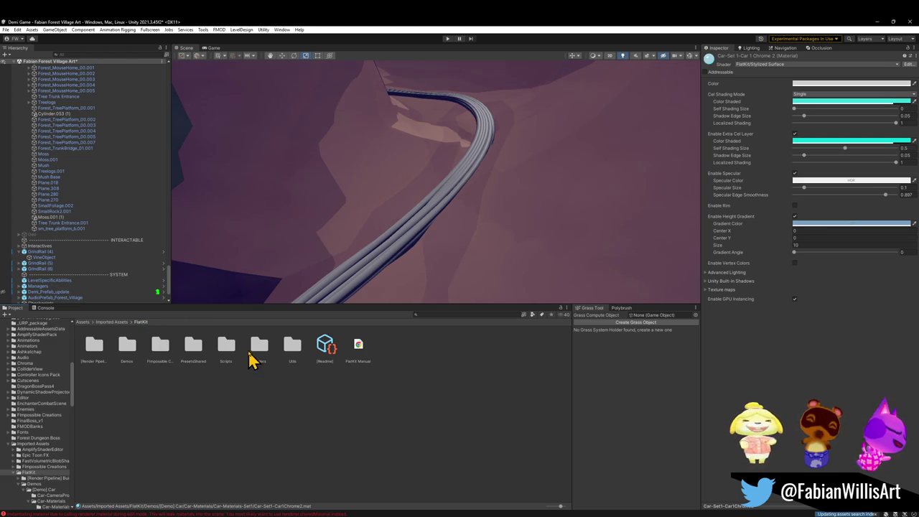
# Step: Browse FlatKit's Shaders, GradientSkybox and Utils folders, then open PresetsShared > Presets
pyautogui.doubleClick(256, 350)
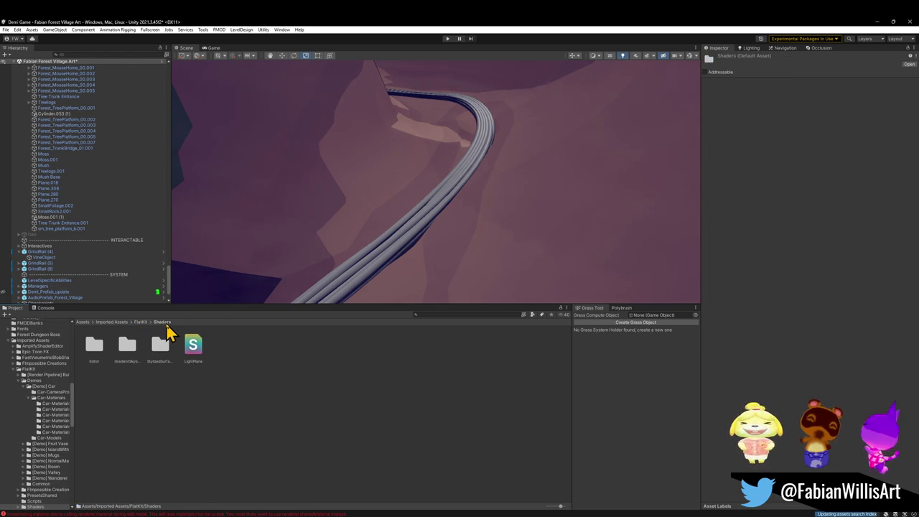
pyautogui.doubleClick(127, 349)
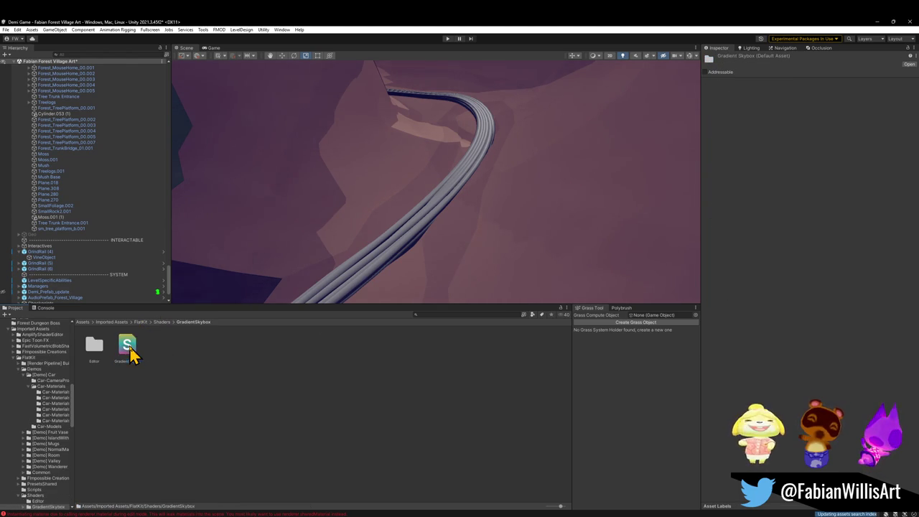
pyautogui.click(162, 323)
pyautogui.click(143, 322)
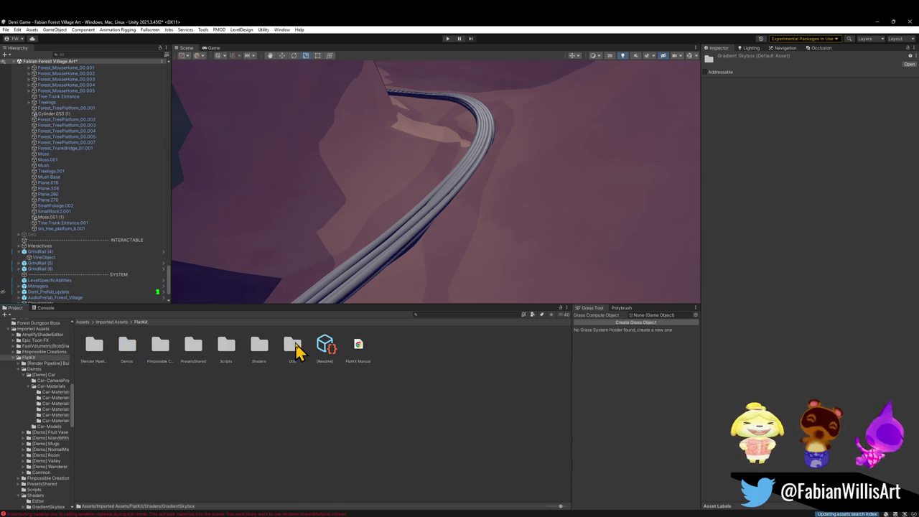
pyautogui.doubleClick(293, 346)
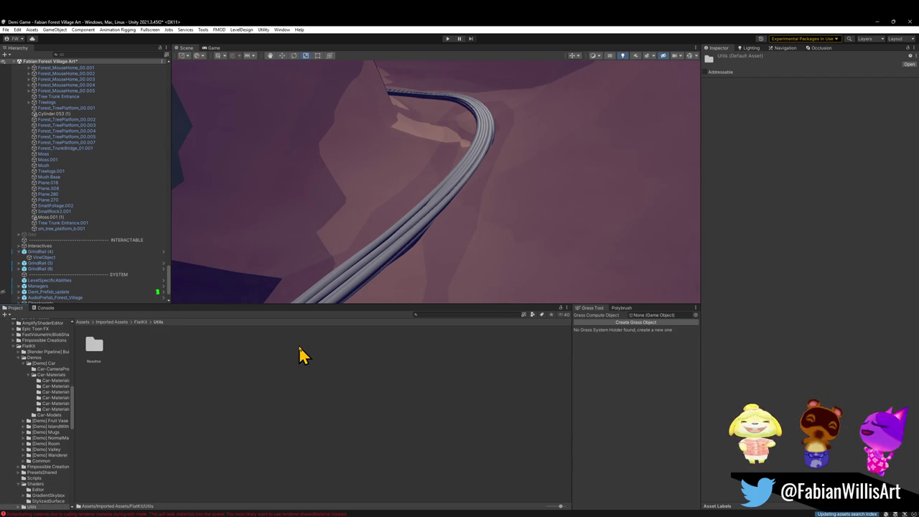
pyautogui.click(141, 322)
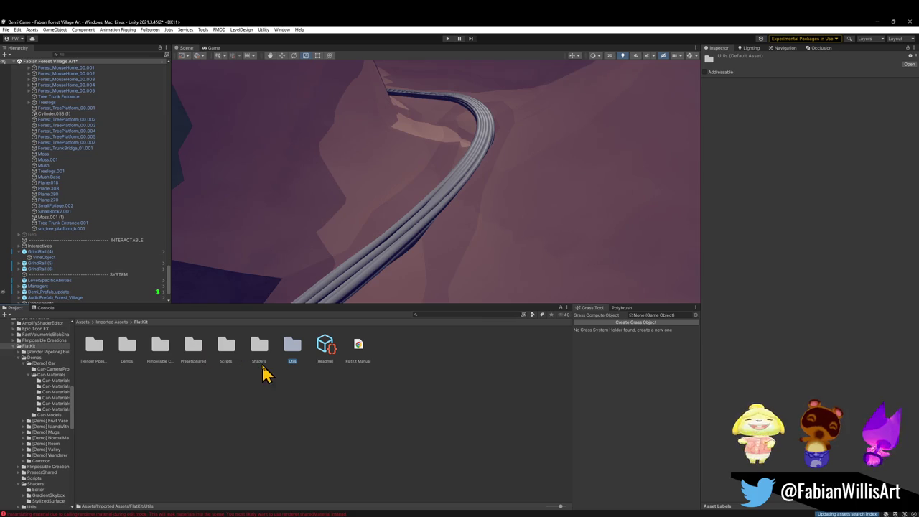
pyautogui.doubleClick(202, 352)
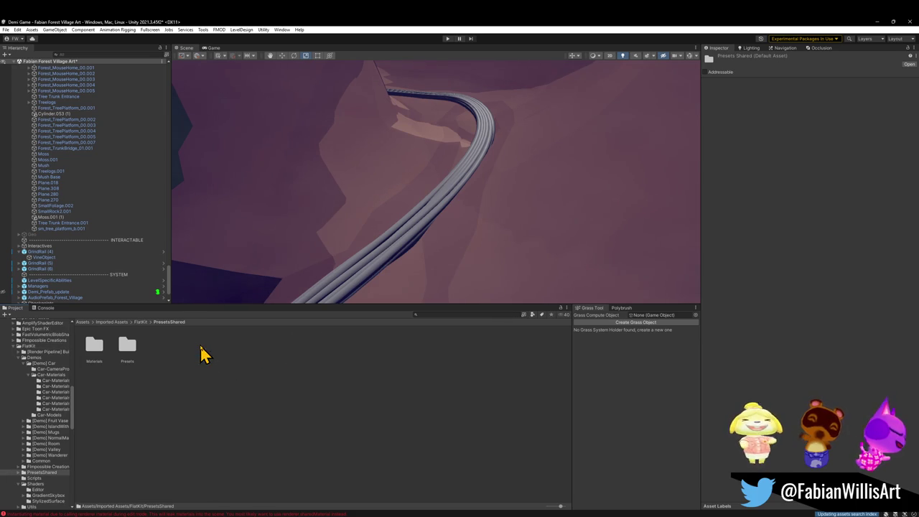
pyautogui.doubleClick(128, 349)
# Step: Apply the SimpleCel01 material from the PresetsShared Materials folder to the vine rail
pyautogui.click(172, 322)
pyautogui.doubleClick(105, 347)
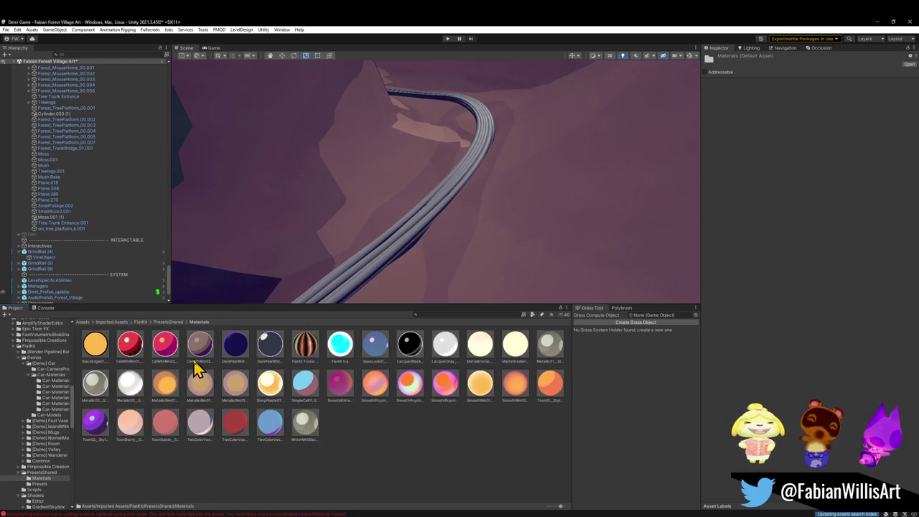
pyautogui.moveTo(303, 397)
pyautogui.mouseDown()
pyautogui.moveTo(378, 266)
pyautogui.moveTo(373, 220)
pyautogui.moveTo(453, 214)
pyautogui.moveTo(497, 265)
pyautogui.moveTo(508, 267)
pyautogui.moveTo(501, 213)
pyautogui.moveTo(517, 207)
pyautogui.moveTo(410, 207)
pyautogui.moveTo(337, 309)
pyautogui.mouseUp()
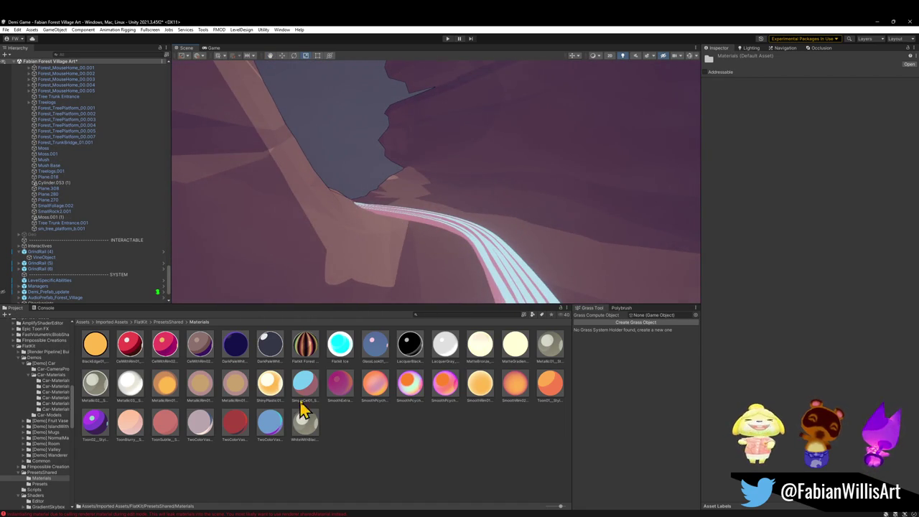
pyautogui.keyDown('alt'); pyautogui.moveTo(429, 300); pyautogui.dragTo(427, 303); pyautogui.keyUp('alt')
pyautogui.moveTo(304, 422); pyautogui.dragTo(500, 264)
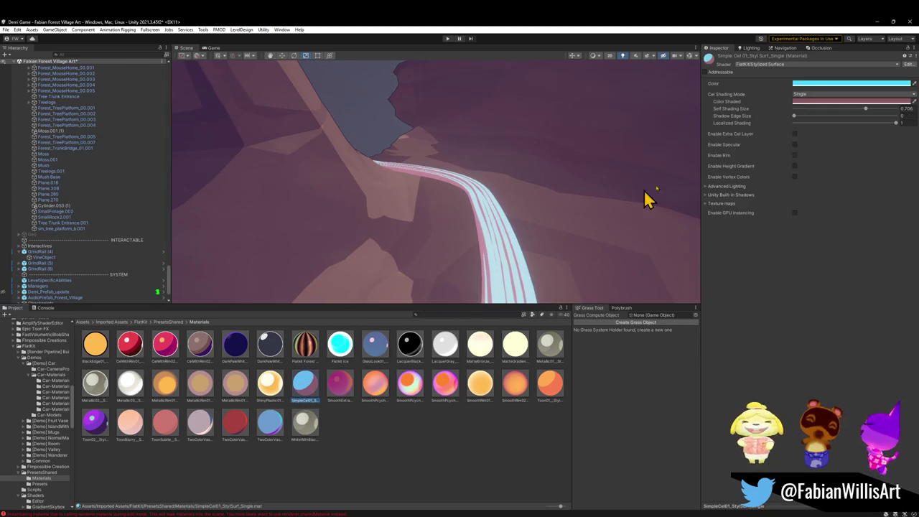
# Step: Change the material's Color from cyan to green and Color Shaded to darker green
pyautogui.click(815, 85)
pyautogui.moveTo(850, 119); pyautogui.dragTo(875, 132)
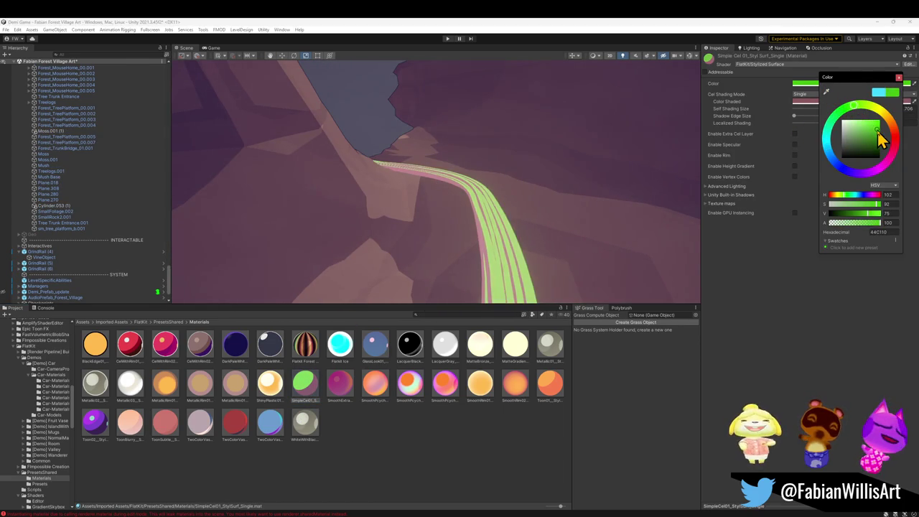
pyautogui.click(807, 103)
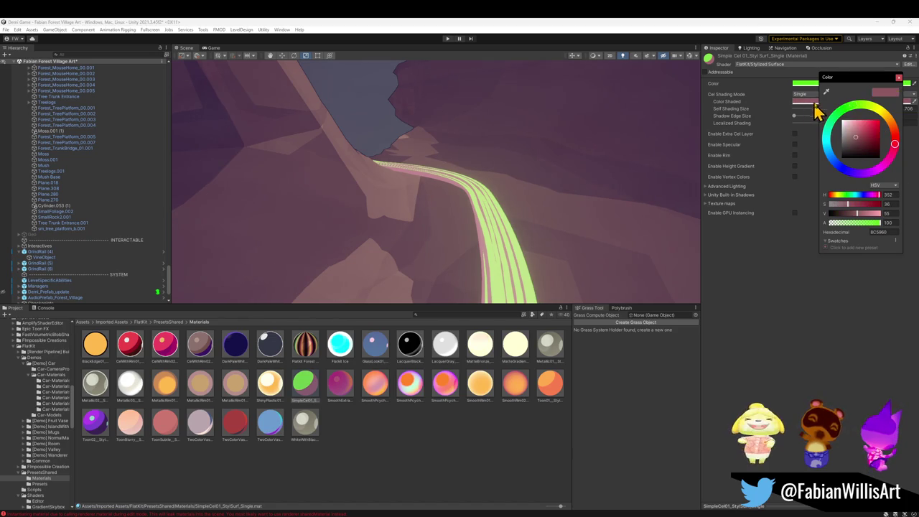
pyautogui.moveTo(835, 142)
pyautogui.mouseDown()
pyautogui.moveTo(834, 164)
pyautogui.moveTo(835, 146)
pyautogui.mouseUp()
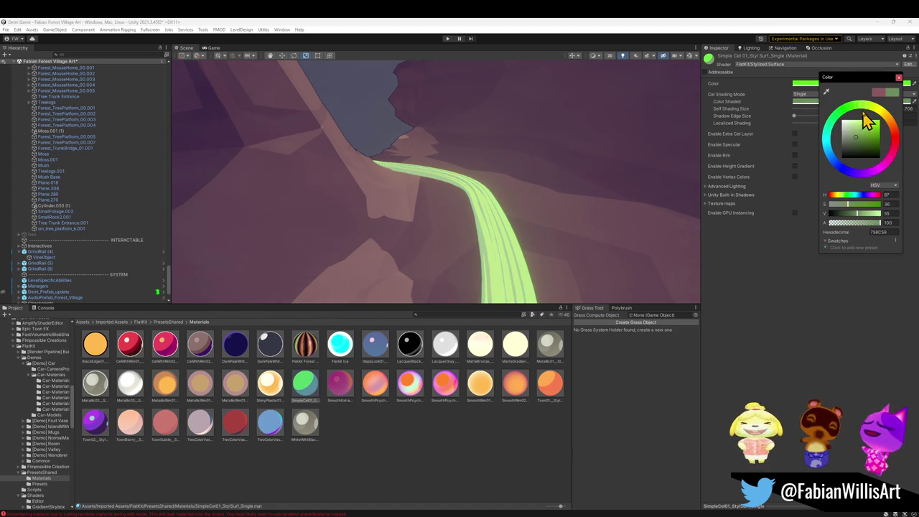
pyautogui.moveTo(862, 148)
pyautogui.mouseDown()
pyautogui.moveTo(867, 155)
pyautogui.moveTo(855, 141)
pyautogui.moveTo(856, 157)
pyautogui.moveTo(851, 141)
pyautogui.mouseUp()
pyautogui.moveTo(445, 180)
pyautogui.keyDown('alt'); pyautogui.mouseDown()
pyautogui.moveTo(414, 158)
pyautogui.moveTo(499, 165)
pyautogui.moveTo(529, 155)
pyautogui.moveTo(546, 165)
pyautogui.moveTo(462, 168)
pyautogui.moveTo(484, 184)
pyautogui.moveTo(381, 156)
pyautogui.moveTo(270, 142)
pyautogui.moveTo(410, 201)
pyautogui.moveTo(402, 199)
pyautogui.moveTo(396, 222)
pyautogui.moveTo(511, 239)
pyautogui.moveTo(524, 207)
pyautogui.moveTo(603, 203)
pyautogui.moveTo(400, 213)
pyautogui.moveTo(515, 222)
pyautogui.moveTo(500, 240)
pyautogui.moveTo(448, 247)
pyautogui.mouseUp(); pyautogui.keyUp('alt')
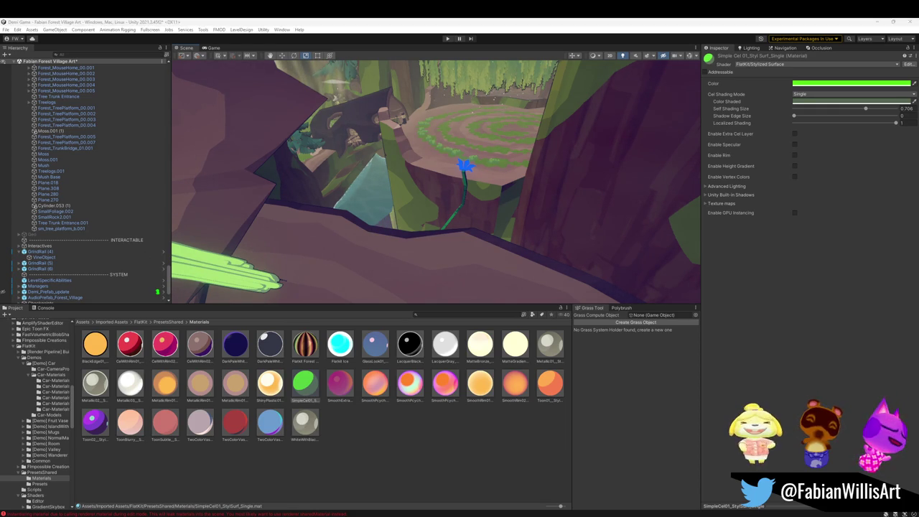
# Step: Bring the rock with the green vine into view and enter Play mode
pyautogui.moveTo(457, 221)
pyautogui.mouseDown(button='right')
pyautogui.moveTo(349, 206)
pyautogui.moveTo(229, 117)
pyautogui.moveTo(470, 190)
pyautogui.mouseUp(button='right')
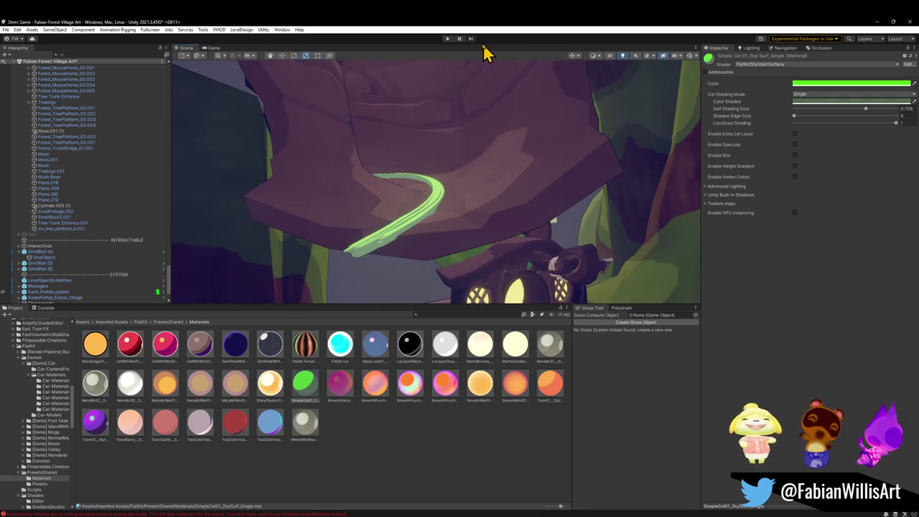
pyautogui.click(447, 40)
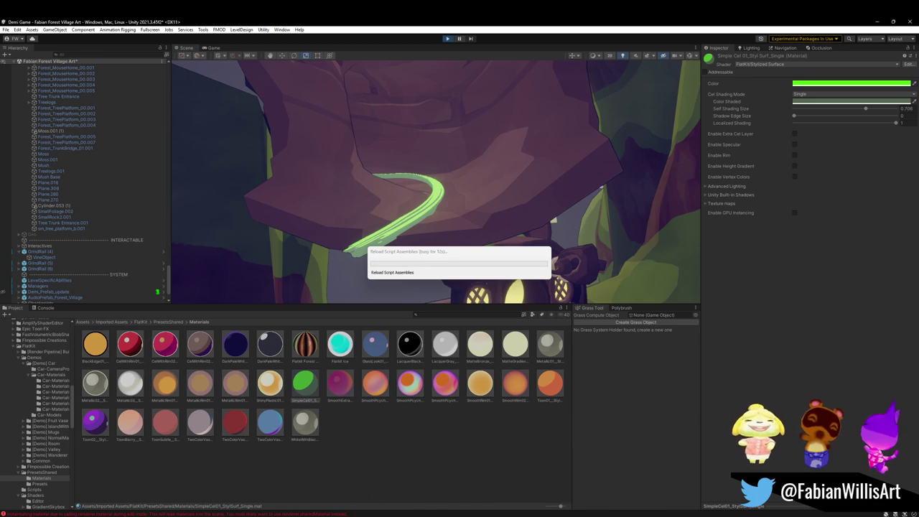
pyautogui.press('super')
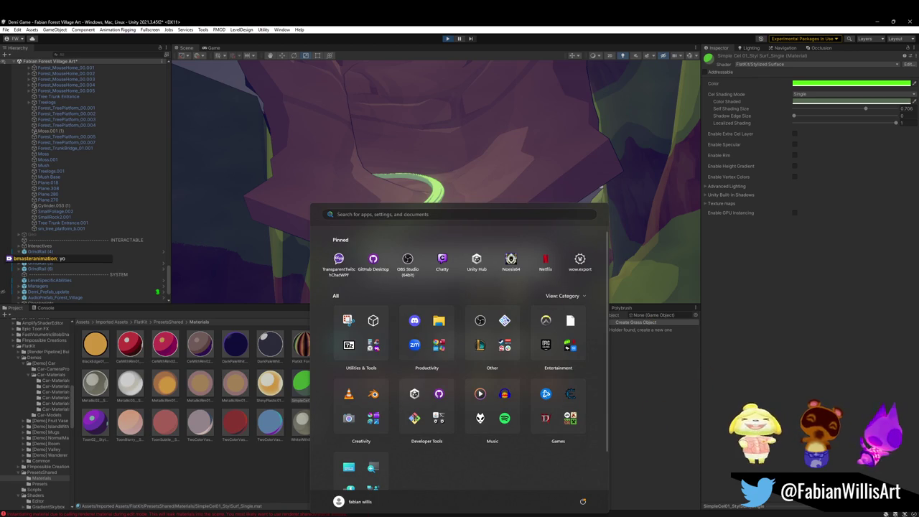
pyautogui.press('Escape')
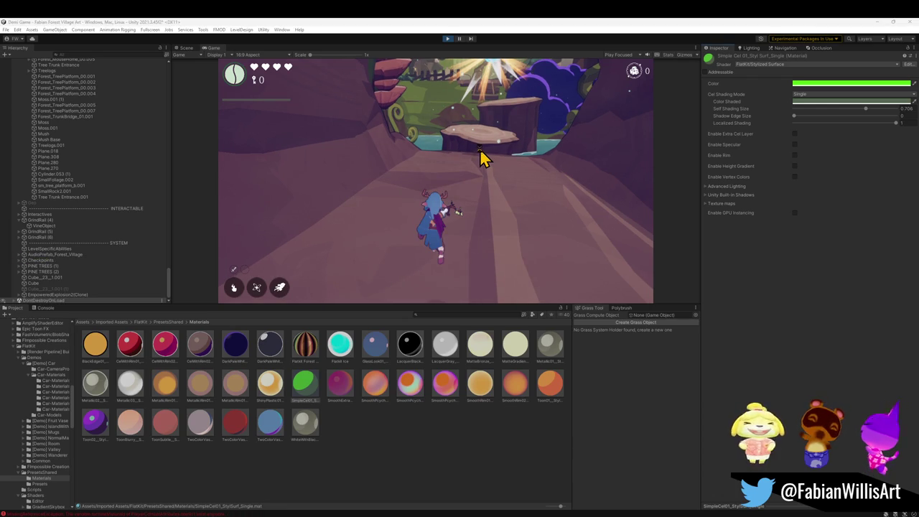
# Step: Run the character fullscreen from the cave onto the log platform, then return to the editor
pyautogui.press('F10')
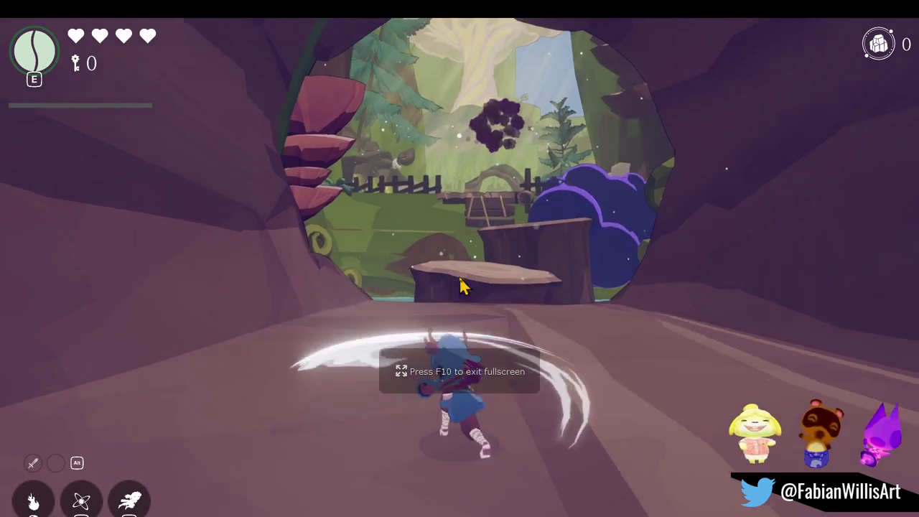
pyautogui.press('w')
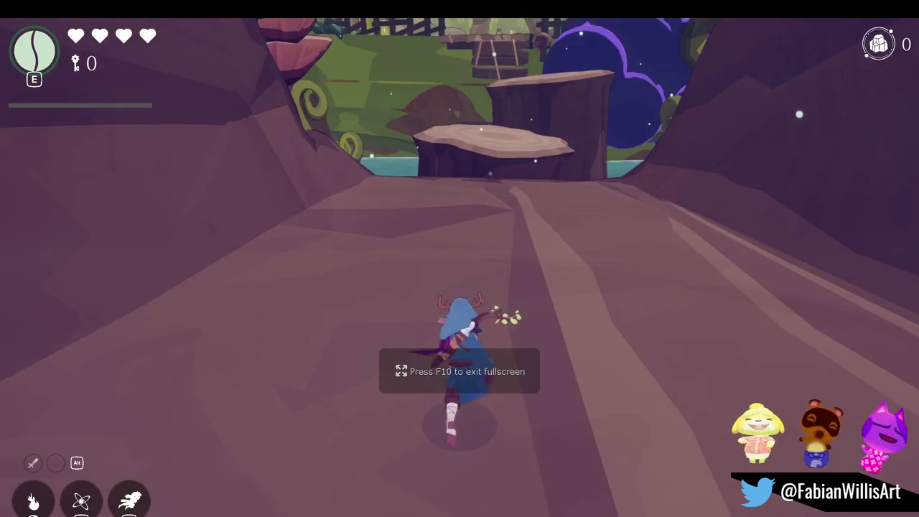
pyautogui.press('w')
pyautogui.press('space')
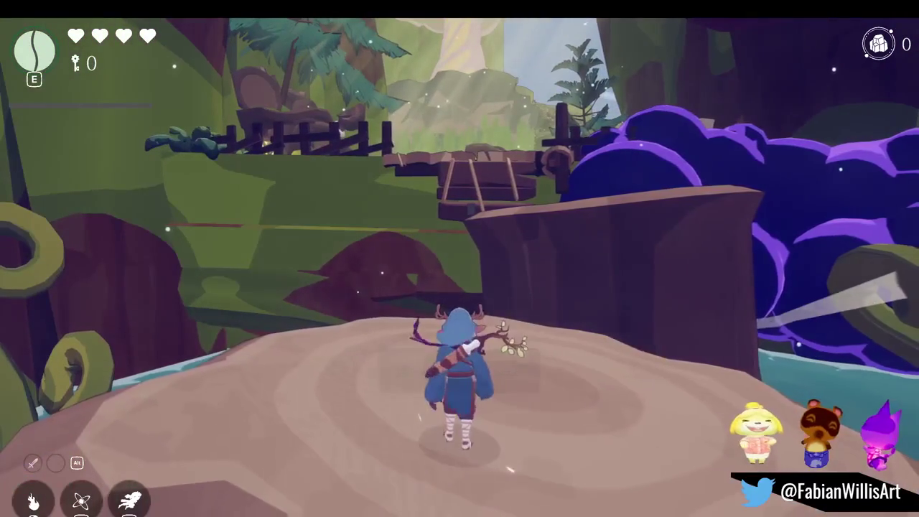
pyautogui.press('F10')
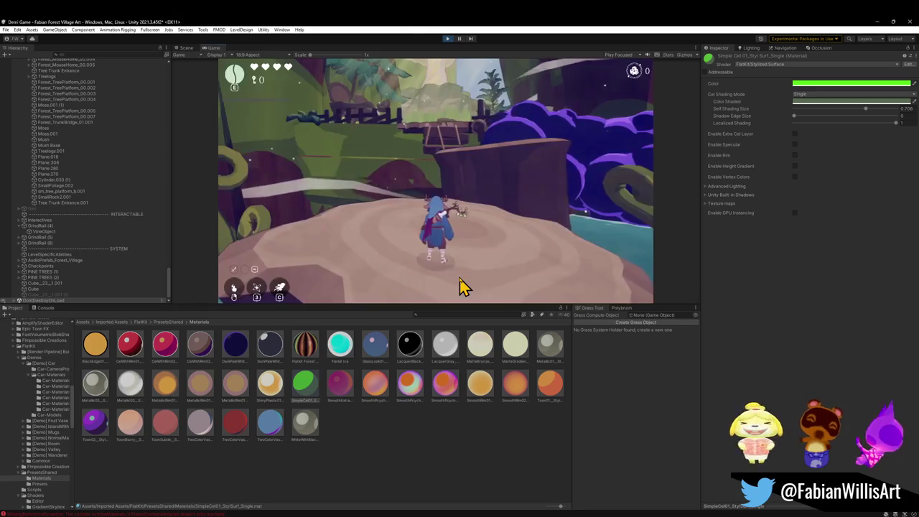
pyautogui.press('super')
pyautogui.click(94, 284)
pyautogui.click(56, 290)
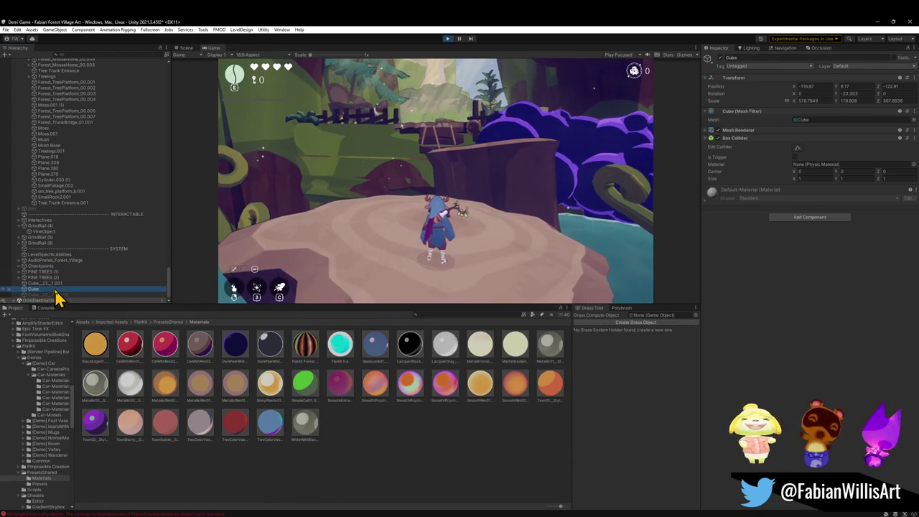
# Step: Play fullscreen again, crossing the rope bridge and clearing to jump onto the blue flower
pyautogui.press('F10')
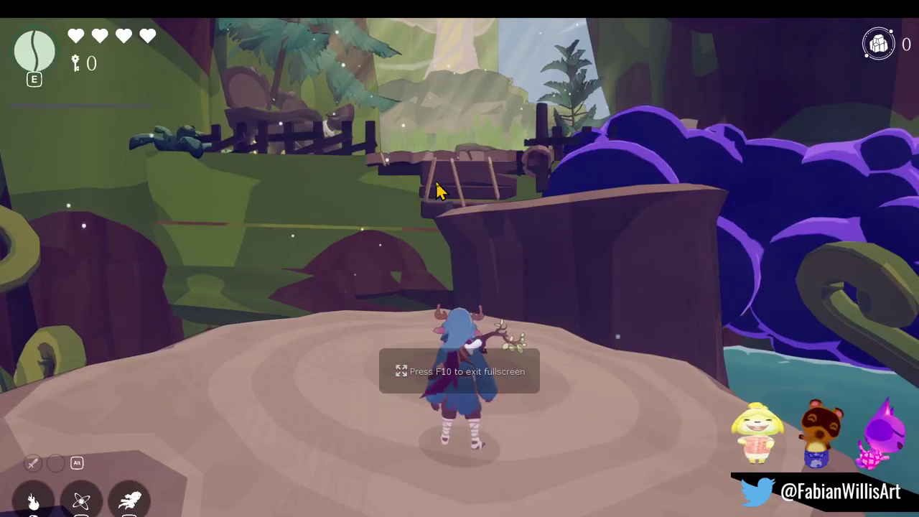
pyautogui.press('w')
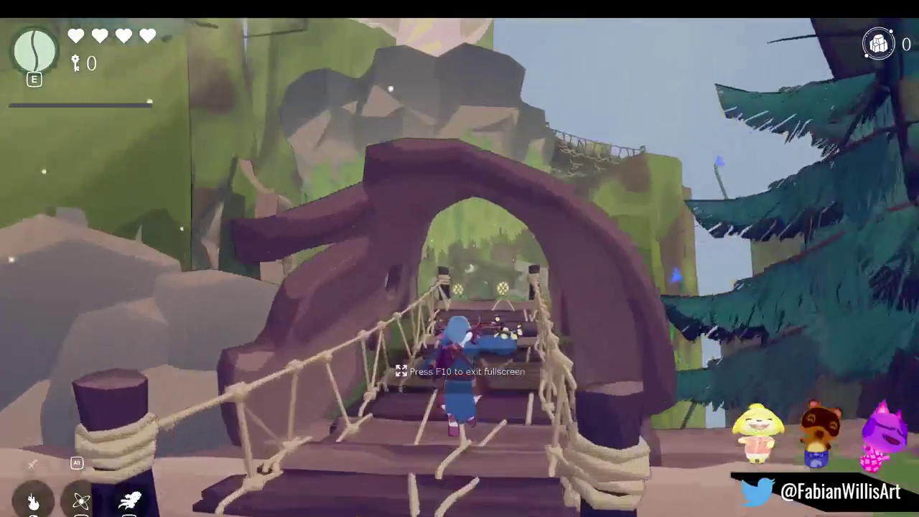
pyautogui.press('w')
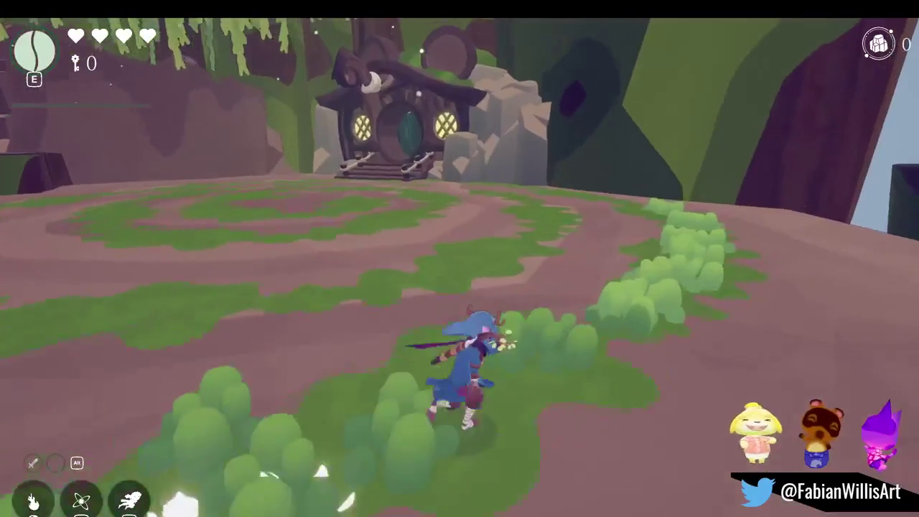
pyautogui.press('w')
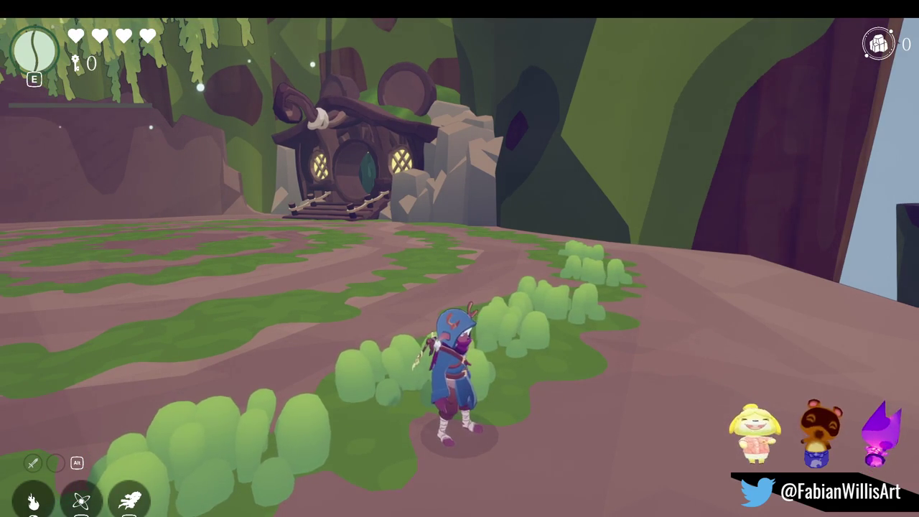
pyautogui.press('w')
pyautogui.press('space')
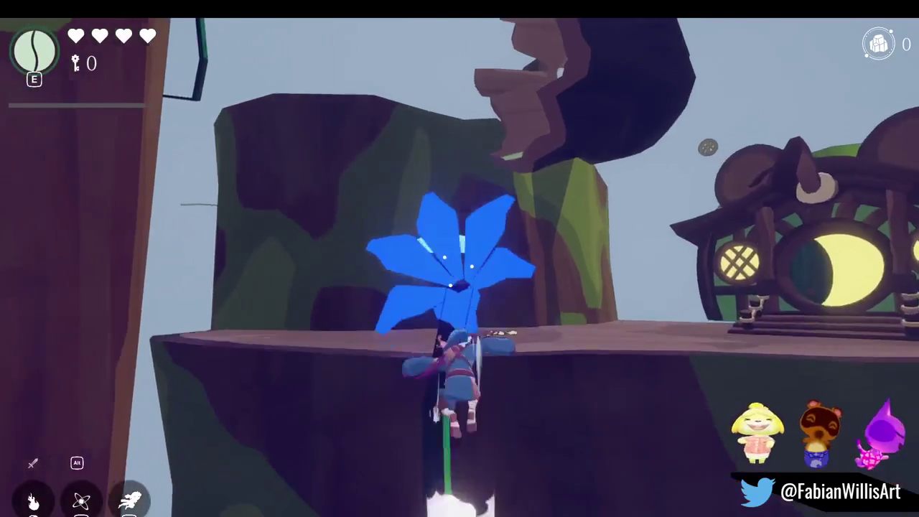
pyautogui.press('w')
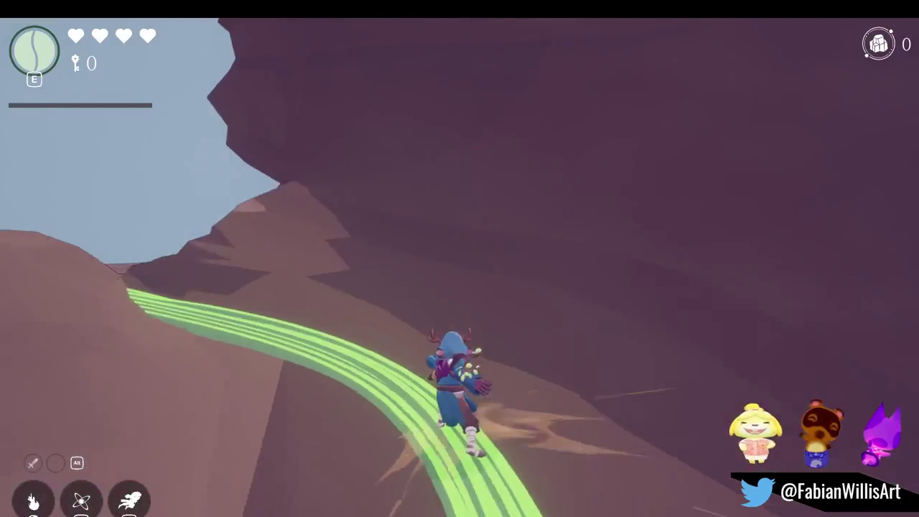
# Step: Jump off the vine rail onto the plateau, then pause the game with Escape
pyautogui.press('w')
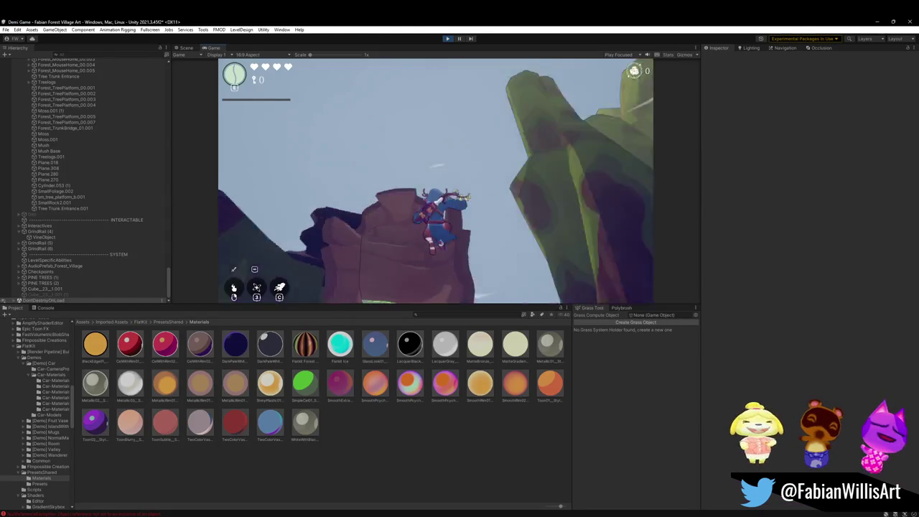
pyautogui.press('Escape')
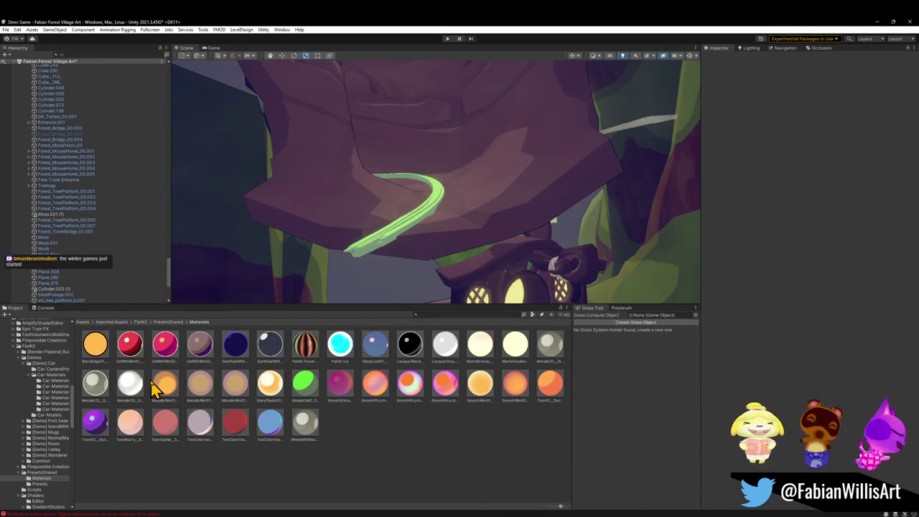
# Step: Reopen the PresetsShared Materials folder and undo to restore the rail material's green colour
pyautogui.click(305, 385)
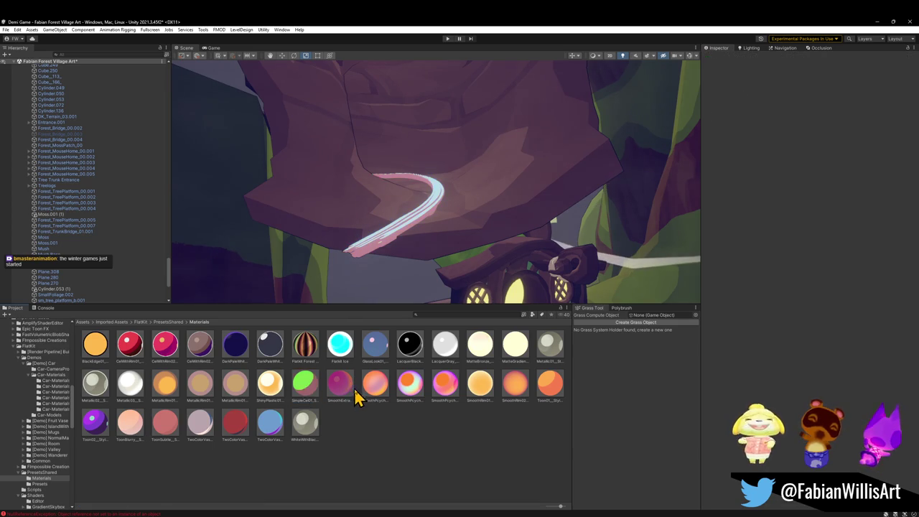
pyautogui.press('BackSpace')
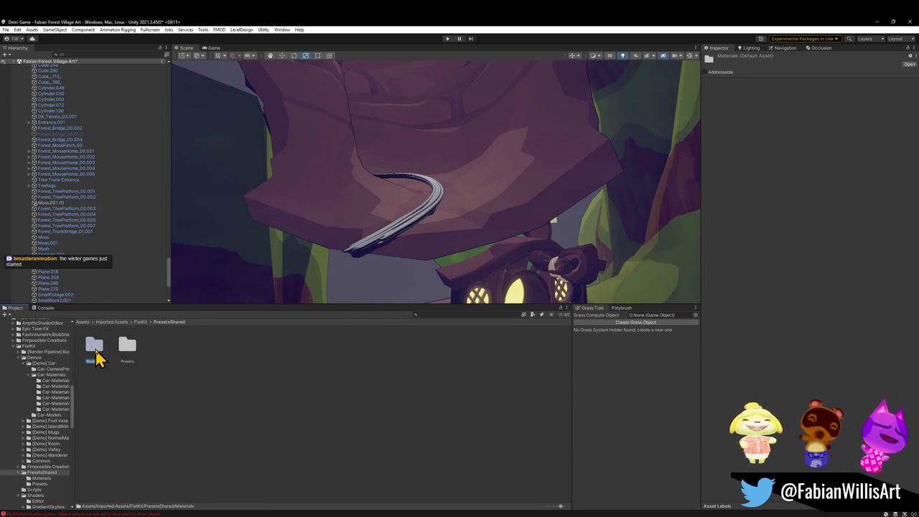
pyautogui.doubleClick(94, 348)
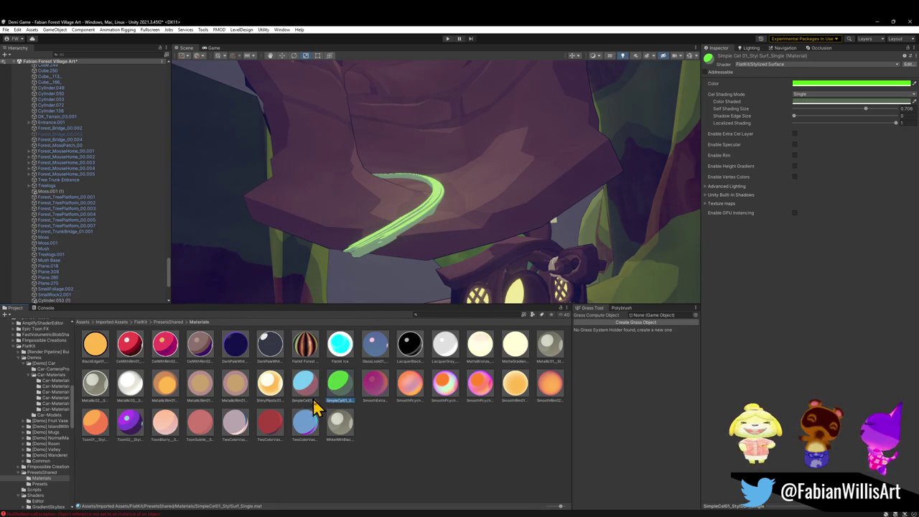
pyautogui.rightClick(335, 387)
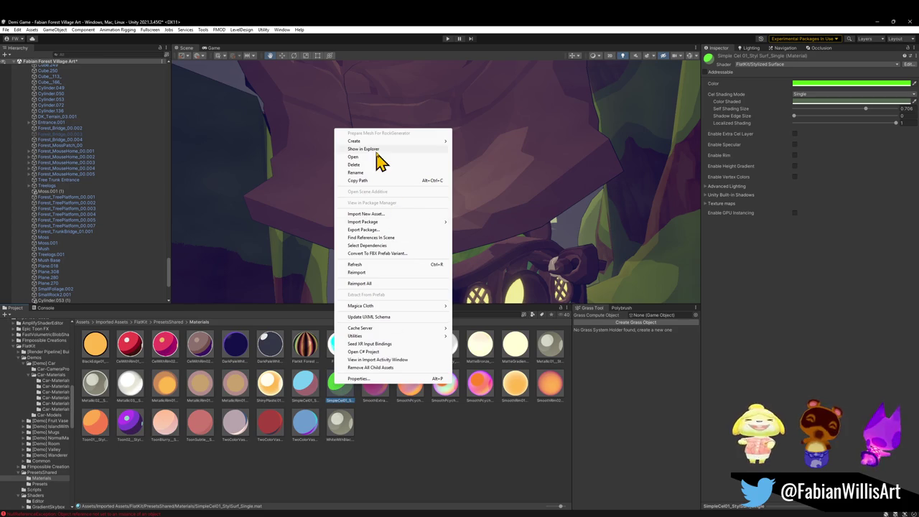
pyautogui.rightClick(726, 79)
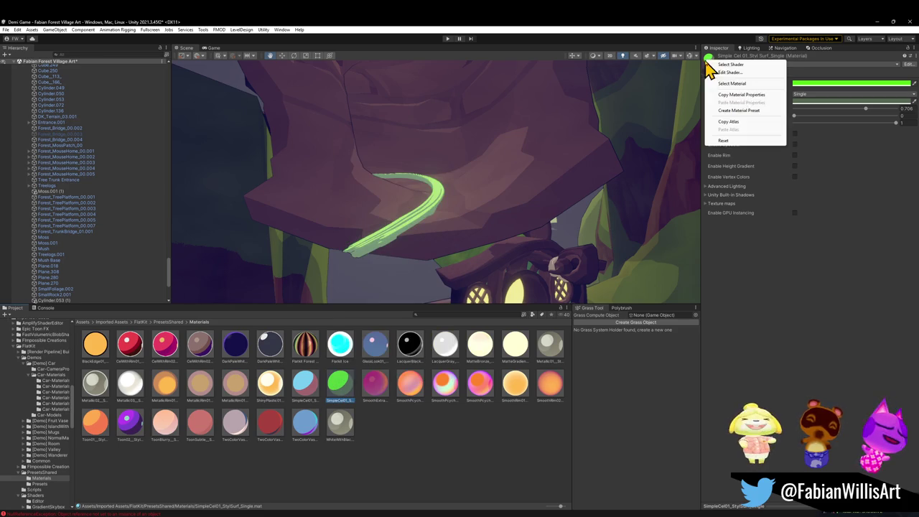
pyautogui.click(743, 102)
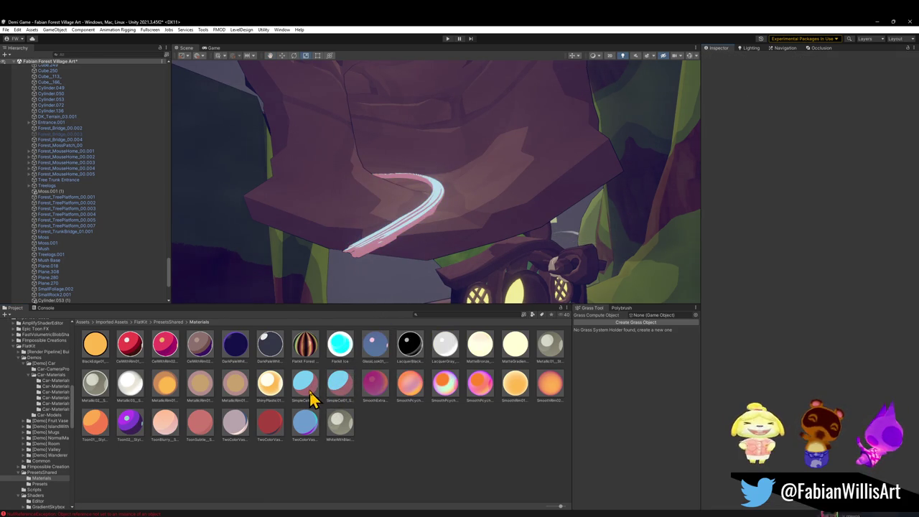
pyautogui.hotkey('ctrl', 'z')
# Step: Inspect the green SimpleCel01 material's Color Shaded, then switch to the Blender village scene
pyautogui.click(354, 395)
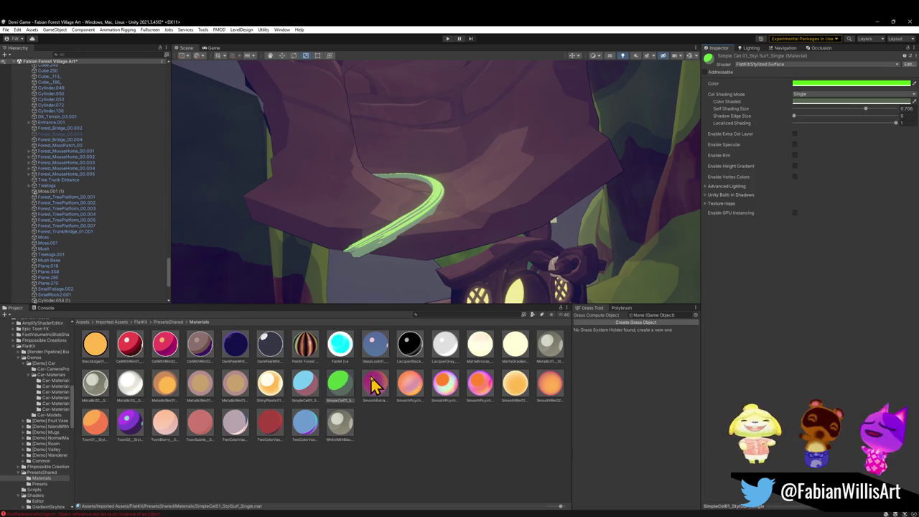
pyautogui.click(405, 433)
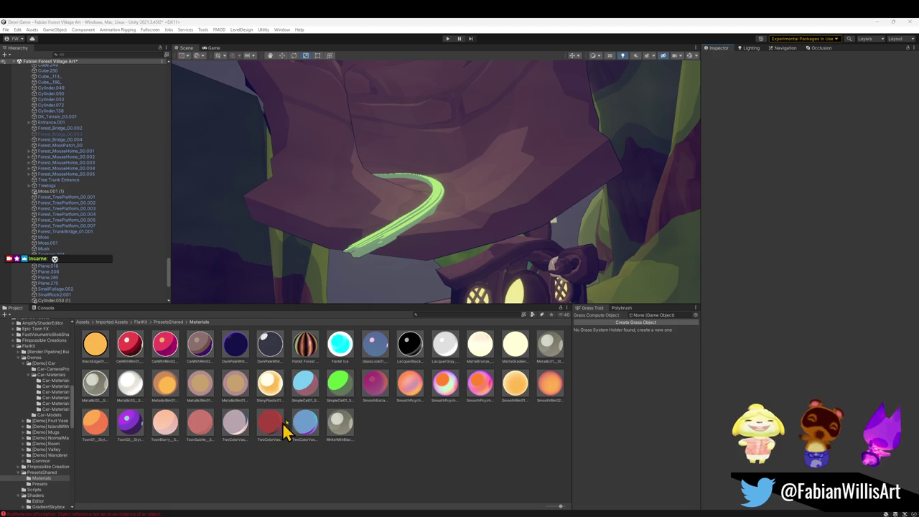
pyautogui.click(340, 384)
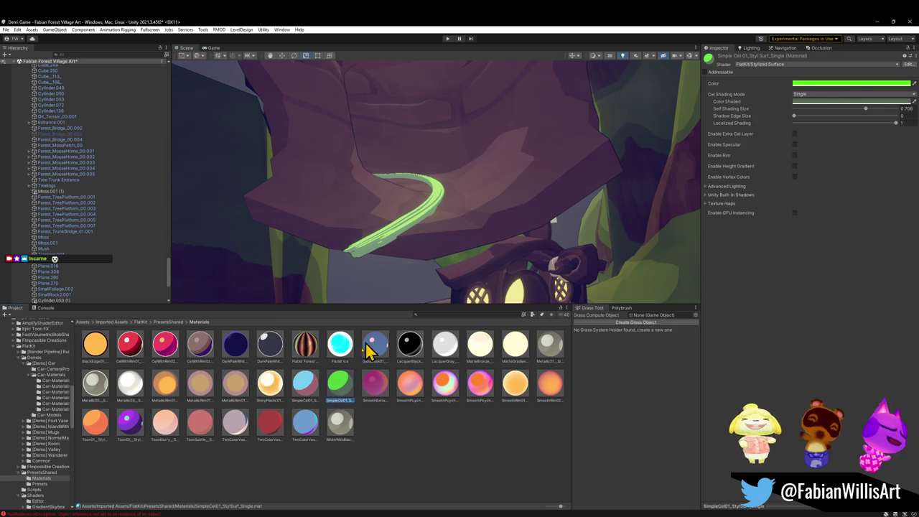
pyautogui.click(814, 103)
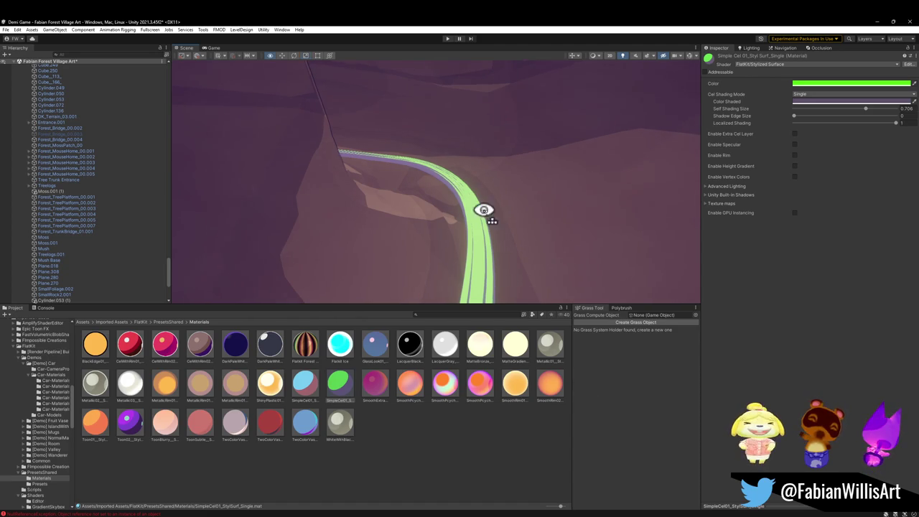
pyautogui.keyDown('alt'); pyautogui.moveTo(483, 209); pyautogui.dragTo(475, 194); pyautogui.keyUp('alt')
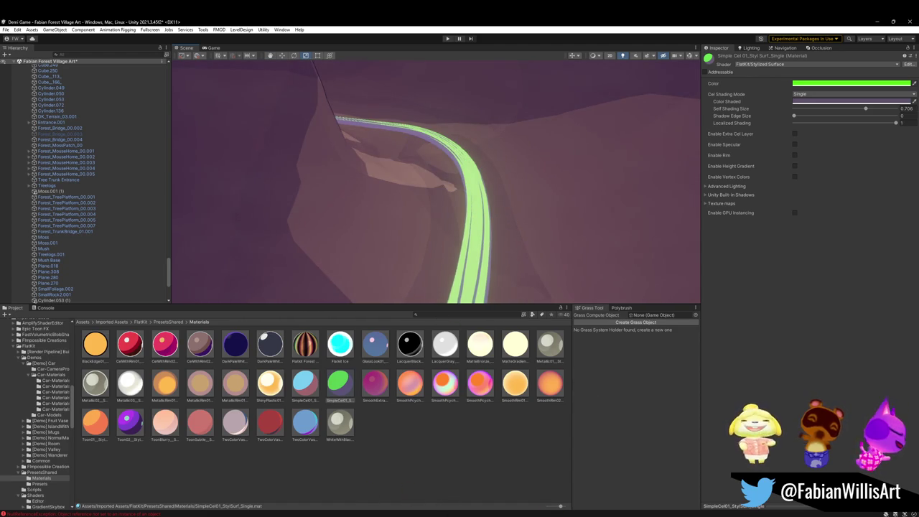
pyautogui.click(535, 496)
pyautogui.moveTo(555, 316)
pyautogui.mouseDown(button='middle')
pyautogui.moveTo(451, 349)
pyautogui.moveTo(455, 359)
pyautogui.moveTo(564, 317)
pyautogui.moveTo(535, 303)
pyautogui.mouseUp(button='middle')
# Step: Duplicate Forest_TrunkBridge_01.001 in place and snap the copy to the 3D cursor
pyautogui.hotkey('shift', '`')
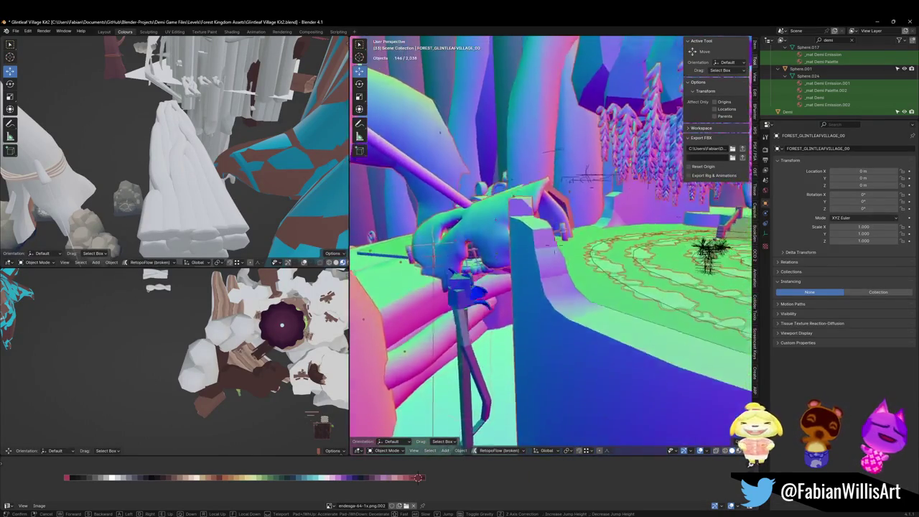
pyautogui.click(575, 303)
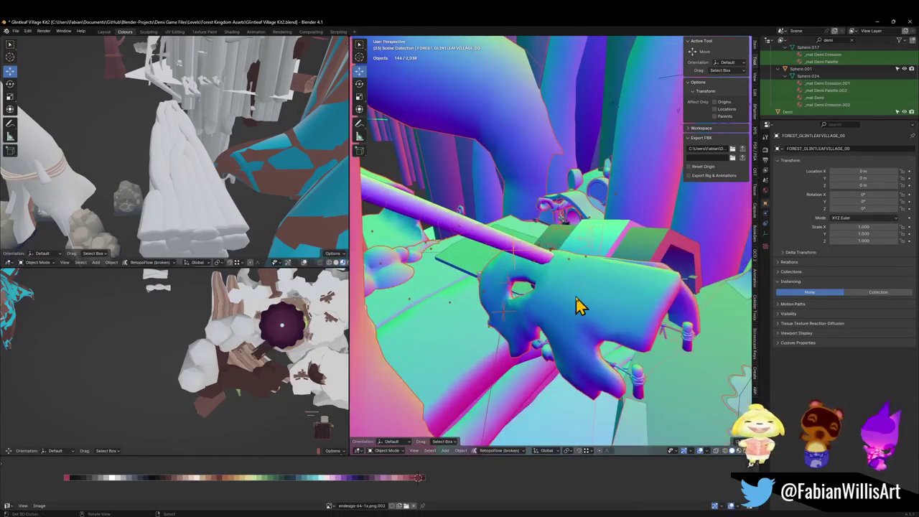
pyautogui.click(585, 314)
pyautogui.hotkey('shift', 'd')
pyautogui.rightClick(586, 314)
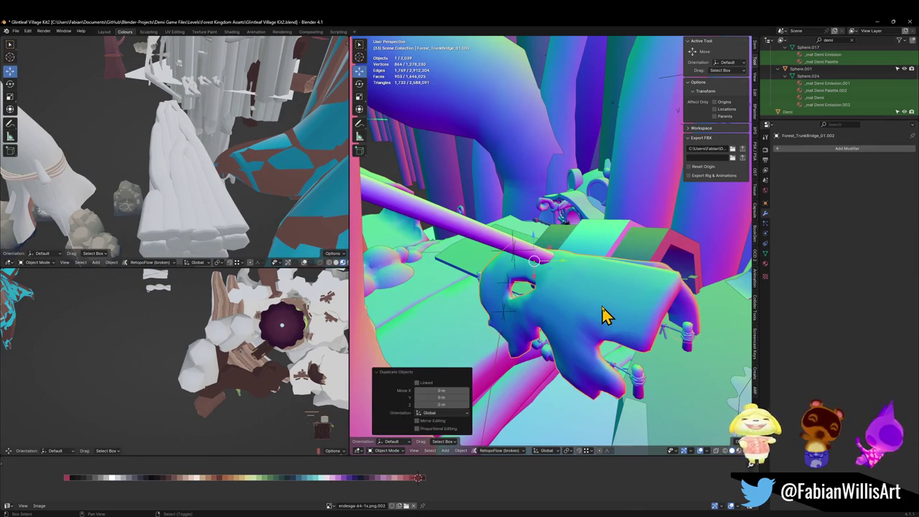
pyautogui.hotkey('shift', '`')
pyautogui.click(554, 245)
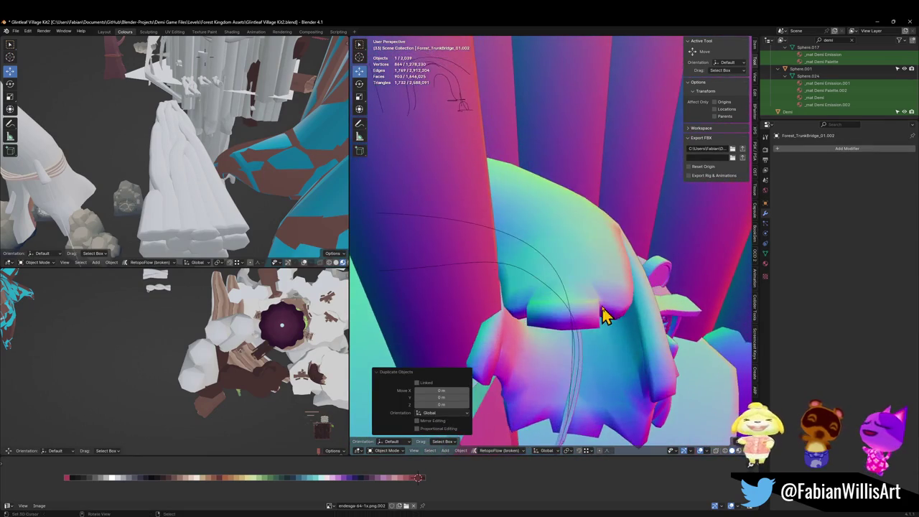
pyautogui.hotkey('shift', 's')
pyautogui.click(627, 329)
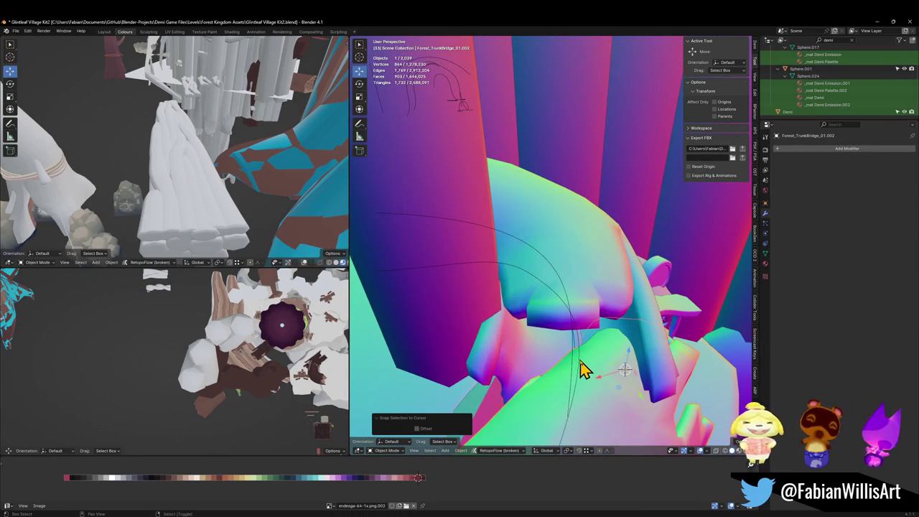
# Step: Isolate the trunk and NURBS path in local view and clear the trunk's rotation
pyautogui.moveTo(583, 370)
pyautogui.mouseDown(button='middle')
pyautogui.moveTo(608, 328)
pyautogui.moveTo(585, 304)
pyautogui.moveTo(602, 303)
pyautogui.mouseUp(button='middle')
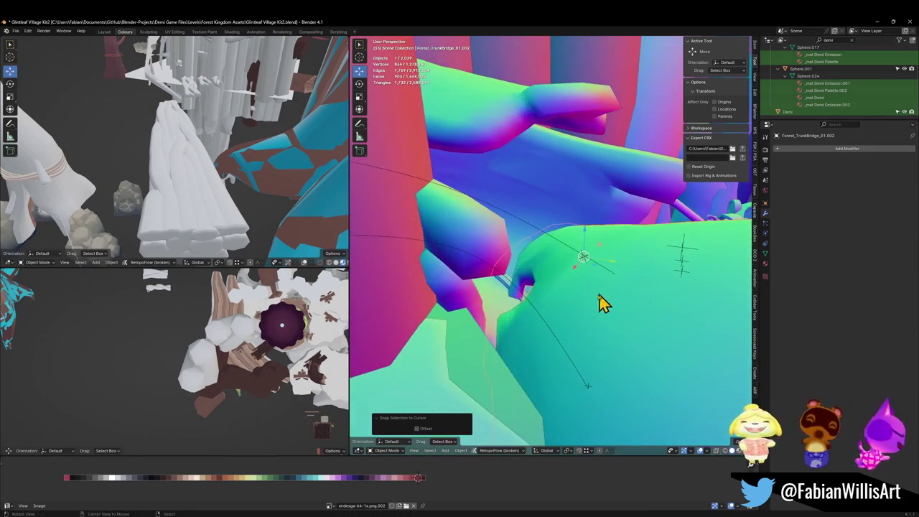
pyautogui.keyDown('shift'); pyautogui.click(561, 349); pyautogui.keyUp('shift')
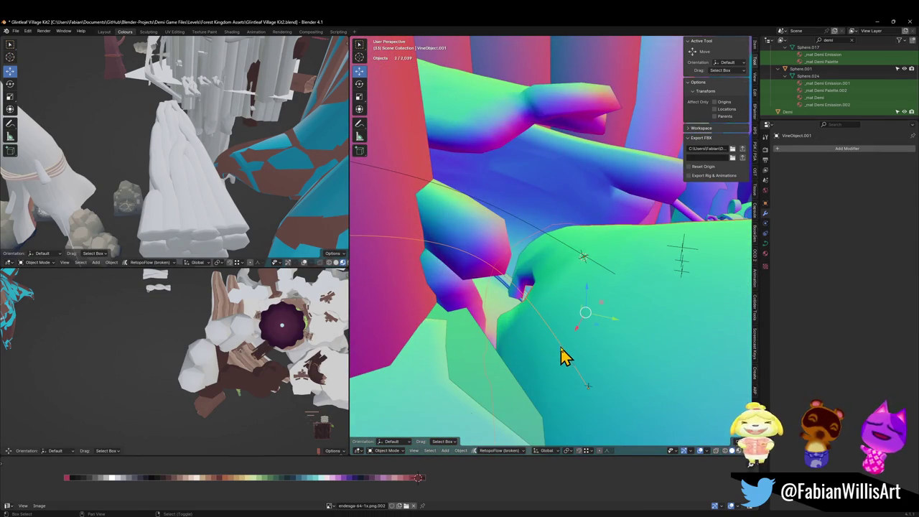
pyautogui.keyDown('shift'); pyautogui.click(583, 264); pyautogui.keyUp('shift')
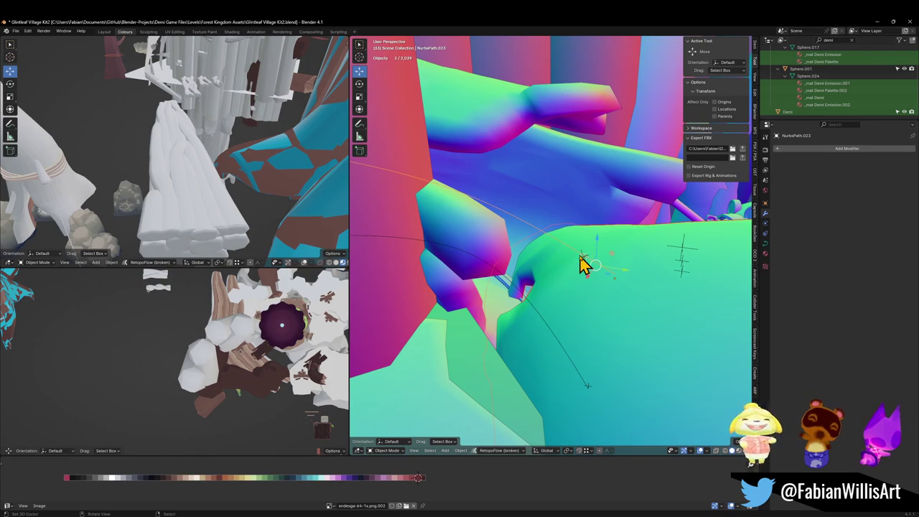
pyautogui.press('KP_Divide')
pyautogui.click(583, 264)
pyautogui.hotkey('alt', 'r')
pyautogui.press('KP_7')
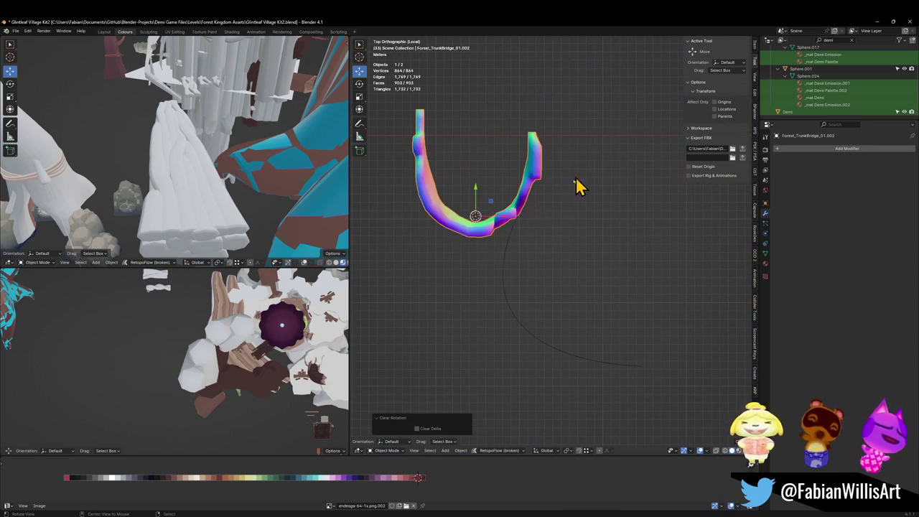
pyautogui.keyDown('shift'); pyautogui.click(529, 207); pyautogui.keyUp('shift')
pyautogui.click(530, 187)
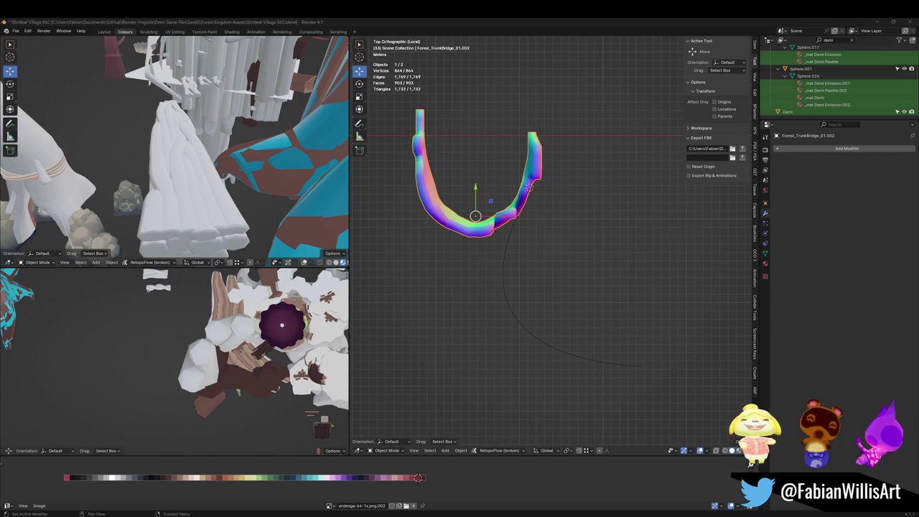
# Step: Rotate the trunk -90° about X and snap its origin to the 3D cursor
pyautogui.keyDown('shift'); pyautogui.moveTo(619, 195); pyautogui.dragTo(634, 223, button='middle'); pyautogui.keyUp('shift')
pyautogui.write('rx-90')
pyautogui.press('Return')
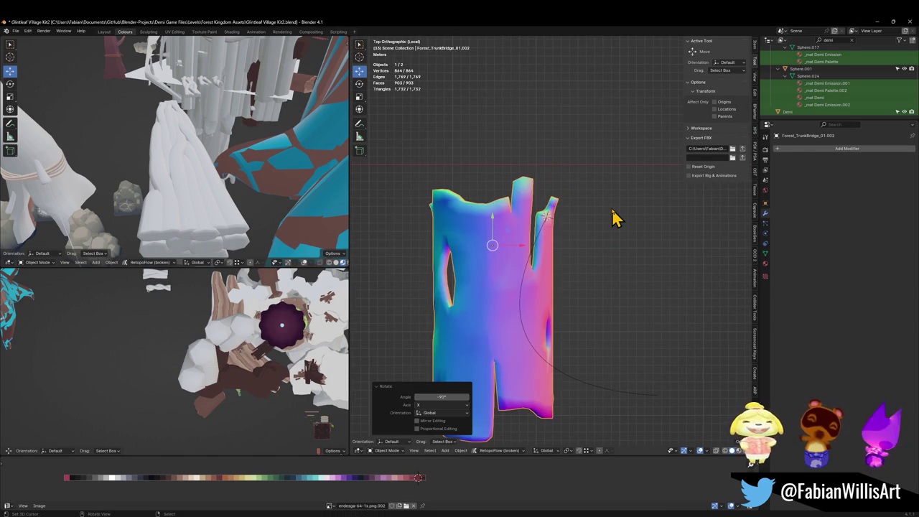
pyautogui.hotkey('shift', 's')
pyautogui.click(547, 240)
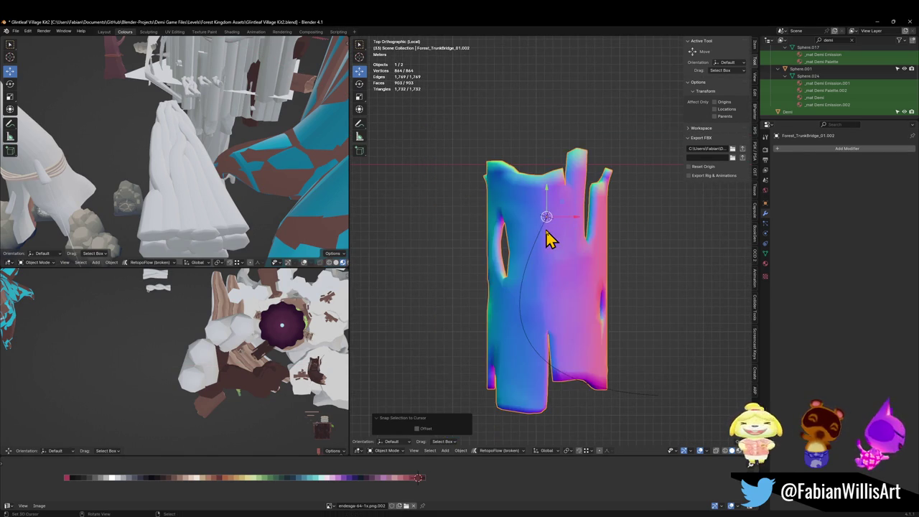
# Step: Apply the trunk's rotation and scale, then add a Curve modifier using NurbsPath.023 as curve object
pyautogui.scroll(3, 546, 221)
pyautogui.hotkey('ctrl', 'a')
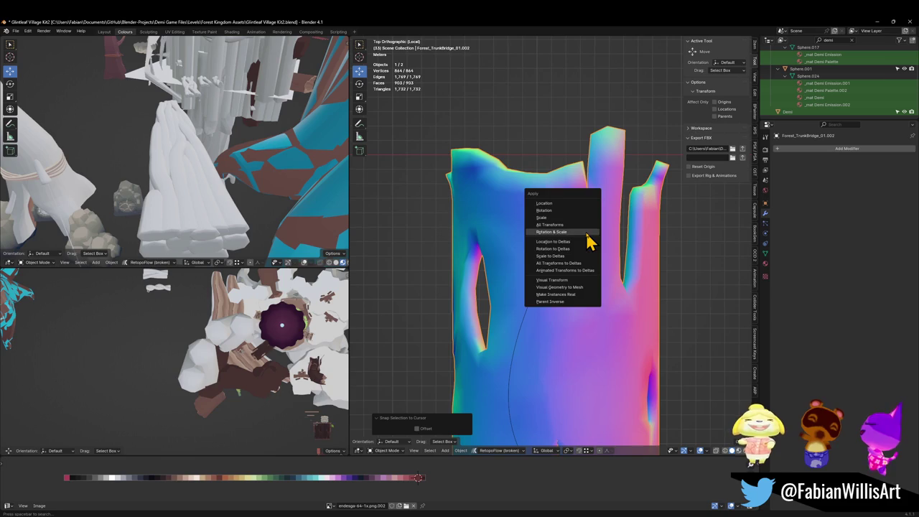
pyautogui.click(588, 241)
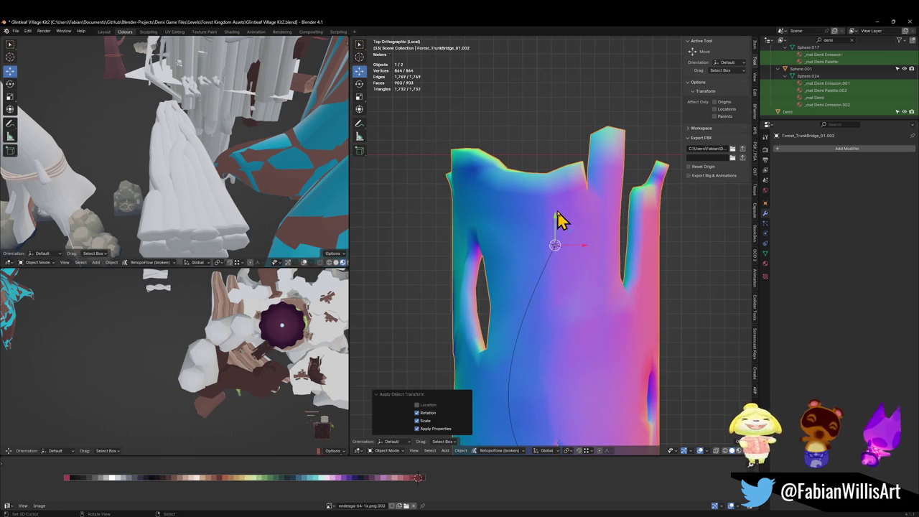
pyautogui.click(798, 148)
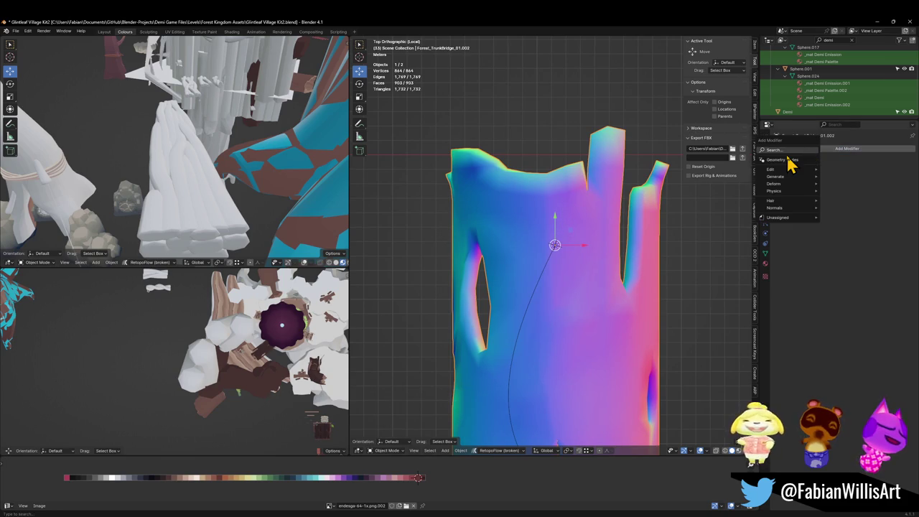
pyautogui.write('curv')
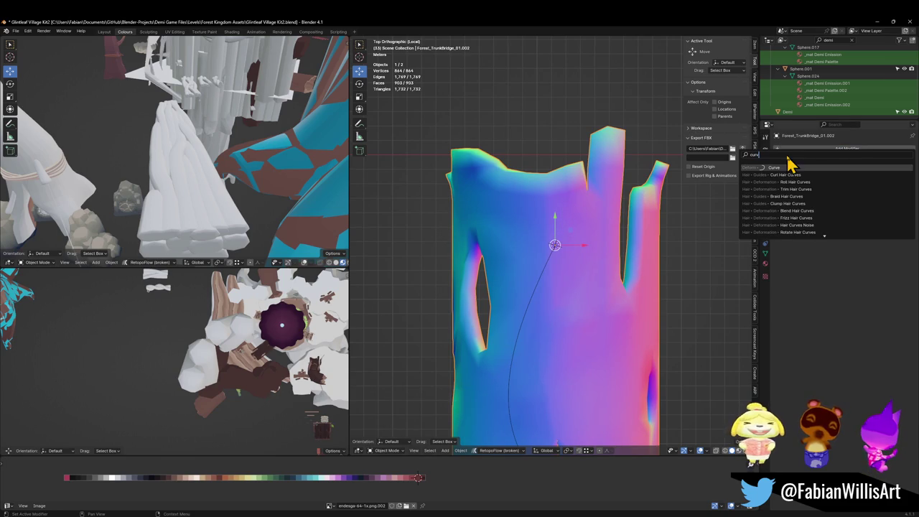
pyautogui.press('Return')
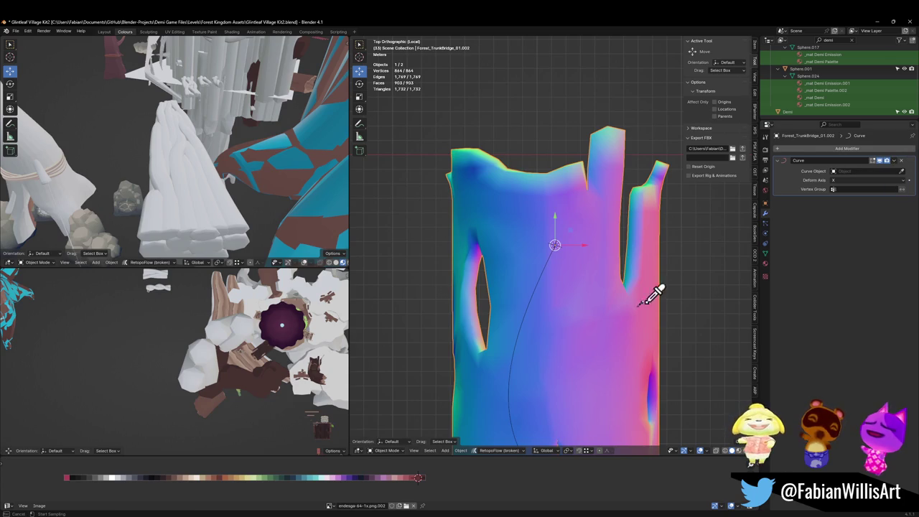
pyautogui.click(530, 305)
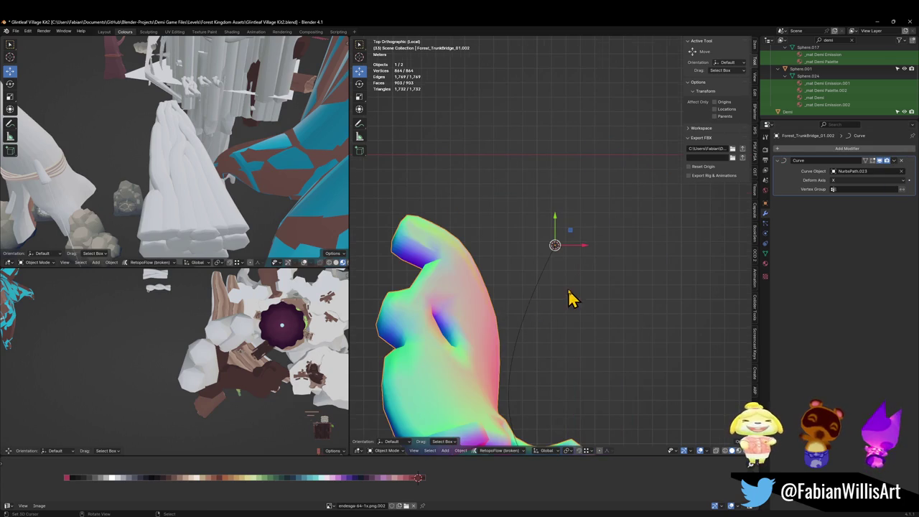
# Step: Set the Curve modifier's deform axis to Y so the trunk bends along the path
pyautogui.moveTo(570, 323)
pyautogui.mouseDown(button='middle')
pyautogui.moveTo(568, 301)
pyautogui.moveTo(611, 266)
pyautogui.moveTo(656, 257)
pyautogui.moveTo(612, 267)
pyautogui.moveTo(545, 305)
pyautogui.moveTo(803, 217)
pyautogui.mouseUp(button='middle')
pyautogui.scroll(3, 612, 269)
pyautogui.click(544, 306)
pyautogui.click(849, 180)
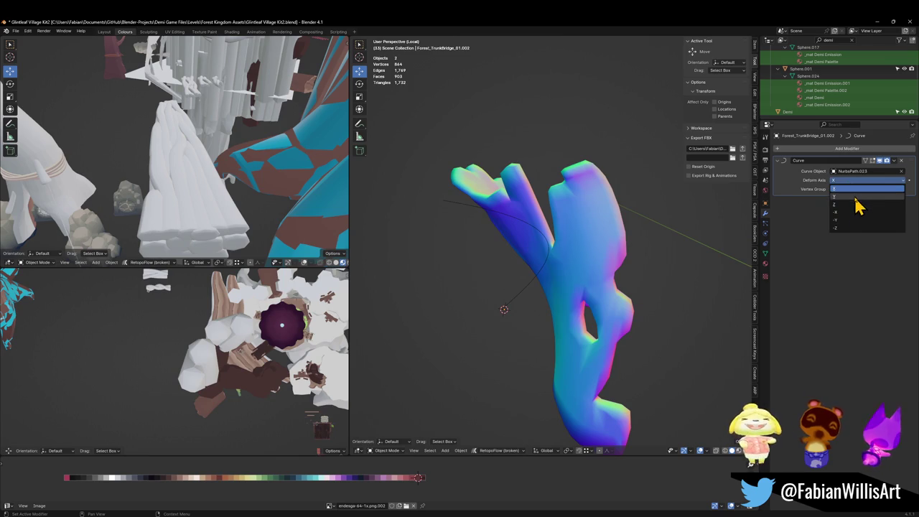
pyautogui.click(855, 206)
# Step: Leave local view, delete the stray Cylinder.072, and select NurbsPath.023
pyautogui.moveTo(625, 242)
pyautogui.mouseDown(button='middle')
pyautogui.moveTo(668, 230)
pyautogui.moveTo(677, 208)
pyautogui.moveTo(645, 221)
pyautogui.mouseUp(button='middle')
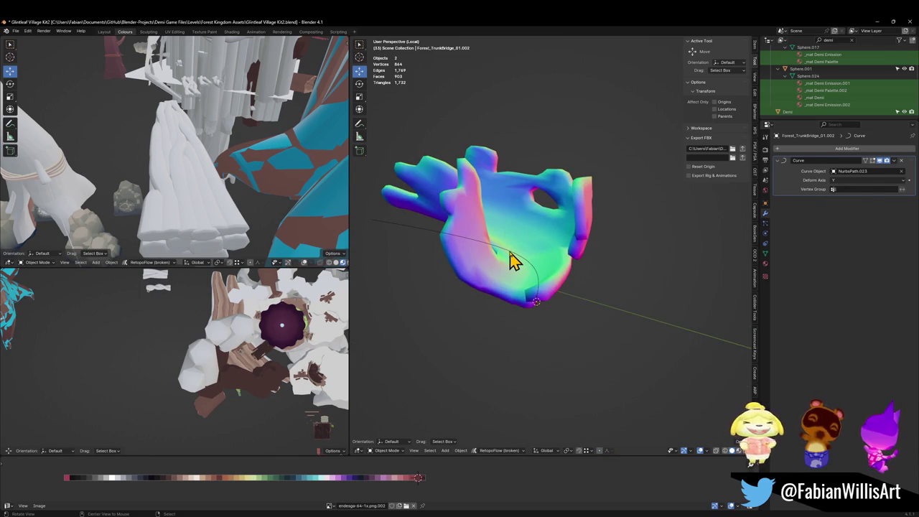
pyautogui.scroll(2, 514, 260)
pyautogui.scroll(4, 596, 251)
pyautogui.moveTo(596, 251)
pyautogui.mouseDown(button='middle')
pyautogui.moveTo(579, 259)
pyautogui.moveTo(587, 287)
pyautogui.moveTo(592, 248)
pyautogui.mouseUp(button='middle')
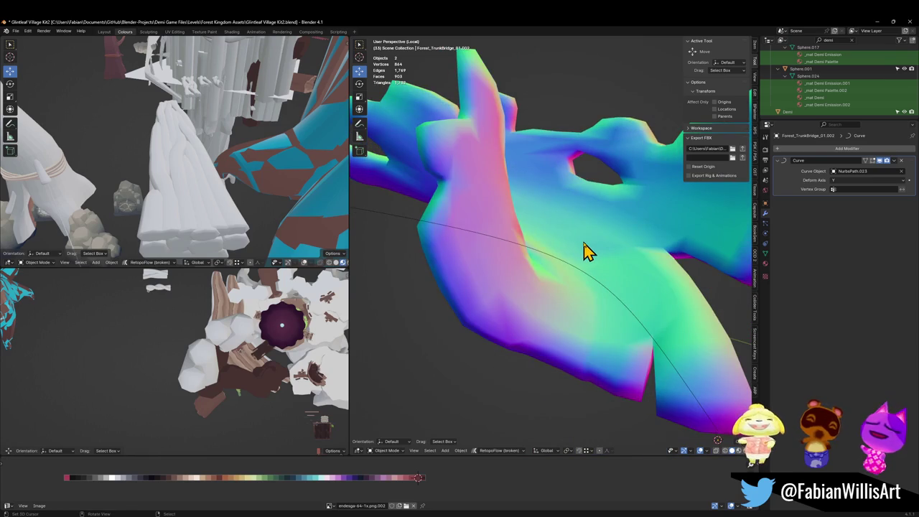
pyautogui.press('KP_Divide')
pyautogui.scroll(-5, 561, 235)
pyautogui.moveTo(540, 230)
pyautogui.mouseDown(button='middle')
pyautogui.moveTo(580, 298)
pyautogui.moveTo(570, 271)
pyautogui.moveTo(548, 256)
pyautogui.moveTo(567, 273)
pyautogui.moveTo(572, 263)
pyautogui.moveTo(553, 242)
pyautogui.mouseUp(button='middle')
pyautogui.click(604, 309)
pyautogui.press('Delete')
pyautogui.scroll(4, 585, 277)
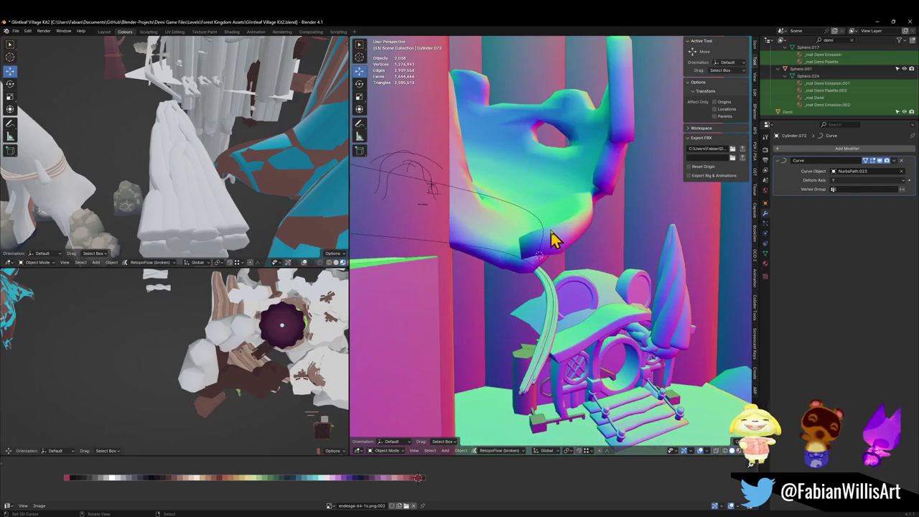
pyautogui.click(543, 228)
# Step: Enter Edit Mode on NurbsPath.023 and tilt its points to twist the trunk
pyautogui.press('Tab')
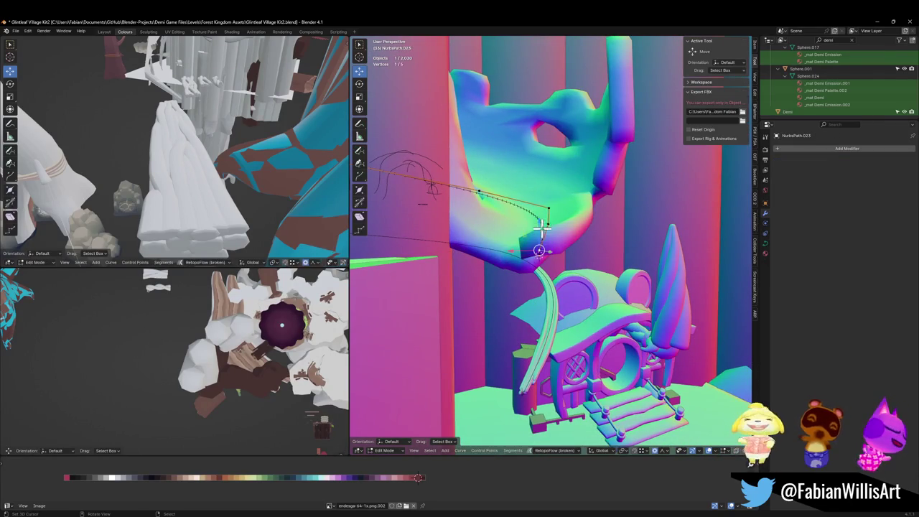
pyautogui.hotkey('ctrl', 't')
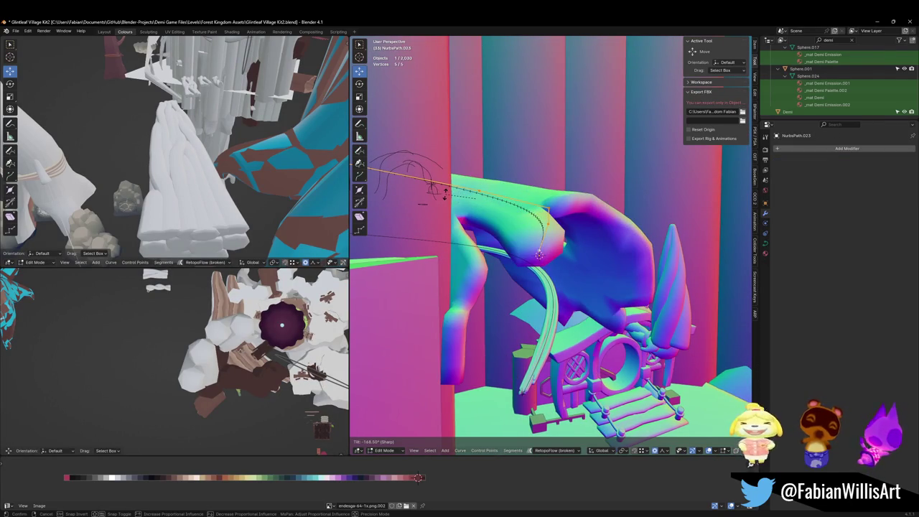
pyautogui.click(446, 194)
pyautogui.moveTo(582, 261)
pyautogui.mouseDown(button='middle')
pyautogui.moveTo(510, 231)
pyautogui.moveTo(503, 250)
pyautogui.moveTo(601, 251)
pyautogui.moveTo(501, 244)
pyautogui.moveTo(556, 242)
pyautogui.moveTo(521, 253)
pyautogui.moveTo(503, 244)
pyautogui.moveTo(522, 279)
pyautogui.mouseUp(button='middle')
pyautogui.click(522, 278)
# Step: Move one path point, then raise two selected points along Z
pyautogui.press('g')
pyautogui.hotkey('shift', 'z')
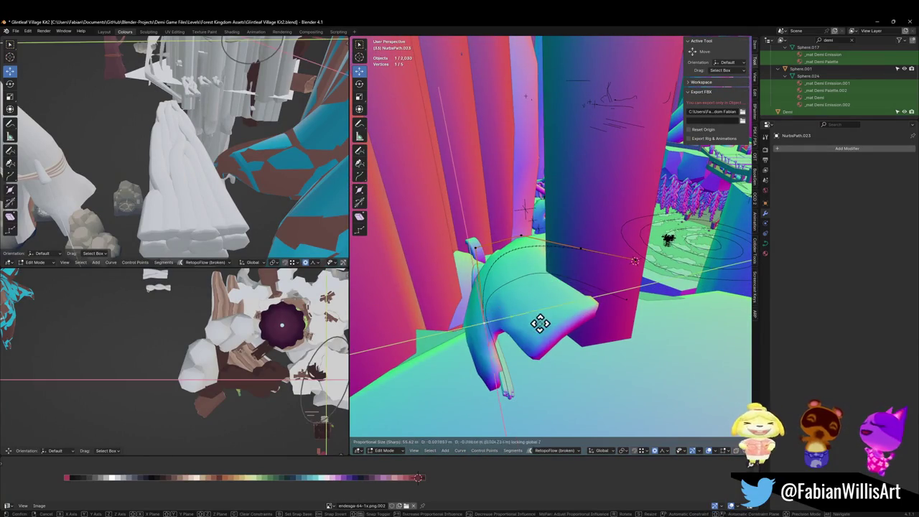
pyautogui.click(465, 306)
pyautogui.moveTo(467, 308); pyautogui.dragTo(527, 302, button='middle')
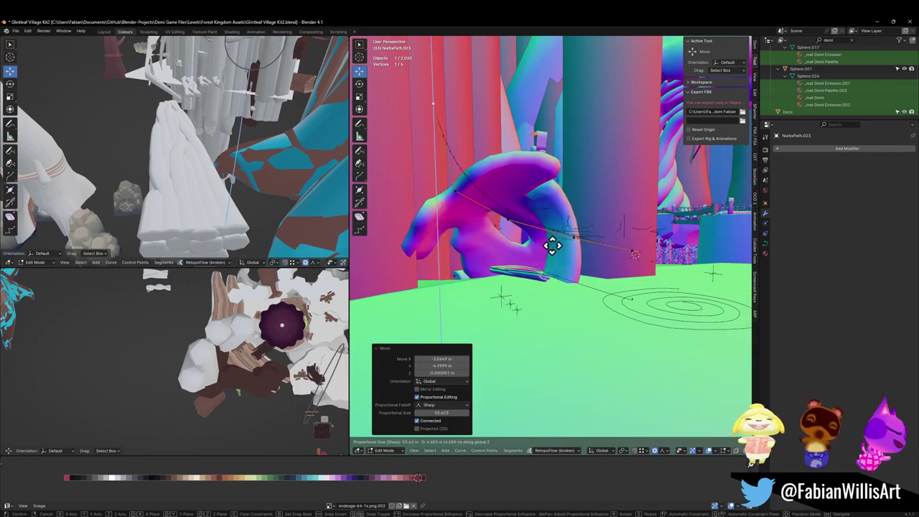
pyautogui.keyDown('shift'); pyautogui.click(454, 212); pyautogui.keyUp('shift')
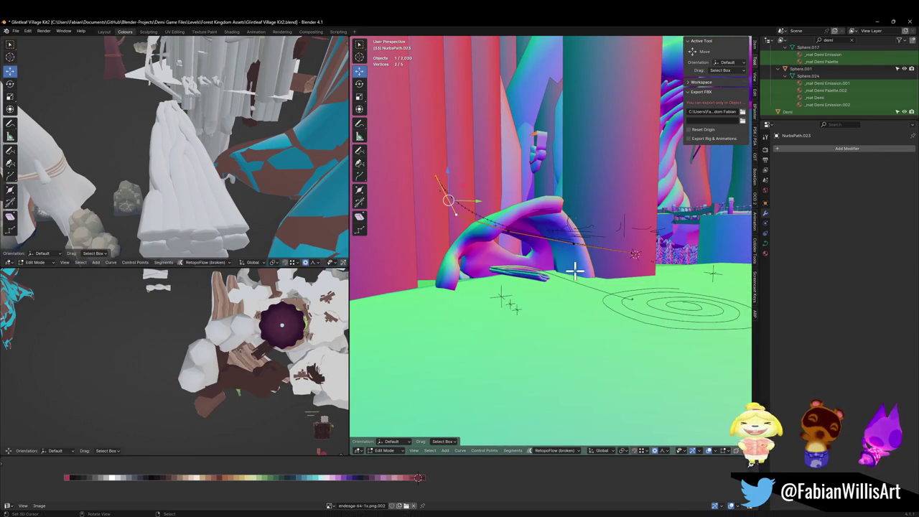
pyautogui.press('g')
pyautogui.press('z')
pyautogui.click(566, 211)
# Step: Tilt the selected path points again and select two control points
pyautogui.hotkey('ctrl', 't')
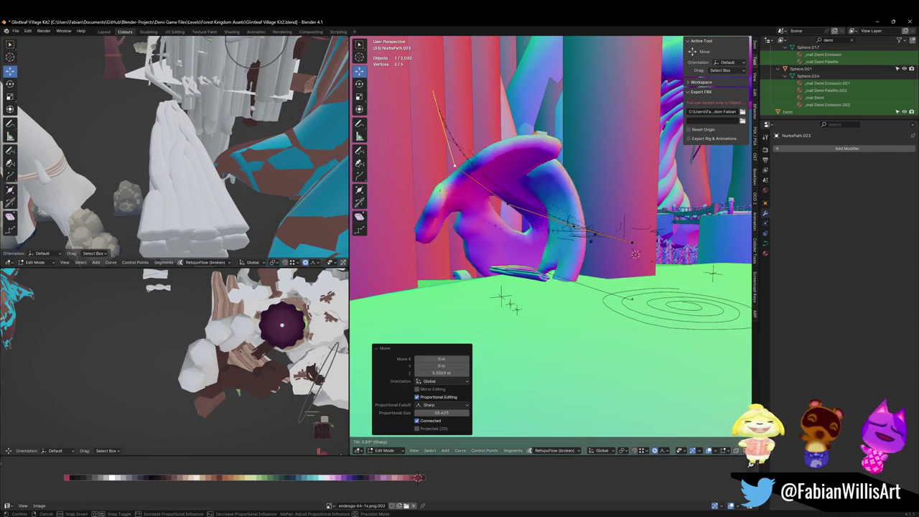
pyautogui.click(434, 87)
pyautogui.click(436, 84)
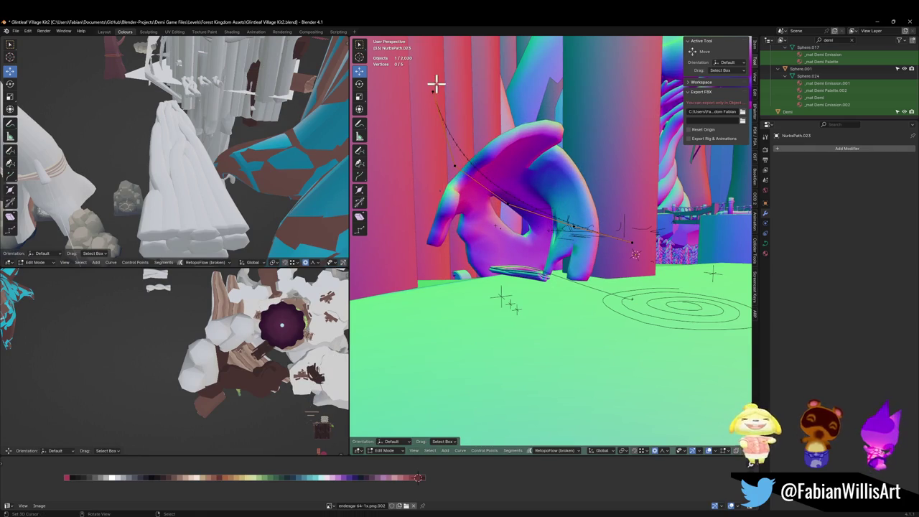
pyautogui.hotkey('ctrl', 't')
pyautogui.click(603, 208)
pyautogui.moveTo(604, 208); pyautogui.dragTo(507, 197, button='middle')
pyautogui.keyDown('shift'); pyautogui.click(431, 230); pyautogui.keyUp('shift')
pyautogui.moveTo(431, 229)
pyautogui.mouseDown(button='middle')
pyautogui.moveTo(421, 205)
pyautogui.moveTo(490, 206)
pyautogui.mouseUp(button='middle')
# Step: Flatten the two points to one height with S Z 0, then lower them along Z
pyautogui.press('s')
pyautogui.press('z')
pyautogui.press('0')
pyautogui.press('Return')
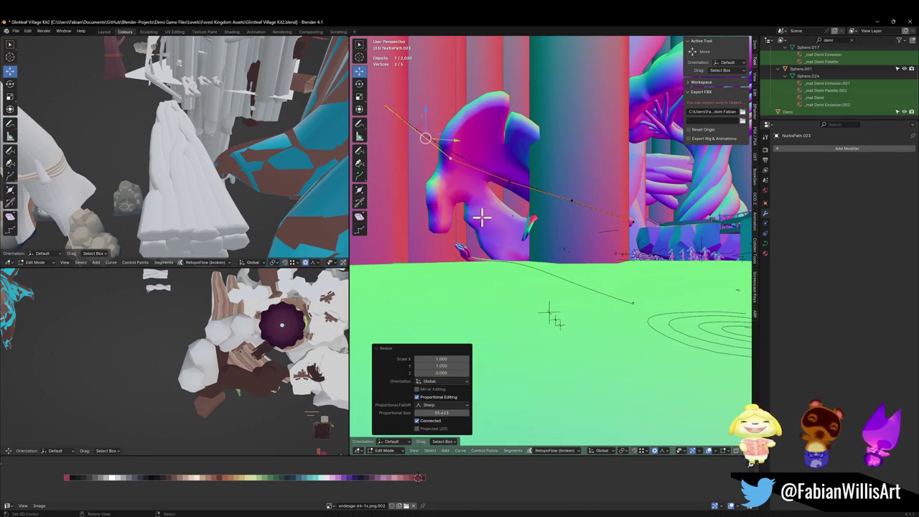
pyautogui.moveTo(539, 210)
pyautogui.mouseDown(button='middle')
pyautogui.moveTo(536, 199)
pyautogui.moveTo(550, 258)
pyautogui.mouseUp(button='middle')
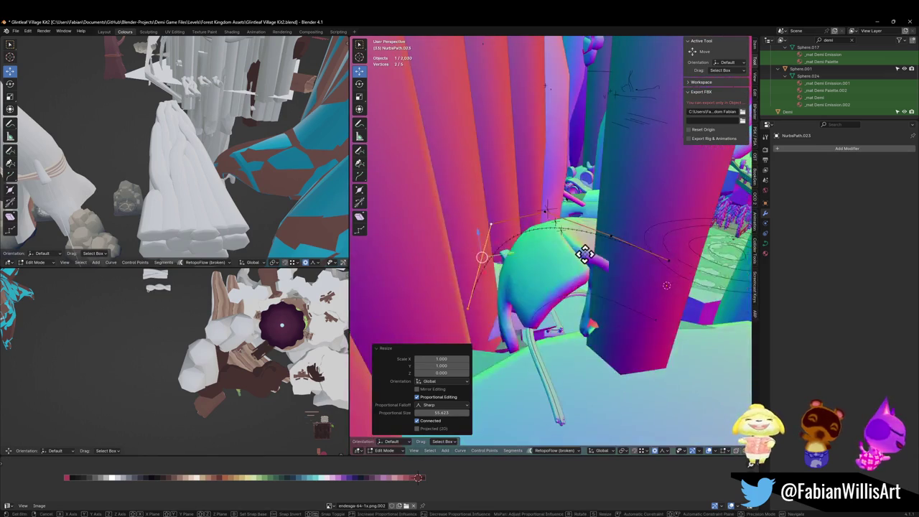
pyautogui.press('g')
pyautogui.press('z')
pyautogui.click(562, 289)
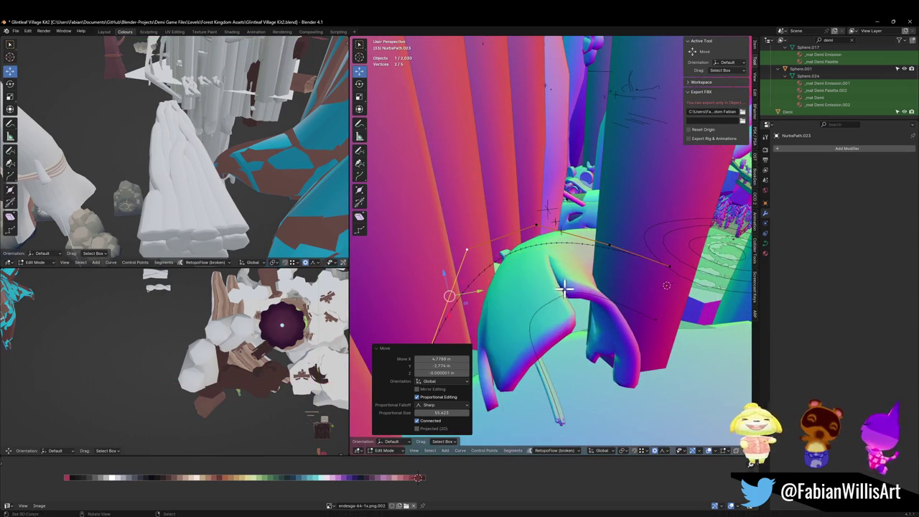
# Step: Turn on proportional editing and lower the points along Z so the arch sits lower
pyautogui.moveTo(533, 224); pyautogui.dragTo(558, 248, button='middle')
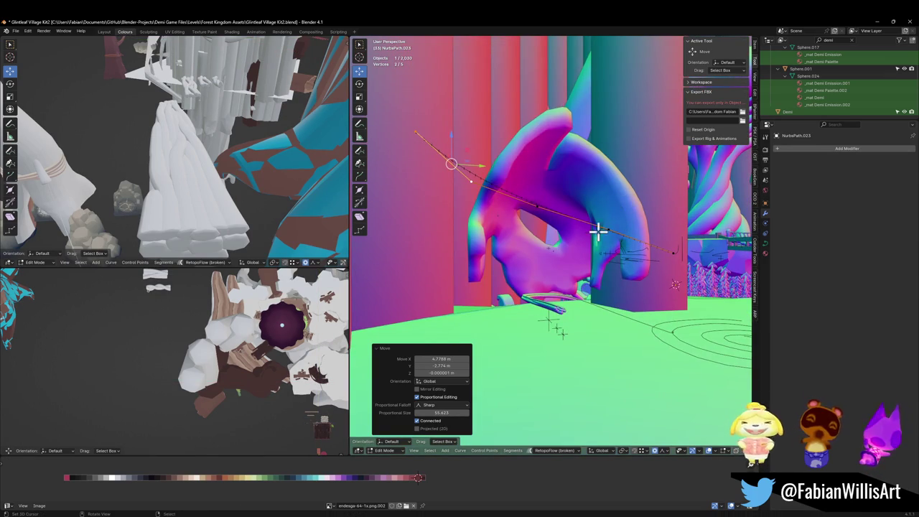
pyautogui.press('g')
pyautogui.press('z')
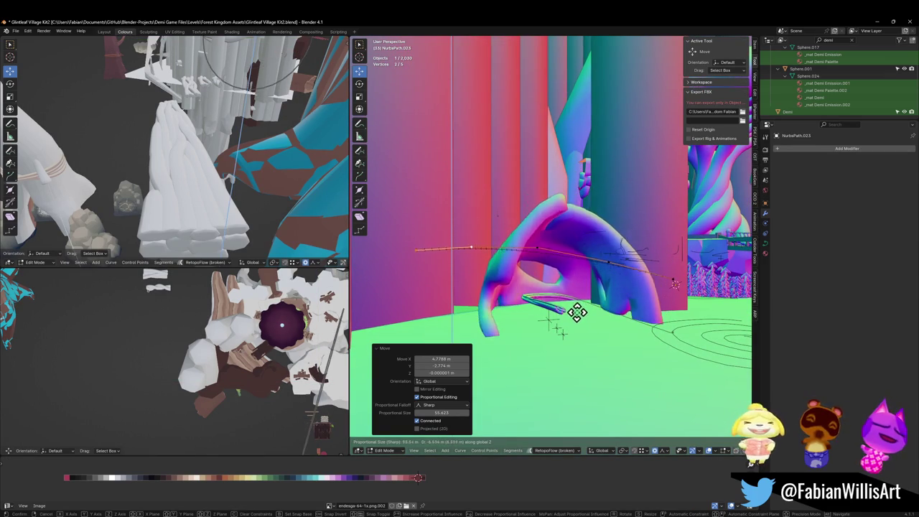
pyautogui.press('Escape')
pyautogui.press('o')
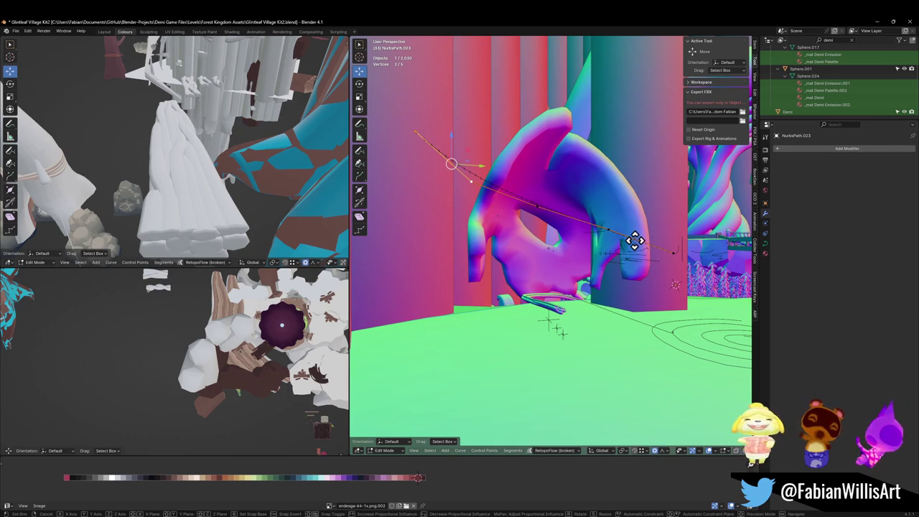
pyautogui.press('g')
pyautogui.press('z')
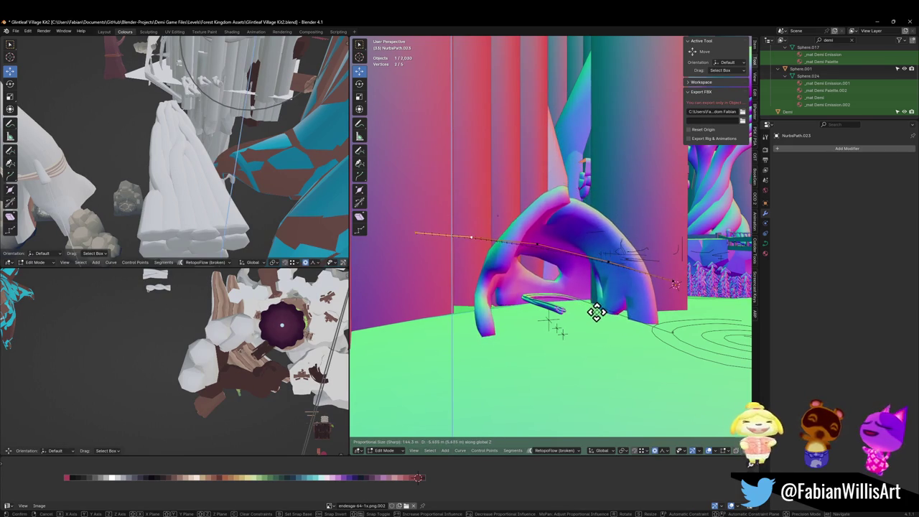
pyautogui.click(596, 308)
pyautogui.moveTo(620, 277)
pyautogui.mouseDown(button='middle')
pyautogui.moveTo(593, 290)
pyautogui.moveTo(505, 295)
pyautogui.moveTo(496, 281)
pyautogui.moveTo(558, 269)
pyautogui.moveTo(505, 308)
pyautogui.mouseUp(button='middle')
pyautogui.click(501, 319)
# Step: Move two single path points with a shrunken falloff, shifting one -1.94 m X and 3.53 m Y
pyautogui.press('g')
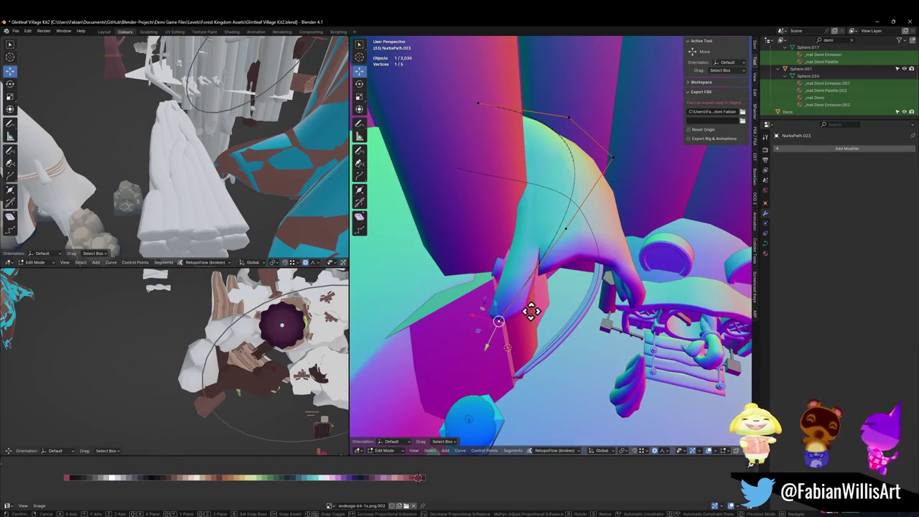
pyautogui.hotkey('shift', 'z')
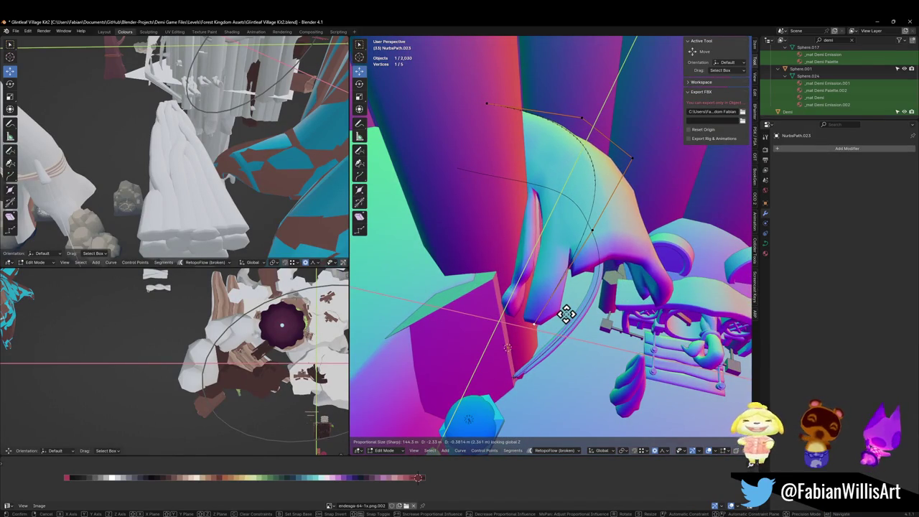
pyautogui.click(565, 314)
pyautogui.moveTo(570, 318)
pyautogui.mouseDown(button='middle')
pyautogui.moveTo(597, 252)
pyautogui.moveTo(581, 285)
pyautogui.moveTo(503, 304)
pyautogui.moveTo(529, 304)
pyautogui.mouseUp(button='middle')
pyautogui.press('g')
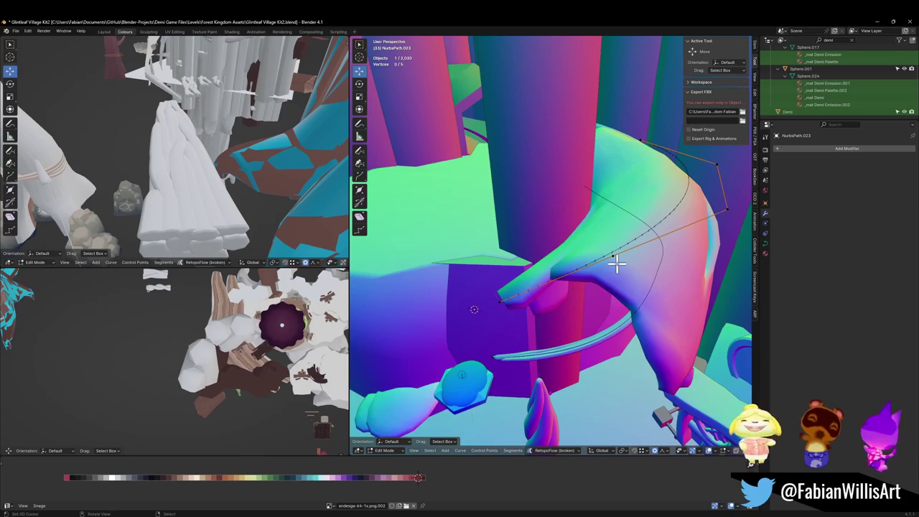
pyautogui.hotkey('shift', 'z')
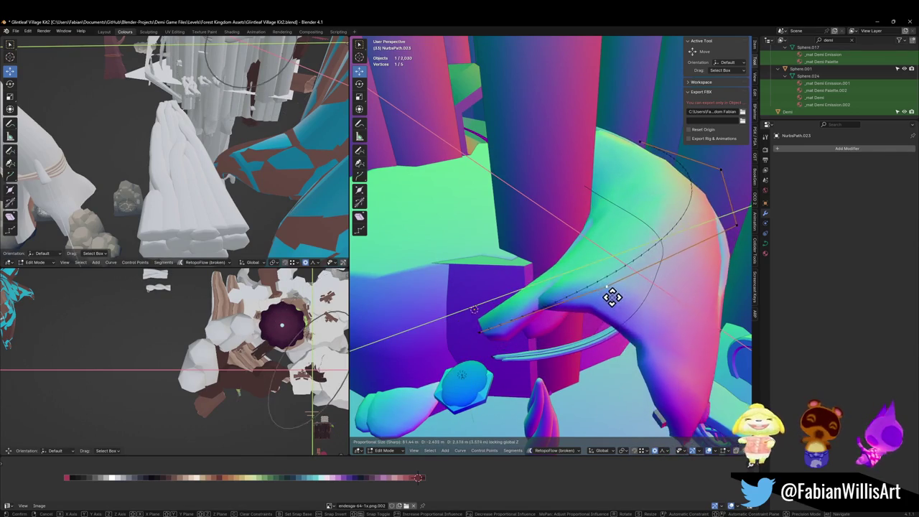
pyautogui.scroll(10, 620, 303)
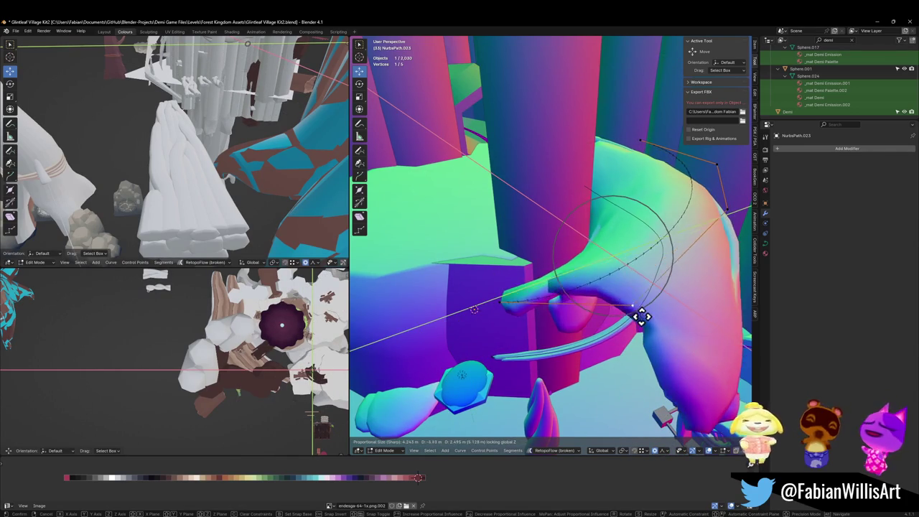
pyautogui.click(584, 300)
pyautogui.moveTo(636, 297)
pyautogui.mouseDown(button='middle')
pyautogui.moveTo(656, 267)
pyautogui.moveTo(605, 275)
pyautogui.moveTo(599, 250)
pyautogui.moveTo(626, 269)
pyautogui.moveTo(603, 301)
pyautogui.moveTo(510, 321)
pyautogui.moveTo(571, 309)
pyautogui.moveTo(608, 273)
pyautogui.mouseUp(button='middle')
# Step: Walk through the scene with walk navigation to inspect the curved trunk bridge
pyautogui.hotkey('shift', '`')
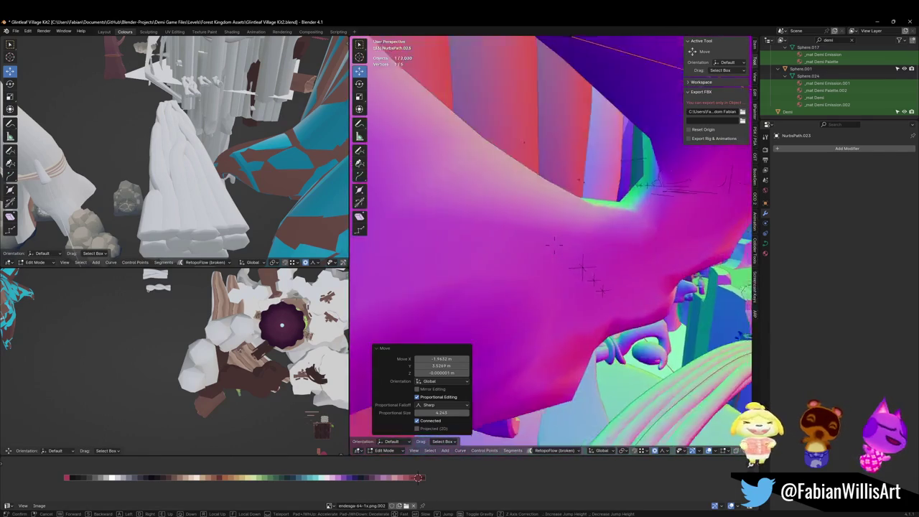
pyautogui.press('w')
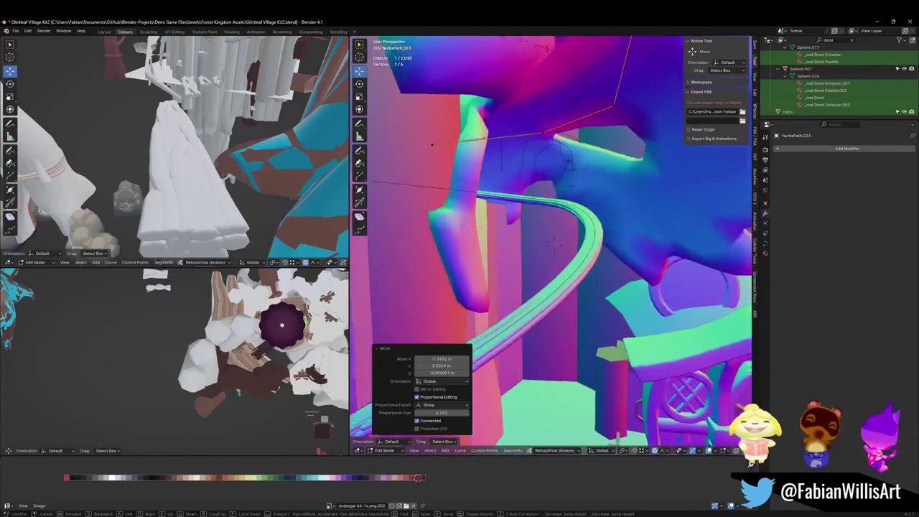
pyautogui.press('w')
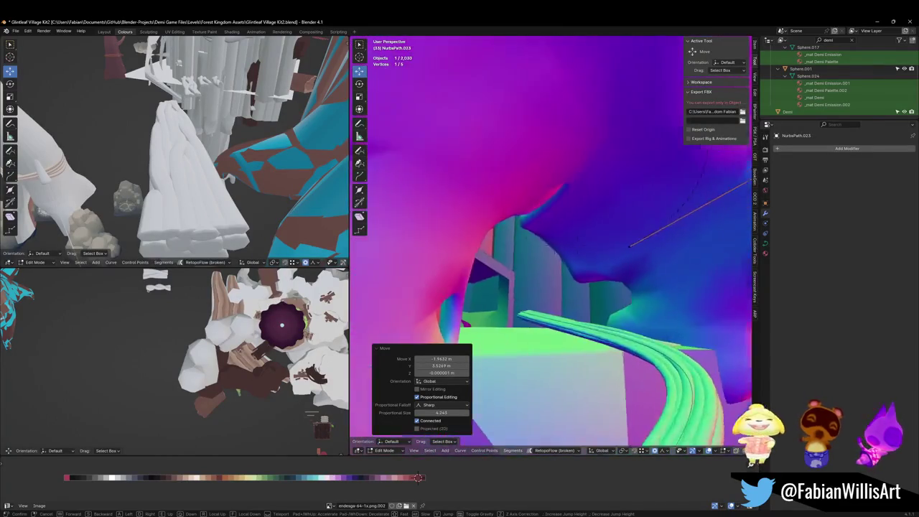
pyautogui.press('w')
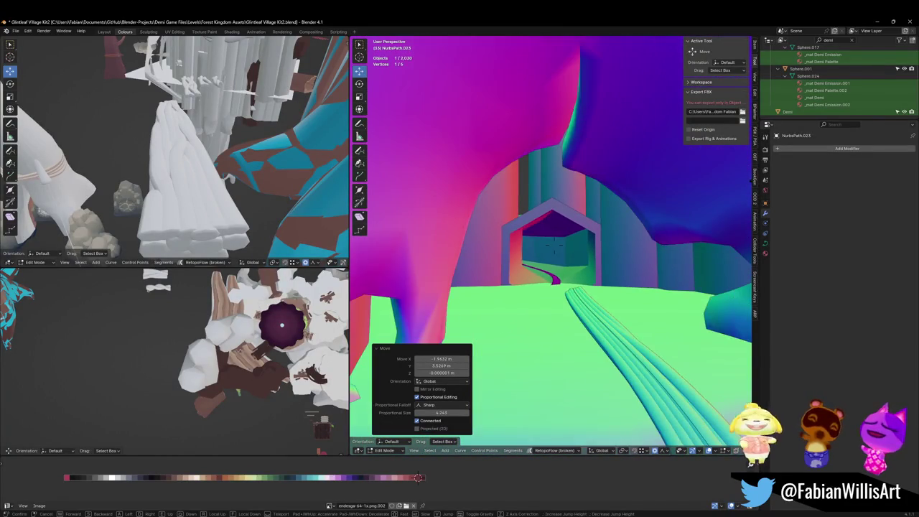
pyautogui.press('s')
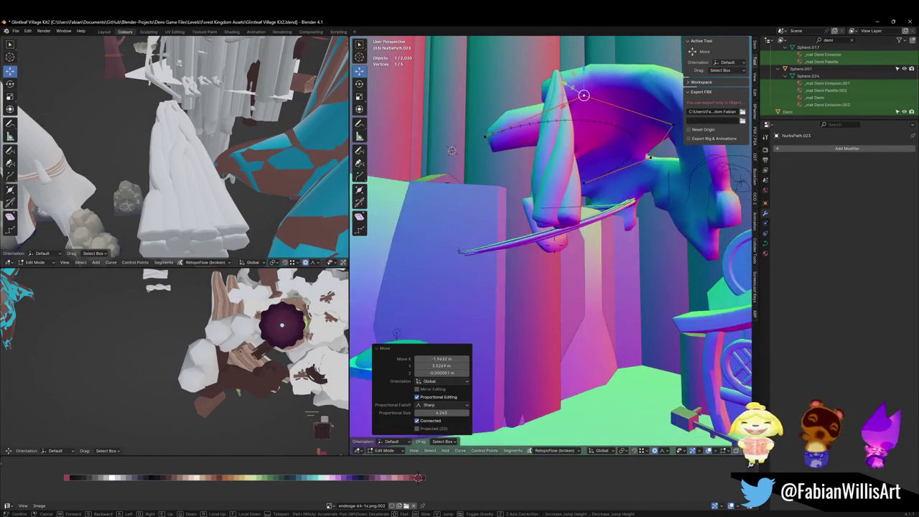
pyautogui.press('s')
pyautogui.click(608, 273)
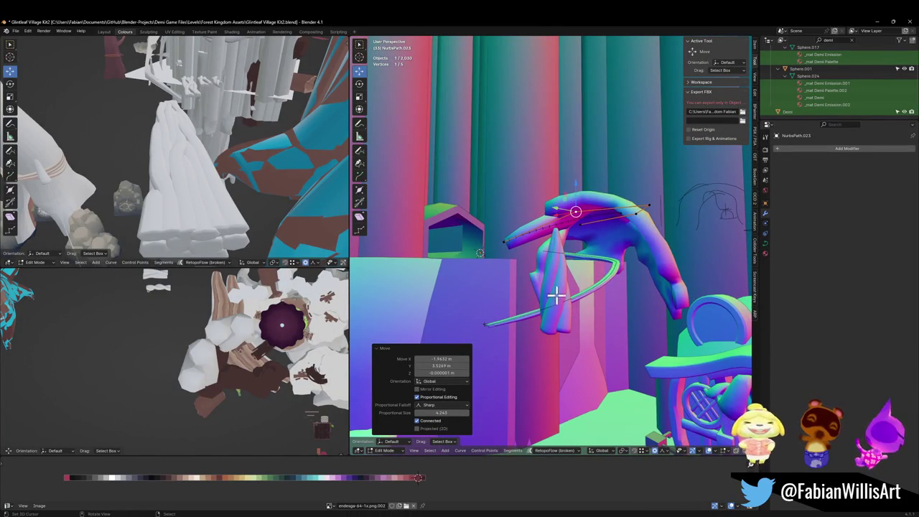
pyautogui.moveTo(558, 308); pyautogui.dragTo(294, 327, button='middle')
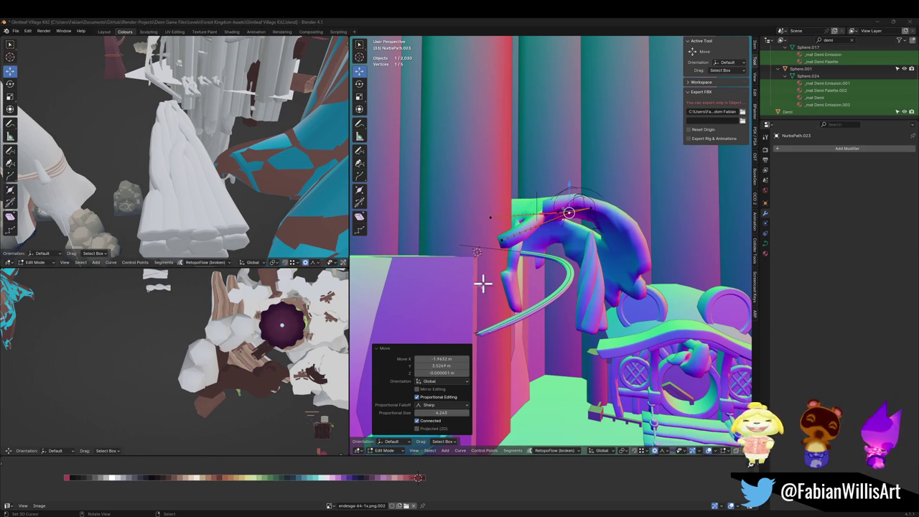
# Step: Move two path points by 4.43 m X and −1.12 m Y, then return to Object Mode
pyautogui.moveTo(533, 255)
pyautogui.mouseDown(button='middle')
pyautogui.moveTo(539, 290)
pyautogui.moveTo(608, 287)
pyautogui.mouseUp(button='middle')
pyautogui.keyDown('shift'); pyautogui.click(579, 283); pyautogui.keyUp('shift')
pyautogui.press('g')
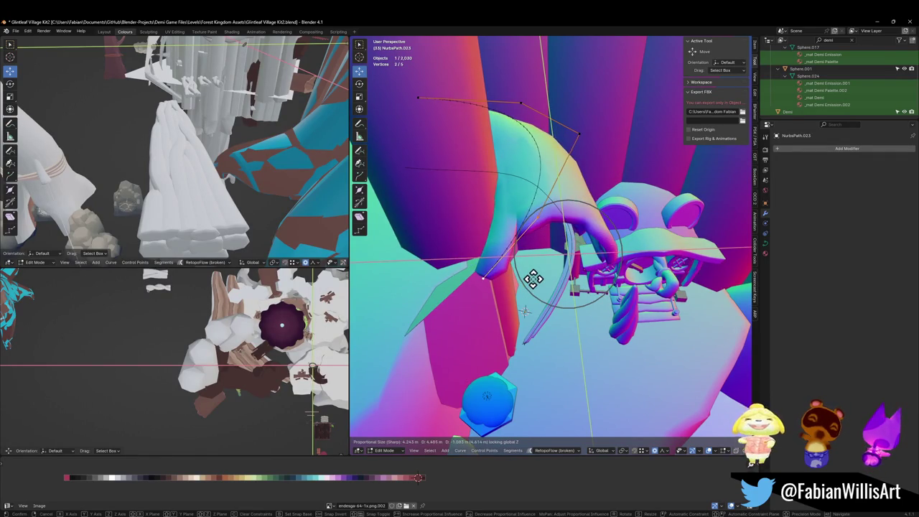
pyautogui.click(533, 279)
pyautogui.moveTo(533, 279); pyautogui.dragTo(580, 269, button='middle')
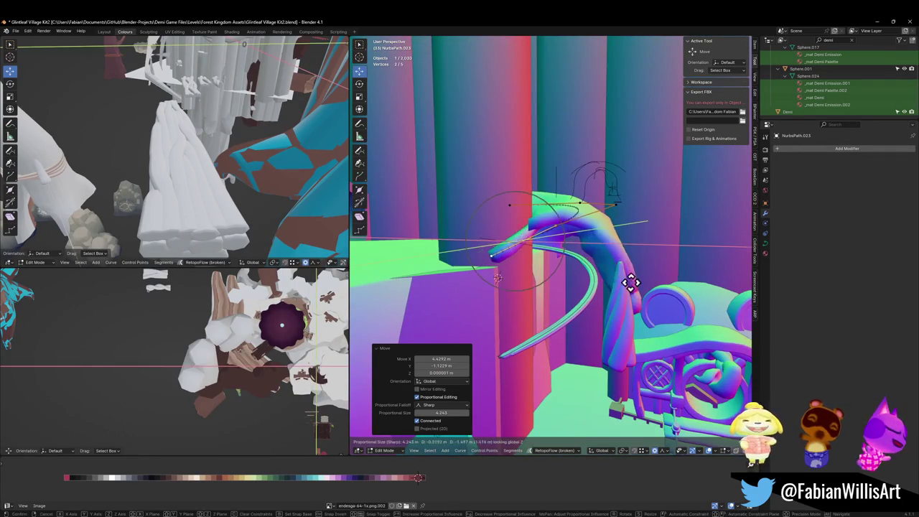
pyautogui.click(586, 259)
pyautogui.moveTo(593, 260)
pyautogui.mouseDown(button='middle')
pyautogui.moveTo(549, 303)
pyautogui.moveTo(571, 314)
pyautogui.mouseUp(button='middle')
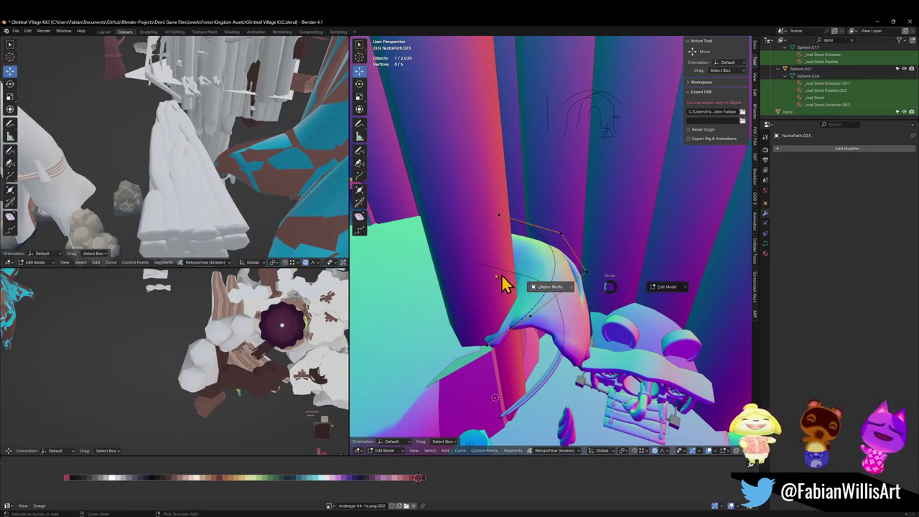
pyautogui.press('Tab')
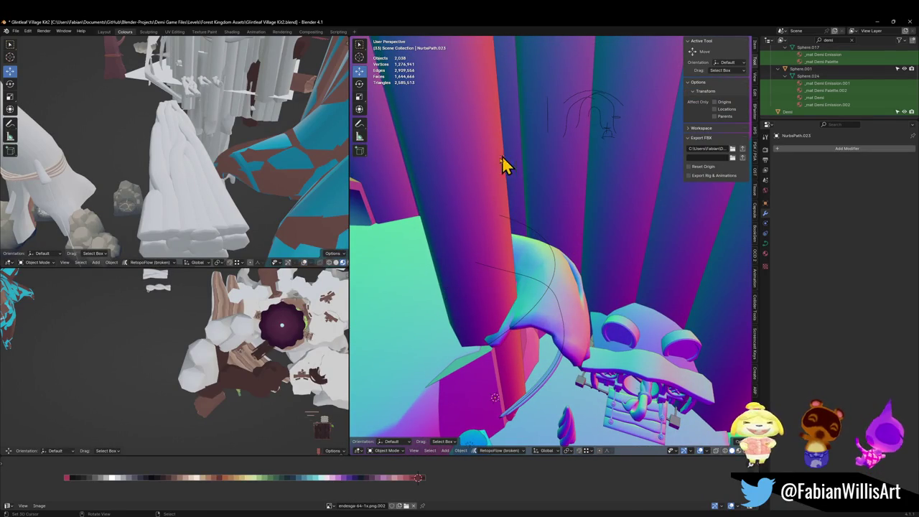
pyautogui.moveTo(488, 266); pyautogui.dragTo(560, 374, button='middle')
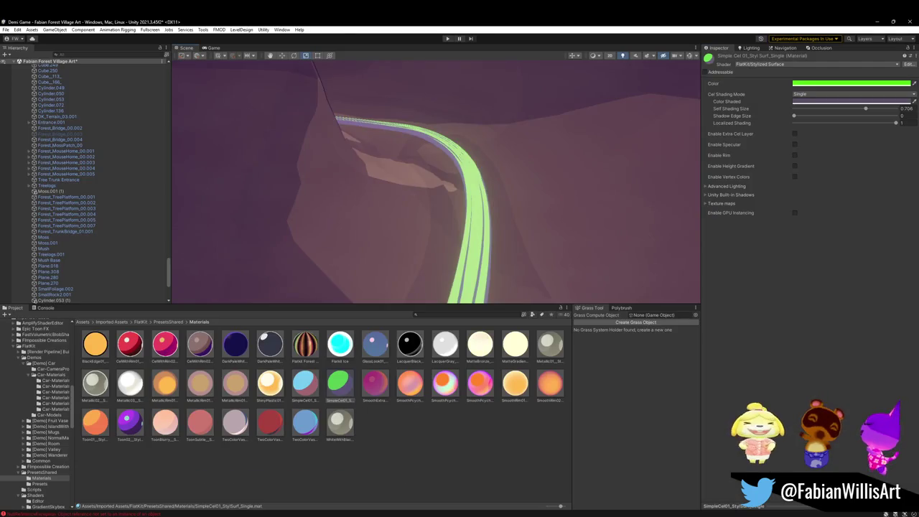
pyautogui.moveTo(533, 237)
pyautogui.mouseDown(button='right')
pyautogui.moveTo(477, 226)
pyautogui.moveTo(627, 218)
pyautogui.mouseUp(button='right')
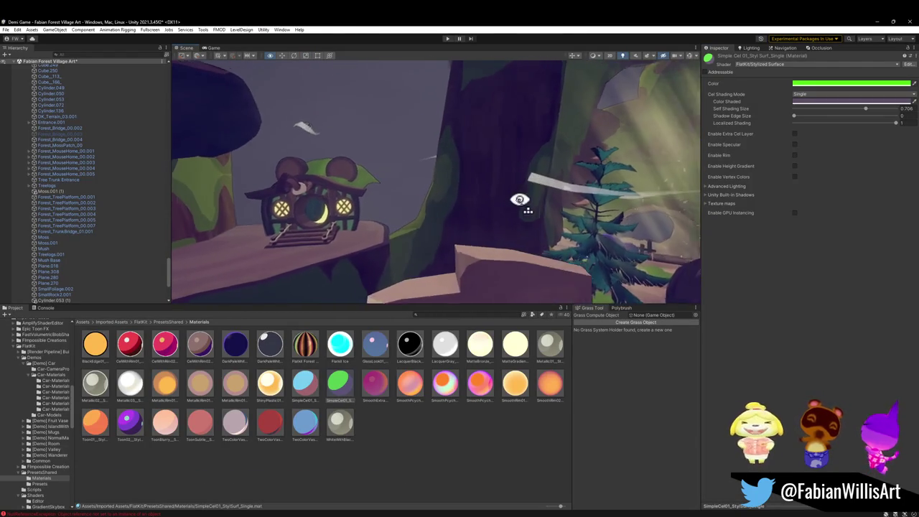
pyautogui.moveTo(627, 217); pyautogui.dragTo(594, 173, button='right')
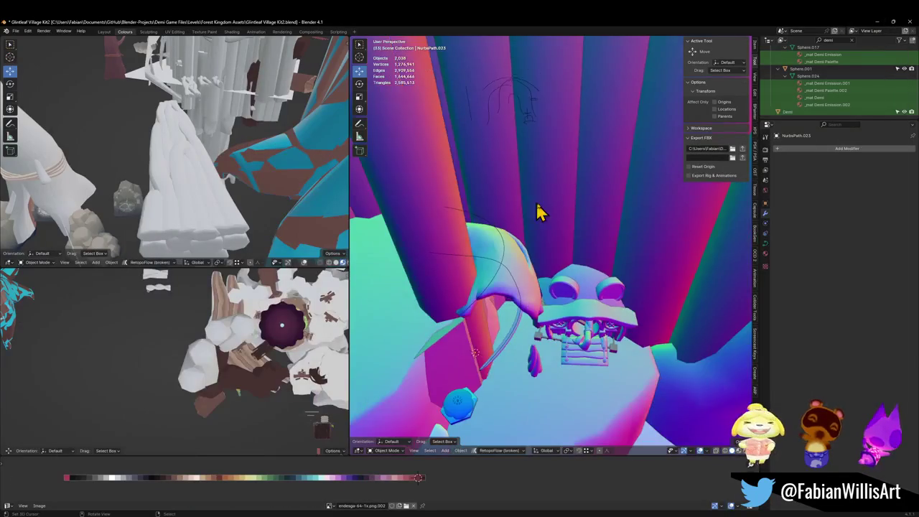
# Step: Select five tree columns, starting with Cube_138, and join them into one object
pyautogui.click(560, 251)
pyautogui.moveTo(567, 255)
pyautogui.mouseDown(button='middle')
pyautogui.moveTo(594, 231)
pyautogui.moveTo(625, 266)
pyautogui.mouseUp(button='middle')
pyautogui.keyDown('shift'); pyautogui.click(604, 259); pyautogui.keyUp('shift')
pyautogui.keyDown('shift'); pyautogui.click(503, 257); pyautogui.keyUp('shift')
pyautogui.keyDown('shift'); pyautogui.click(481, 266); pyautogui.keyUp('shift')
pyautogui.keyDown('shift'); pyautogui.click(414, 261); pyautogui.keyUp('shift')
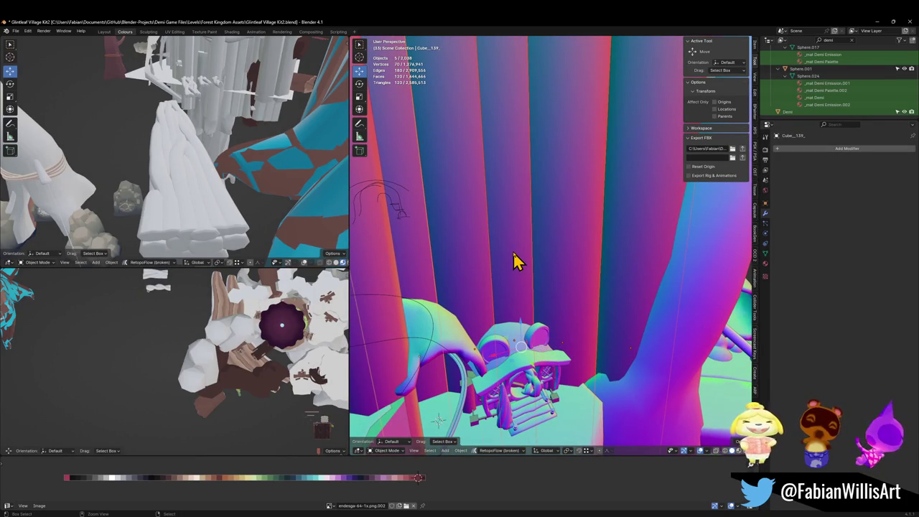
pyautogui.hotkey('ctrl', 'j')
# Step: In Edit Mode, convert the mesh's triangles to quads, try subdividing, and undo it
pyautogui.press('Tab')
pyautogui.hotkey('alt', 'a')
pyautogui.press('a')
pyautogui.hotkey('alt', 'j')
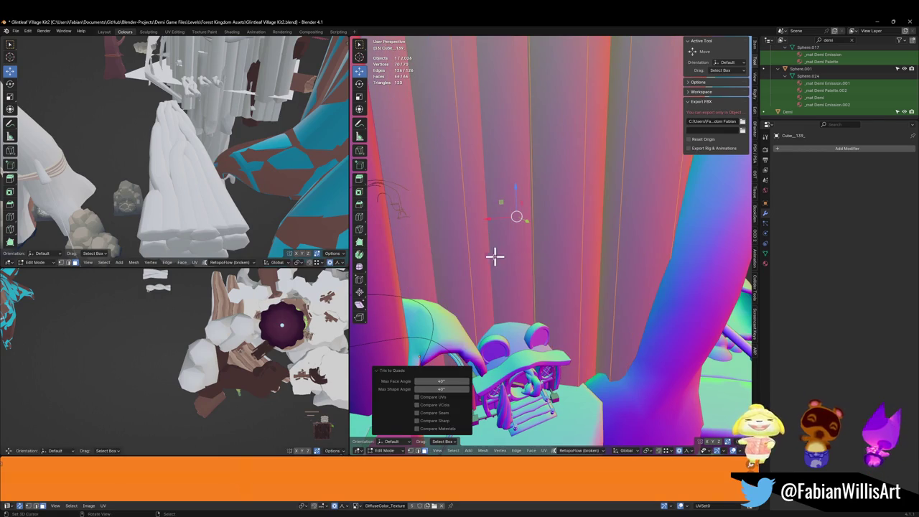
pyautogui.hotkey('alt', 'a')
pyautogui.press('a')
pyautogui.rightClick(477, 271)
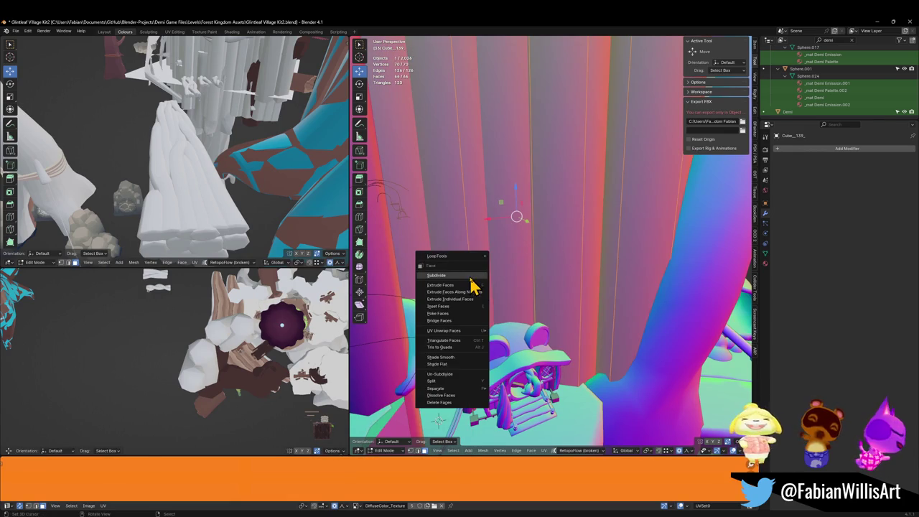
pyautogui.click(472, 279)
pyautogui.rightClick(471, 276)
pyautogui.click(469, 275)
pyautogui.hotkey('ctrl', 'z')
pyautogui.hotkey('ctrl', 'z')
# Step: Cut three edge loops into each of two pillars and select a linked pillar section
pyautogui.hotkey('ctrl', 'r')
pyautogui.scroll(2, 471, 259)
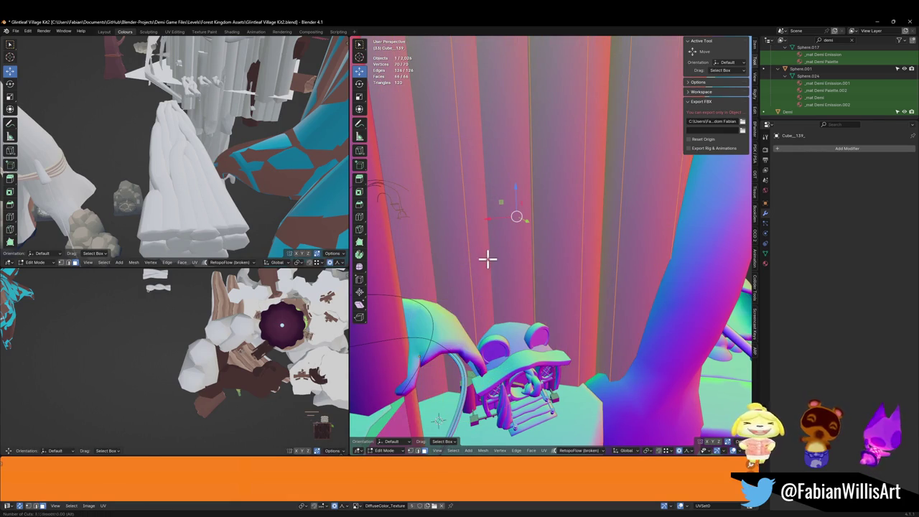
pyautogui.click(472, 260)
pyautogui.click(474, 261)
pyautogui.hotkey('ctrl', 'r')
pyautogui.scroll(2, 524, 250)
pyautogui.click(525, 244)
pyautogui.hotkey('alt', 'a')
pyautogui.hotkey('ctrl', 'r')
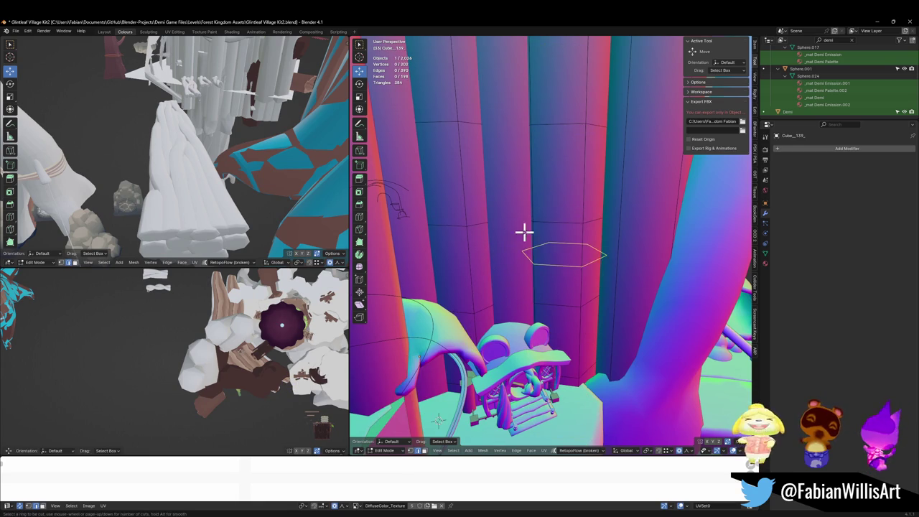
pyautogui.press('Escape')
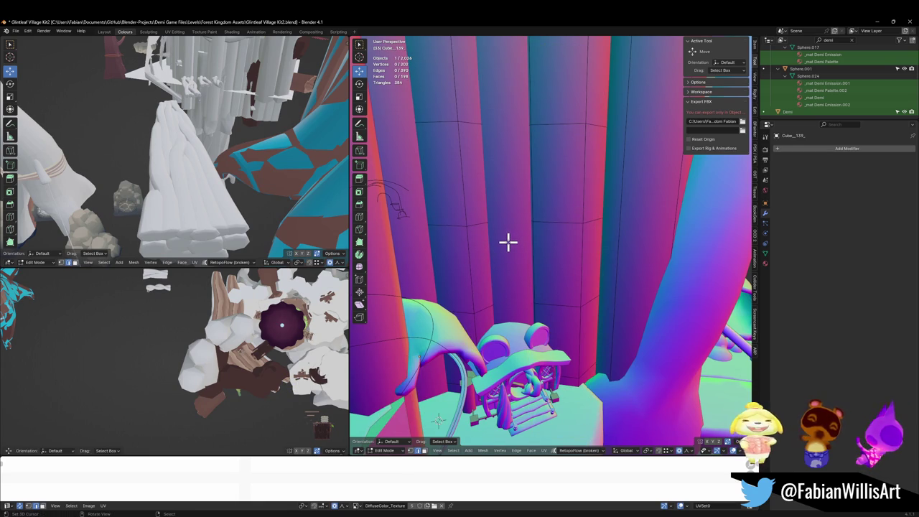
pyautogui.press('l')
# Step: Try a proportional face move on the trunk, undo it, and start a multi-loop cut on the column
pyautogui.press('Tab')
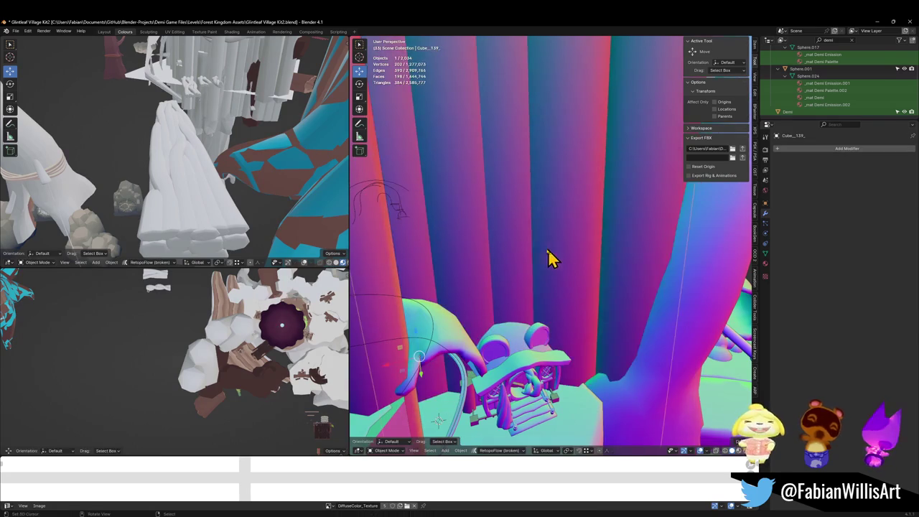
pyautogui.press('Tab')
pyautogui.press('a')
pyautogui.hotkey('alt', 'a')
pyautogui.moveTo(515, 245); pyautogui.dragTo(509, 246)
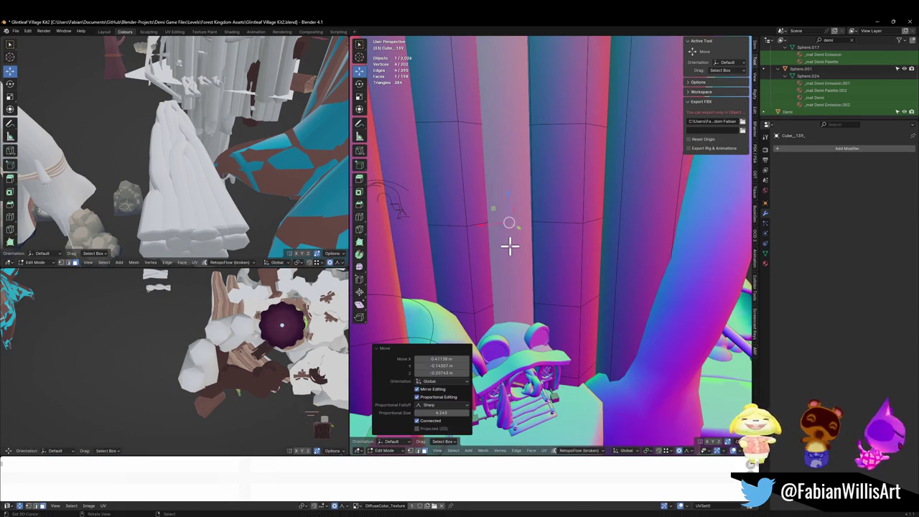
pyautogui.hotkey('ctrl', 'z')
pyautogui.hotkey('alt', 'a')
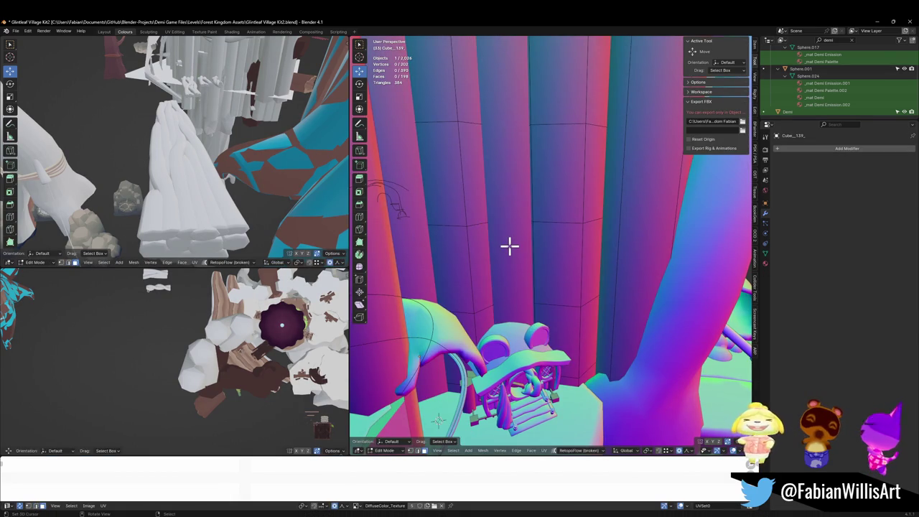
pyautogui.press('l')
pyautogui.hotkey('alt', 'a')
pyautogui.moveTo(509, 247); pyautogui.dragTo(513, 246, button='middle')
pyautogui.hotkey('ctrl', 'r')
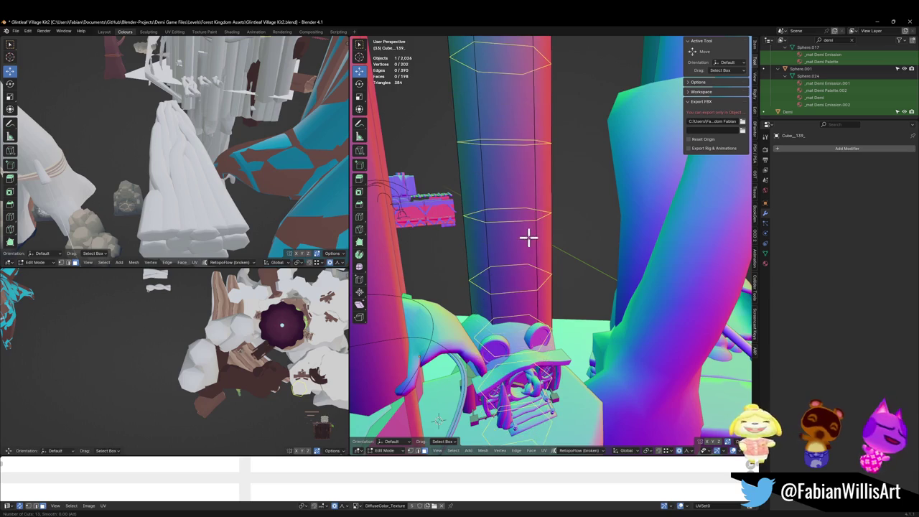
# Step: Place 15 evenly spaced loop cuts on Cube_139's trunk column without sliding them
pyautogui.click(529, 238)
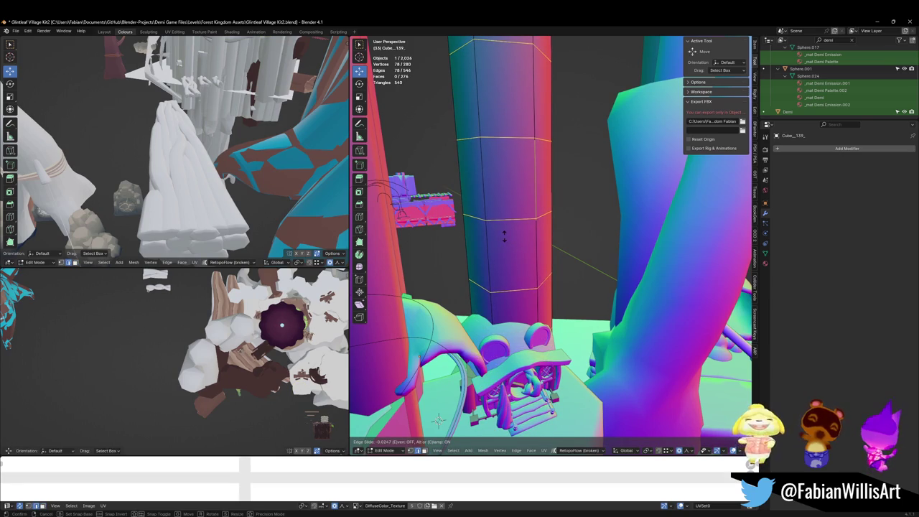
pyautogui.rightClick(492, 236)
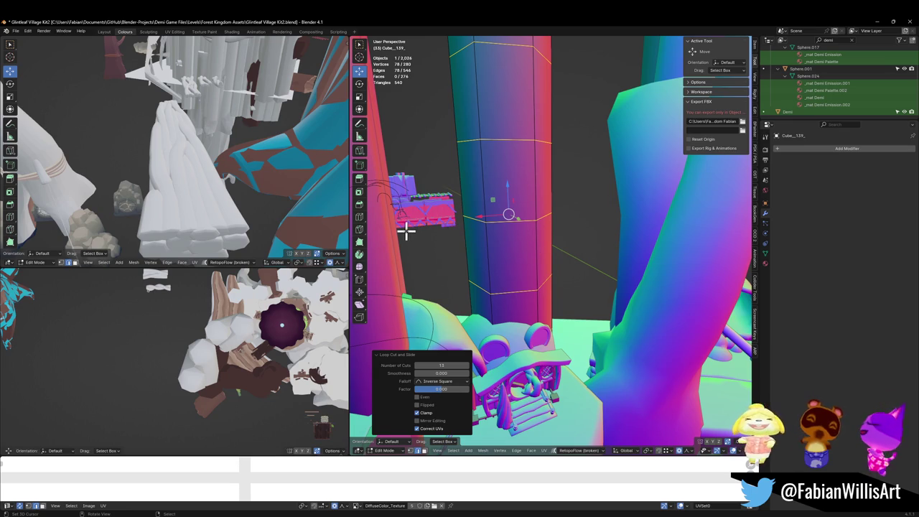
pyautogui.press('F3')
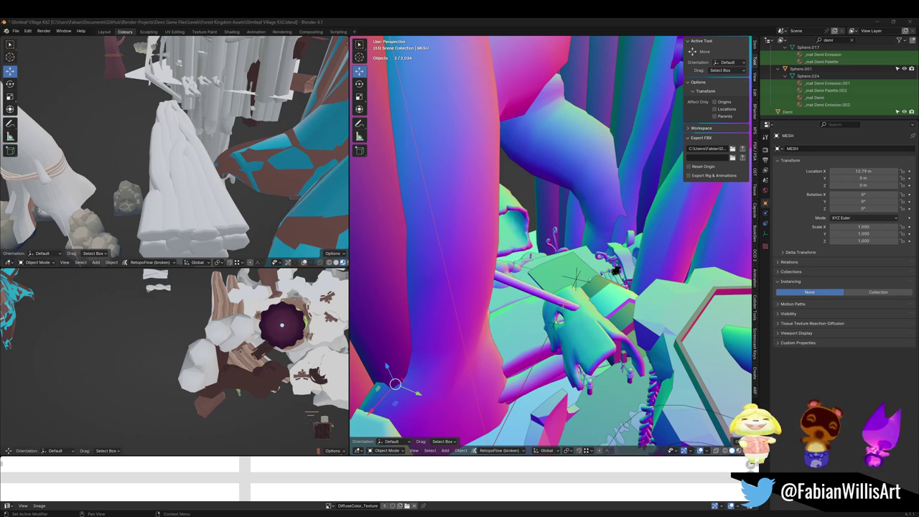
# Step: Parent MESH with Object (Keep Transform), save Glintleaf Village Kit2.blend, and select FOREST_GLINTLEAFVILLAGE_00's hierarchy
pyautogui.hotkey('ctrl', 's')
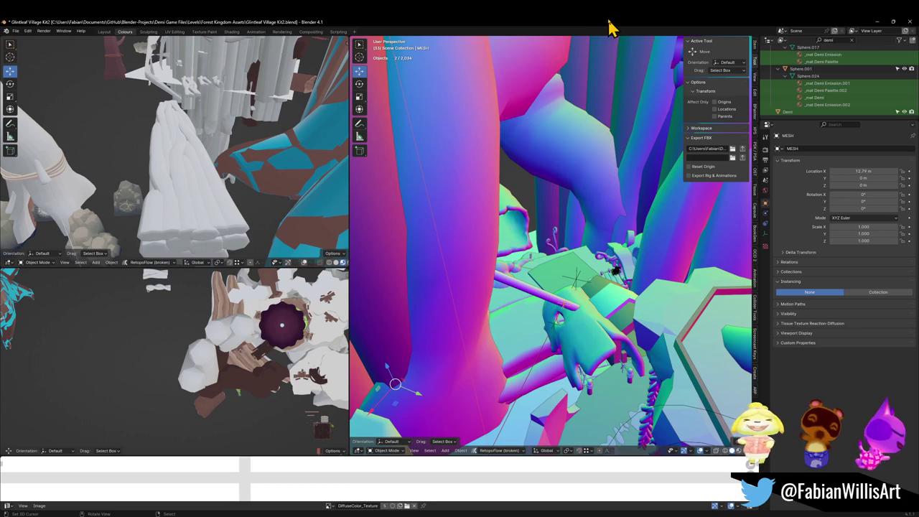
pyautogui.moveTo(588, 269)
pyautogui.mouseDown(button='middle')
pyautogui.moveTo(679, 352)
pyautogui.moveTo(642, 342)
pyautogui.mouseUp(button='middle')
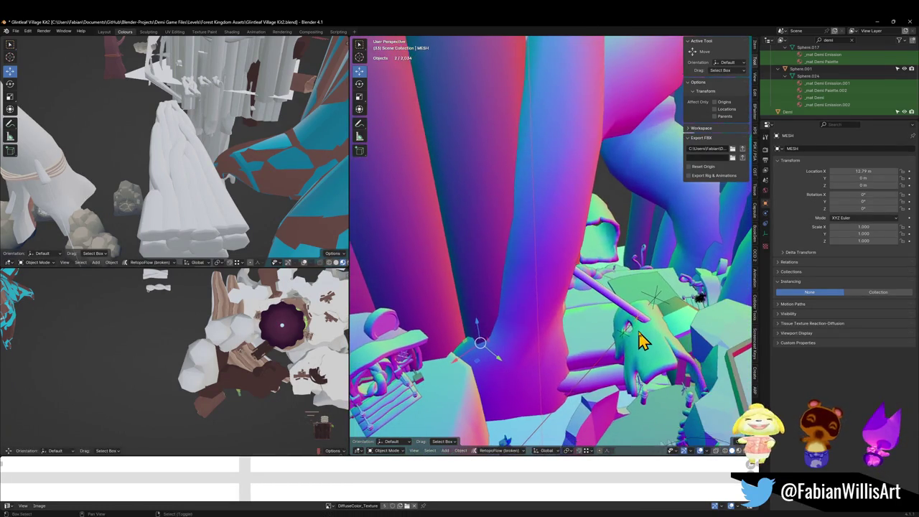
pyautogui.hotkey('ctrl', 'p')
pyautogui.click(597, 331)
pyautogui.hotkey('ctrl', 's')
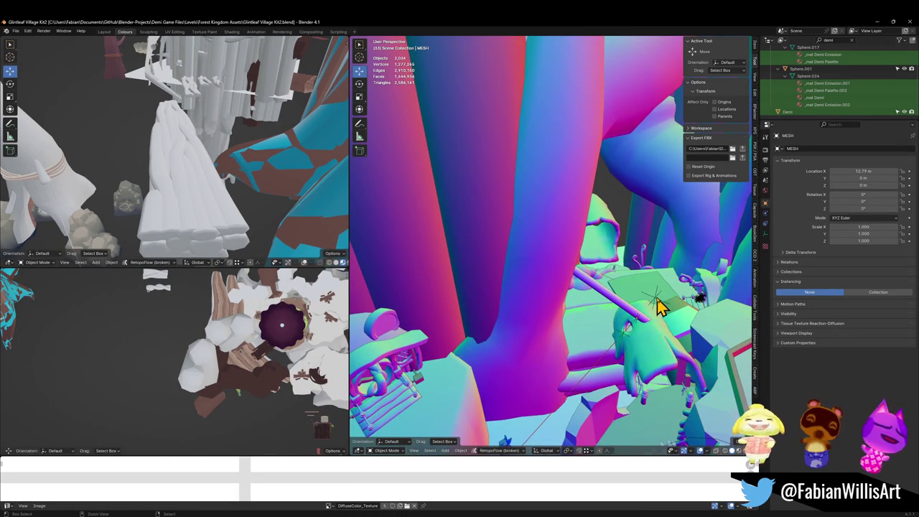
pyautogui.click(659, 302)
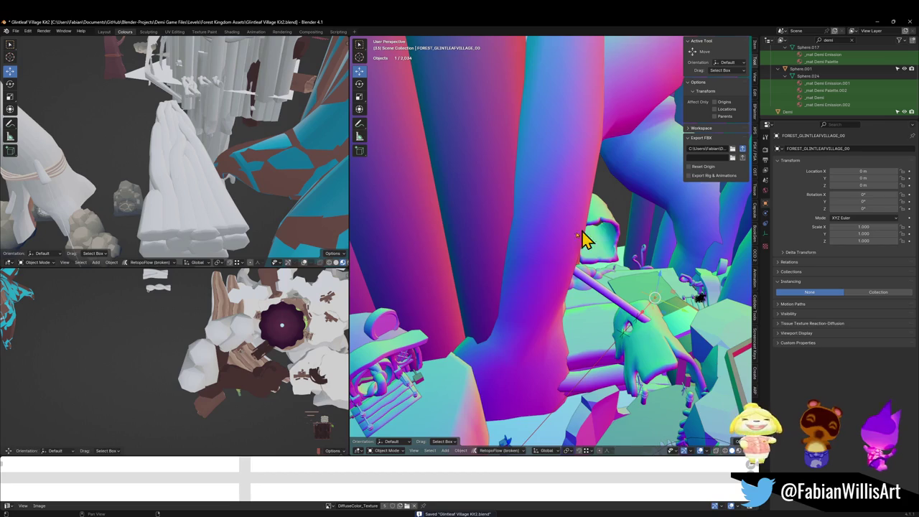
pyautogui.hotkey('shift', ']')
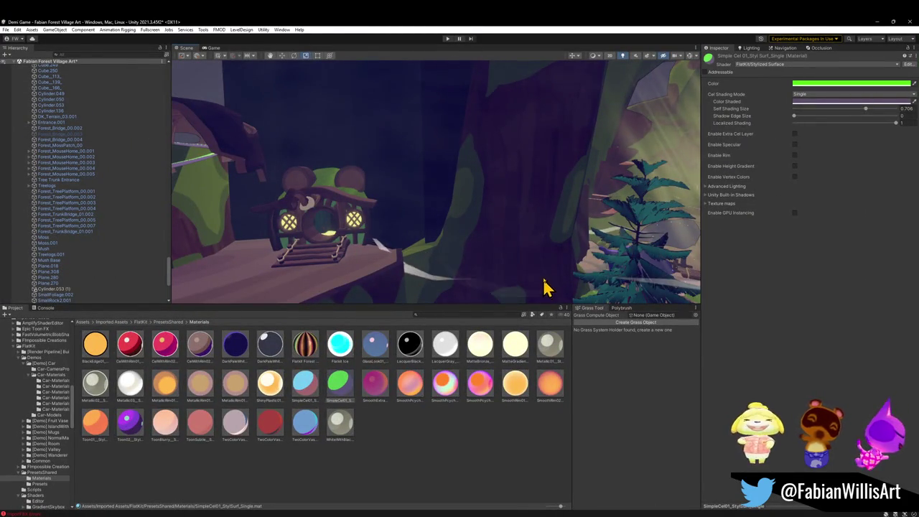
# Step: Select the purple trunk Plane.018 and reveal its Fabian Forest Tri Test 4 material in the project
pyautogui.moveTo(542, 283)
pyautogui.mouseDown(button='right')
pyautogui.moveTo(523, 237)
pyautogui.moveTo(527, 259)
pyautogui.mouseUp(button='right')
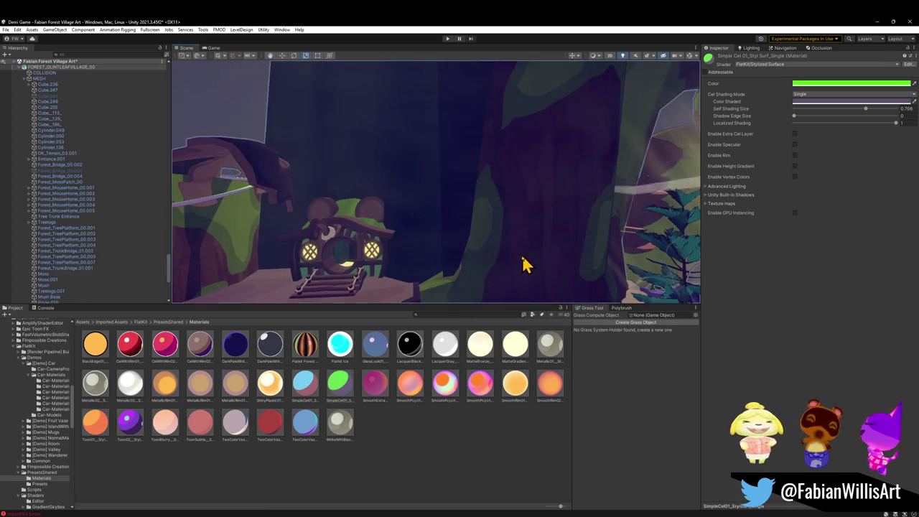
pyautogui.click(519, 248)
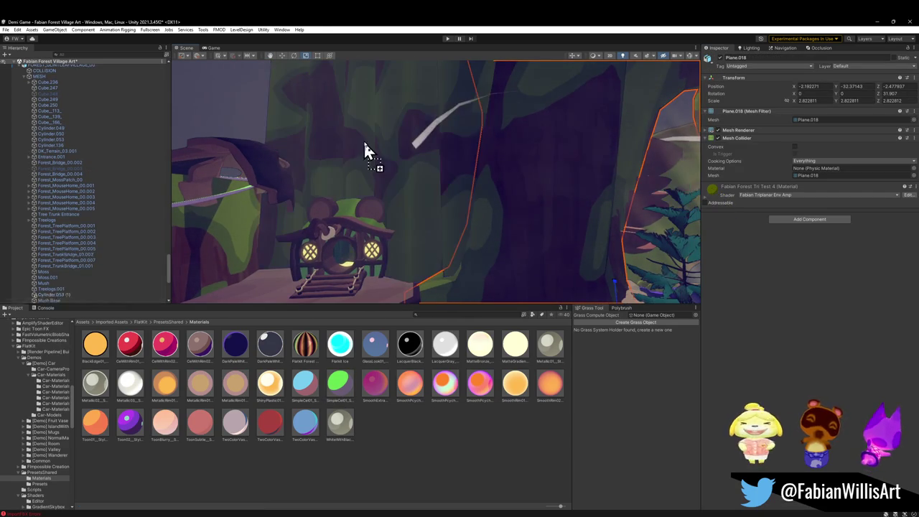
pyautogui.moveTo(384, 160)
pyautogui.mouseDown(button='right')
pyautogui.moveTo(455, 225)
pyautogui.moveTo(487, 218)
pyautogui.moveTo(486, 232)
pyautogui.mouseUp(button='right')
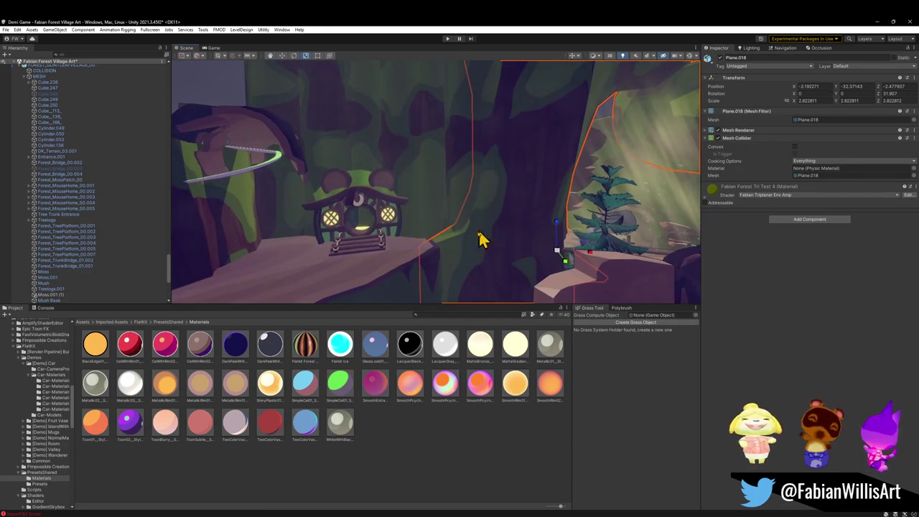
pyautogui.click(520, 239)
pyautogui.click(523, 215)
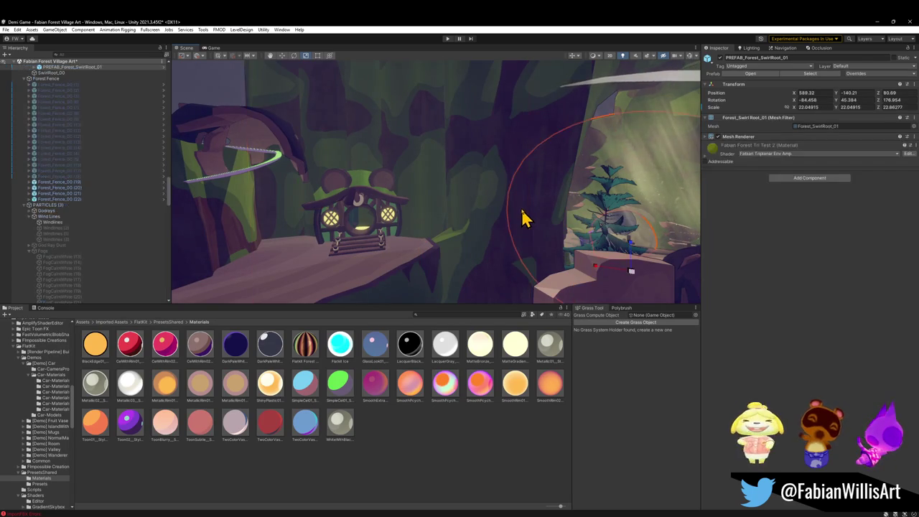
pyautogui.click(510, 172)
pyautogui.click(510, 172)
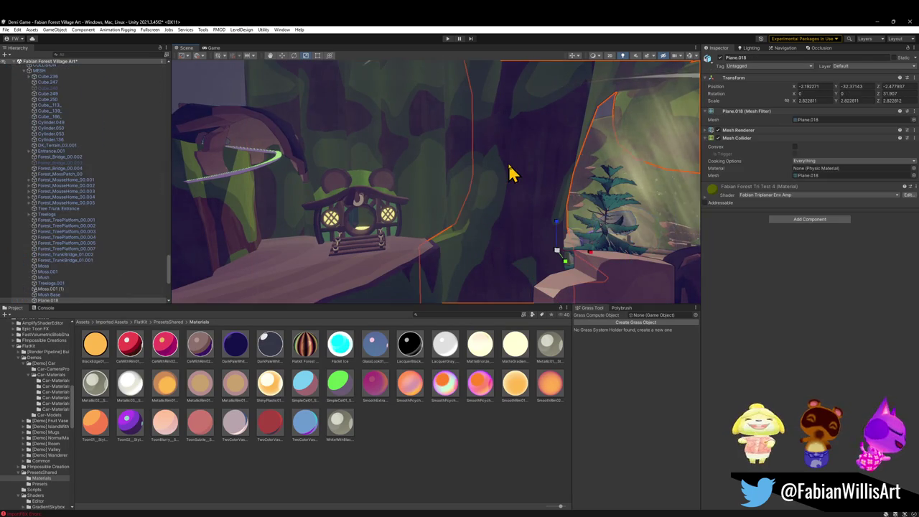
pyautogui.rightClick(713, 190)
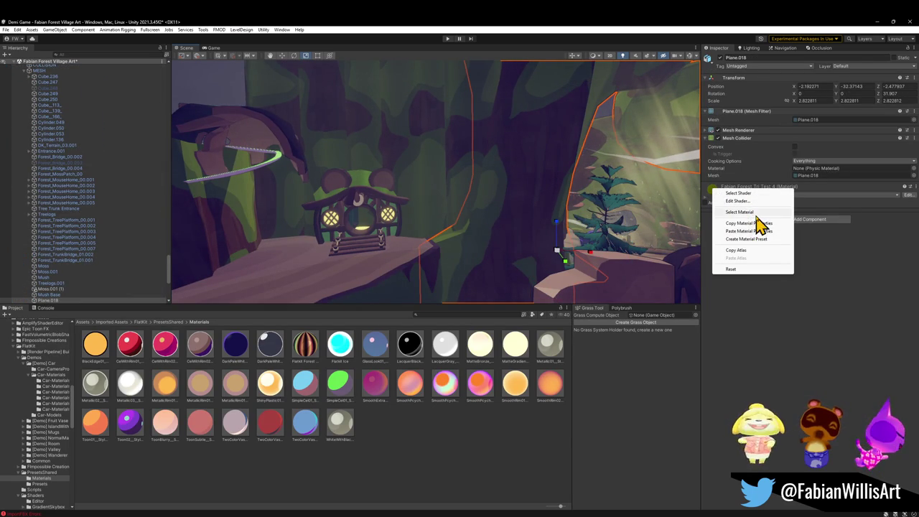
pyautogui.click(748, 213)
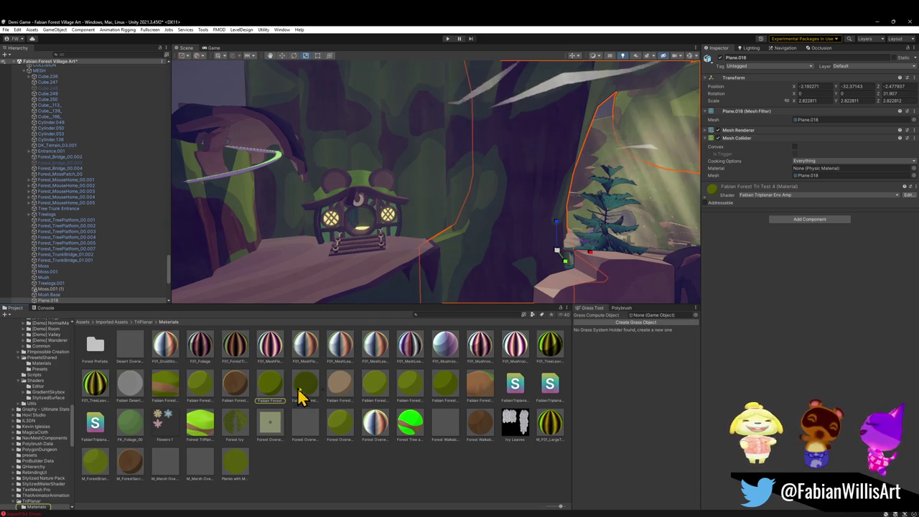
# Step: Fly the Scene view through the forest to frame the purple trunk
pyautogui.keyDown('alt'); pyautogui.moveTo(287, 248); pyautogui.dragTo(375, 247); pyautogui.keyUp('alt')
pyautogui.moveTo(374, 247)
pyautogui.mouseDown(button='right')
pyautogui.moveTo(366, 236)
pyautogui.moveTo(403, 240)
pyautogui.moveTo(437, 273)
pyautogui.moveTo(488, 271)
pyautogui.moveTo(516, 282)
pyautogui.moveTo(460, 253)
pyautogui.moveTo(402, 267)
pyautogui.moveTo(410, 252)
pyautogui.moveTo(402, 254)
pyautogui.moveTo(464, 248)
pyautogui.moveTo(357, 247)
pyautogui.moveTo(388, 455)
pyautogui.mouseUp(button='right')
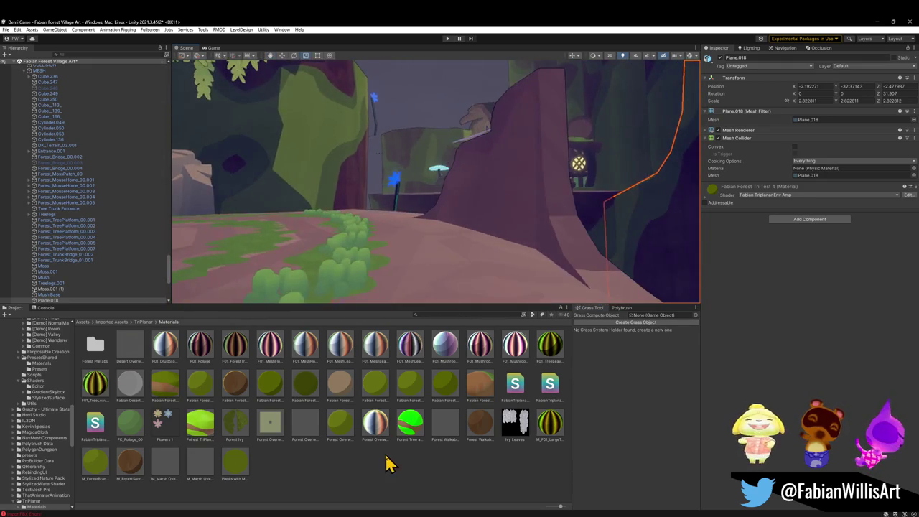
pyautogui.moveTo(380, 246); pyautogui.dragTo(465, 217, button='right')
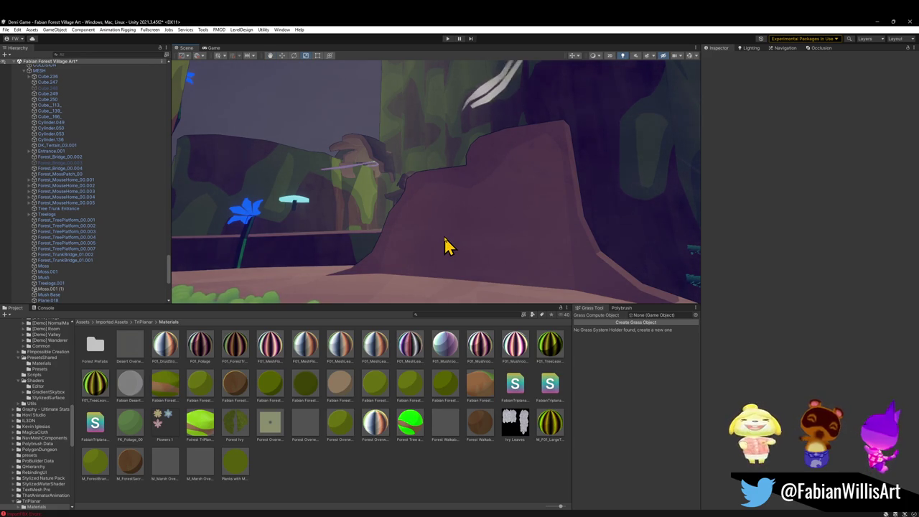
pyautogui.moveTo(445, 247); pyautogui.dragTo(450, 247, button='right')
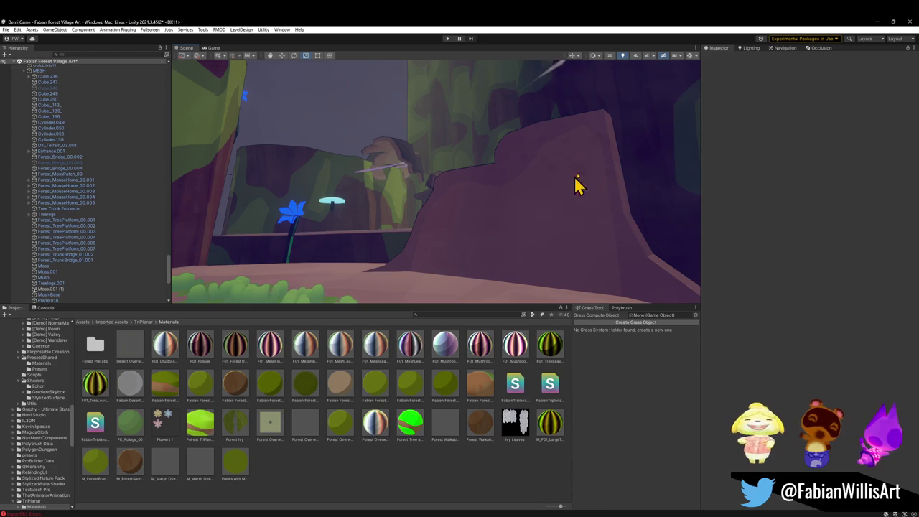
# Step: Reveal Plane.018's material in the project and show the Fabian Forest Tri Test 4 settings
pyautogui.click(628, 131)
pyautogui.rightClick(715, 189)
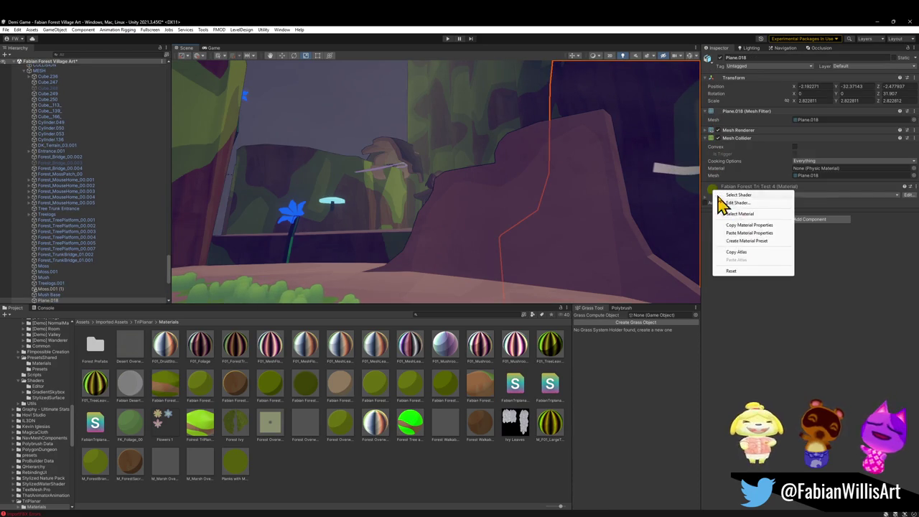
pyautogui.click(750, 214)
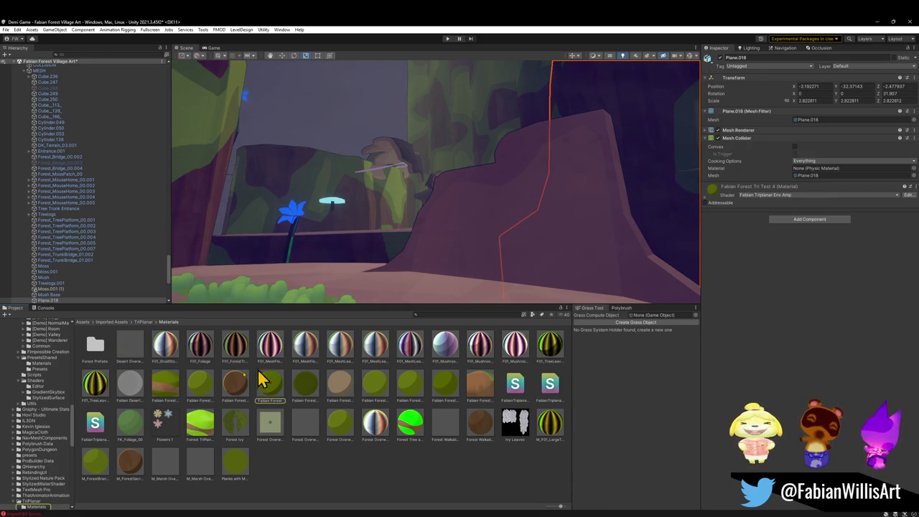
pyautogui.click(271, 388)
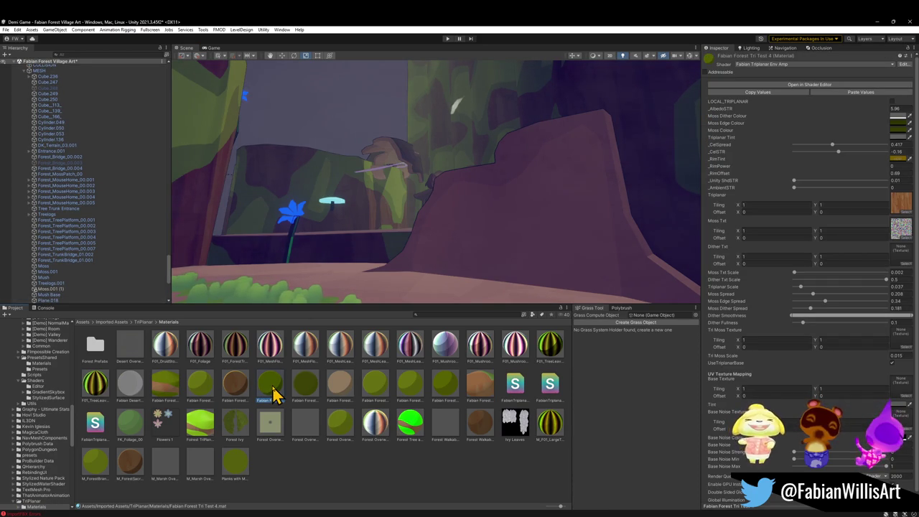
# Step: Preview striped and brown materials on the tree and ledge, ending on Fabian Forest Tri Test 3
pyautogui.moveTo(492, 110)
pyautogui.keyDown('alt'); pyautogui.mouseDown()
pyautogui.moveTo(431, 160)
pyautogui.moveTo(466, 154)
pyautogui.moveTo(480, 178)
pyautogui.moveTo(511, 166)
pyautogui.mouseUp(); pyautogui.keyUp('alt')
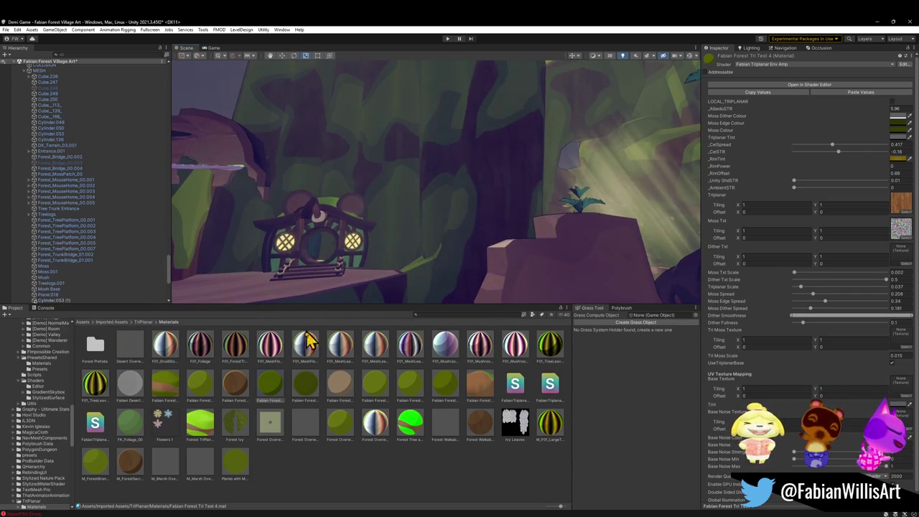
pyautogui.moveTo(503, 206)
pyautogui.keyDown('alt'); pyautogui.mouseDown()
pyautogui.moveTo(484, 213)
pyautogui.moveTo(531, 195)
pyautogui.moveTo(452, 263)
pyautogui.moveTo(480, 234)
pyautogui.moveTo(302, 201)
pyautogui.moveTo(388, 237)
pyautogui.moveTo(359, 255)
pyautogui.moveTo(410, 252)
pyautogui.moveTo(328, 148)
pyautogui.moveTo(226, 237)
pyautogui.moveTo(259, 272)
pyautogui.mouseUp(); pyautogui.keyUp('alt')
pyautogui.moveTo(253, 406)
pyautogui.mouseDown()
pyautogui.moveTo(277, 268)
pyautogui.moveTo(333, 187)
pyautogui.moveTo(342, 229)
pyautogui.moveTo(390, 199)
pyautogui.moveTo(386, 205)
pyautogui.moveTo(585, 217)
pyautogui.moveTo(417, 206)
pyautogui.moveTo(479, 213)
pyautogui.moveTo(476, 267)
pyautogui.mouseUp()
pyautogui.moveTo(476, 267)
pyautogui.mouseDown(button='right')
pyautogui.moveTo(515, 263)
pyautogui.moveTo(423, 236)
pyautogui.mouseUp(button='right')
pyautogui.moveTo(422, 236)
pyautogui.keyDown('alt'); pyautogui.mouseDown()
pyautogui.moveTo(539, 236)
pyautogui.moveTo(468, 237)
pyautogui.moveTo(496, 237)
pyautogui.mouseUp(); pyautogui.keyUp('alt')
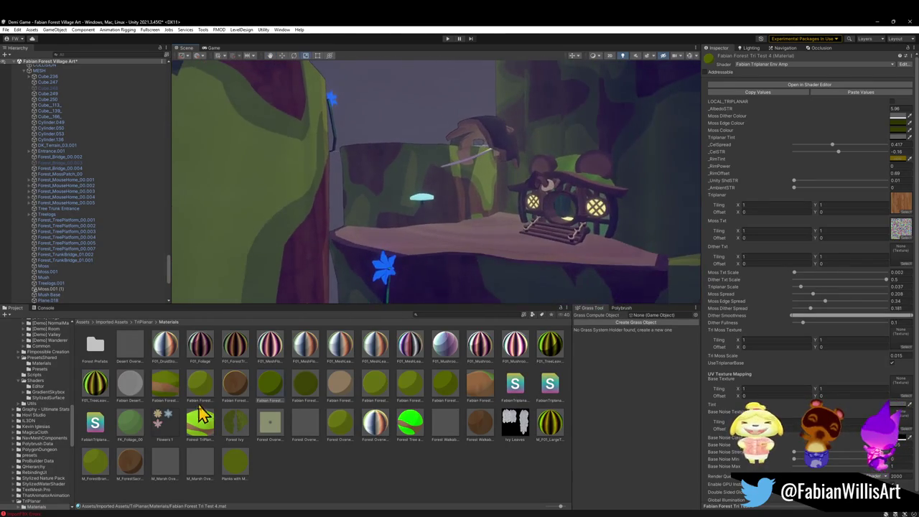
pyautogui.moveTo(131, 472)
pyautogui.mouseDown()
pyautogui.moveTo(382, 214)
pyautogui.moveTo(372, 204)
pyautogui.mouseUp()
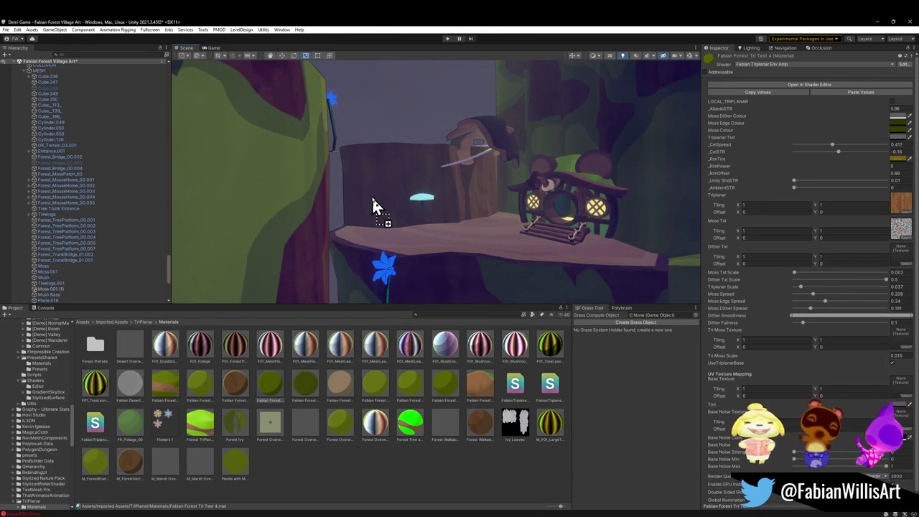
pyautogui.moveTo(434, 293)
pyautogui.keyDown('alt'); pyautogui.mouseDown()
pyautogui.moveTo(460, 281)
pyautogui.moveTo(421, 228)
pyautogui.moveTo(489, 232)
pyautogui.moveTo(567, 284)
pyautogui.moveTo(522, 261)
pyautogui.moveTo(413, 289)
pyautogui.moveTo(466, 229)
pyautogui.moveTo(479, 240)
pyautogui.mouseUp(); pyautogui.keyUp('alt')
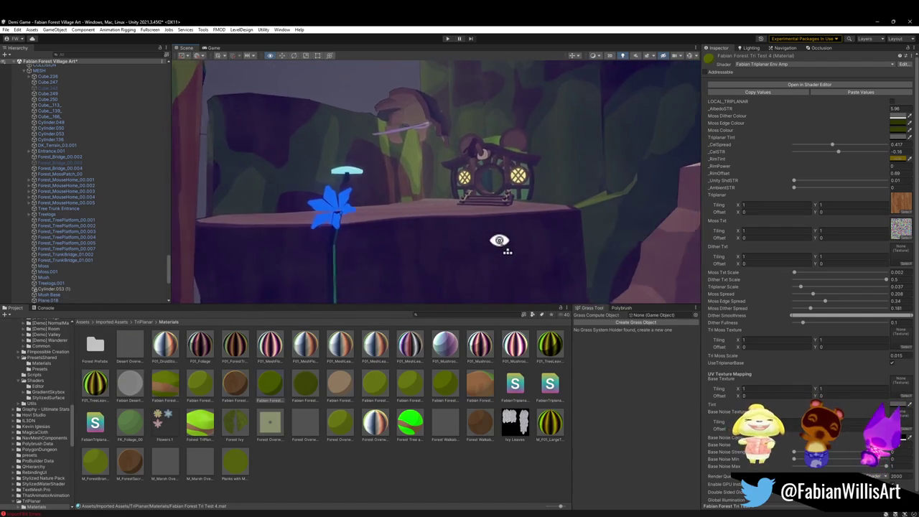
pyautogui.keyDown('alt'); pyautogui.moveTo(479, 240); pyautogui.dragTo(499, 242); pyautogui.keyUp('alt')
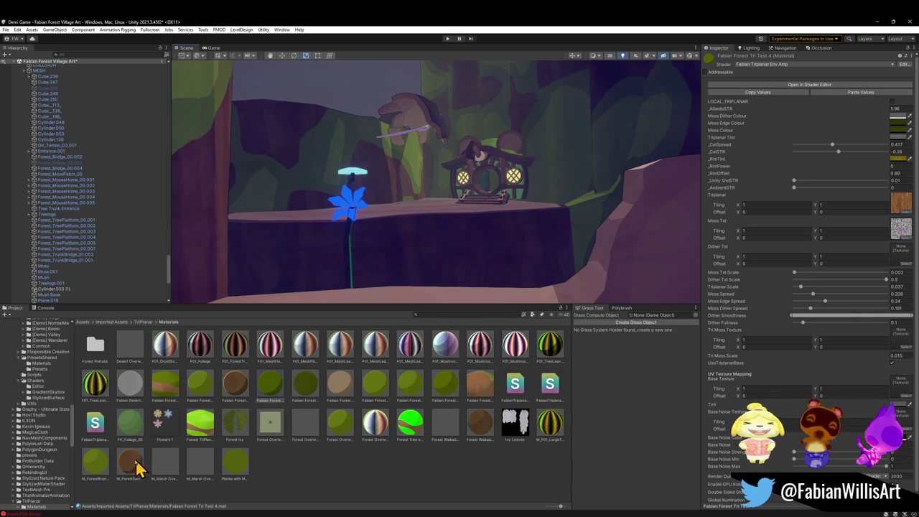
pyautogui.click(241, 386)
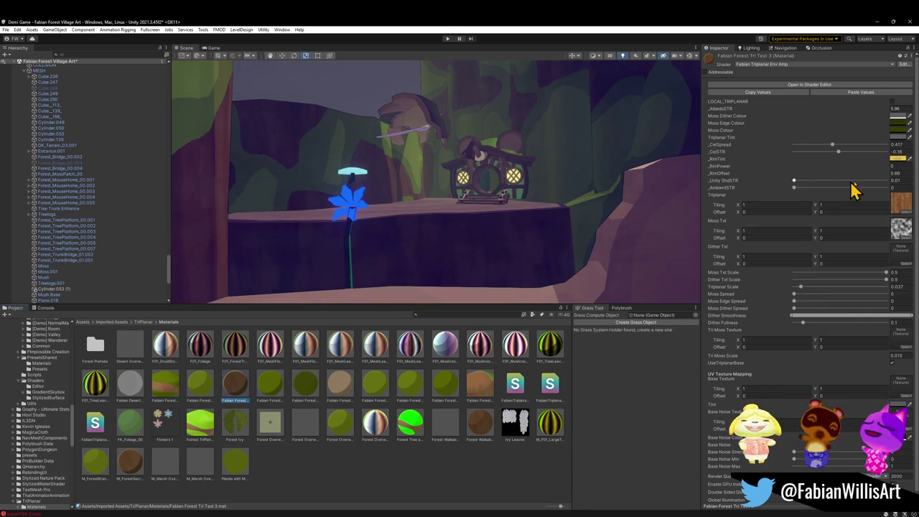
# Step: Assign a bark texture to Tri Test 3's triplanar slot and preview it in the scene
pyautogui.click(904, 211)
pyautogui.click(756, 384)
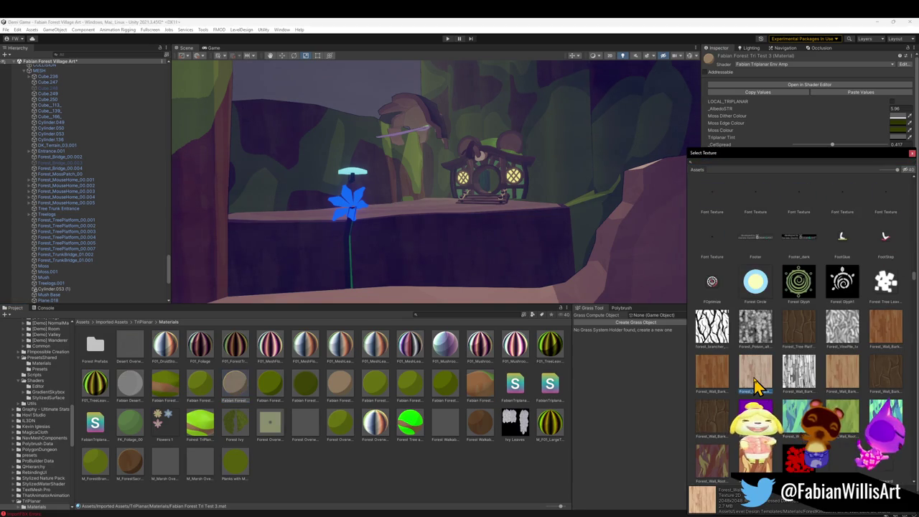
pyautogui.doubleClick(839, 377)
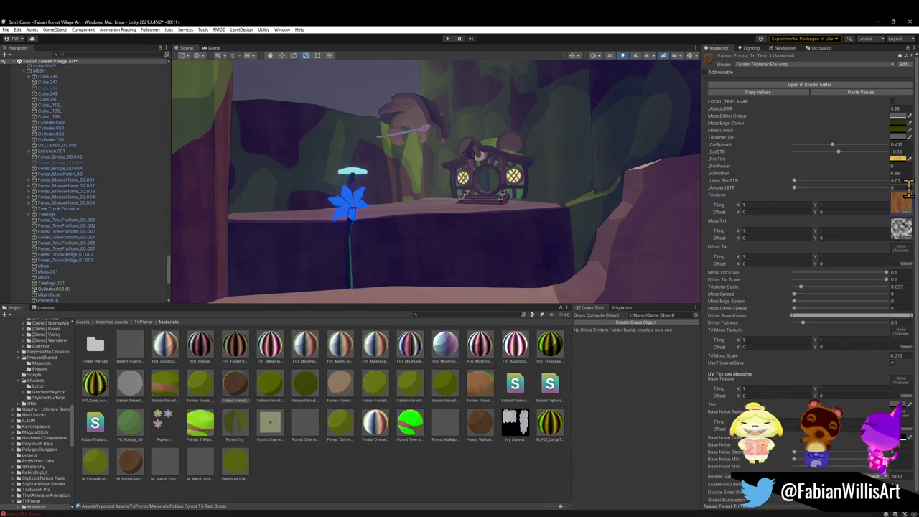
pyautogui.moveTo(237, 393); pyautogui.dragTo(472, 237)
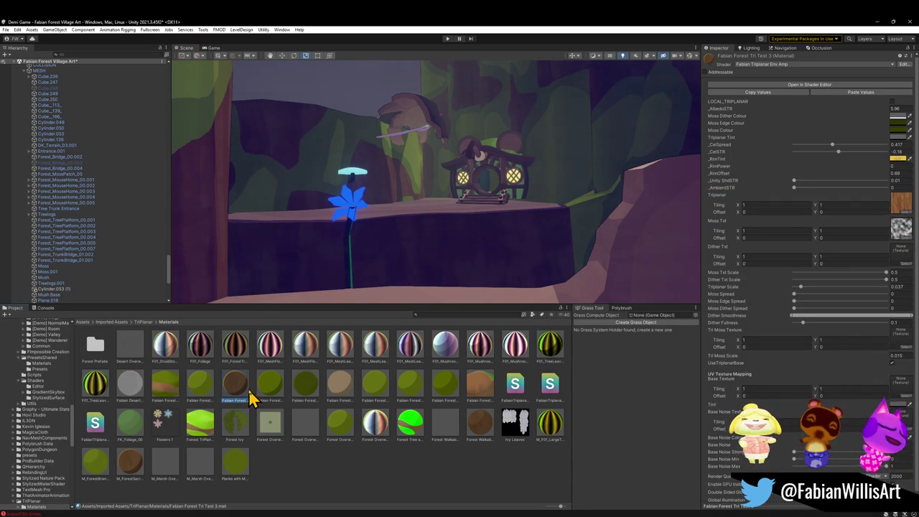
# Step: Try darker bark, root, grey stone, blue-grey vine and forest branch textures in the triplanar slot
pyautogui.click(906, 214)
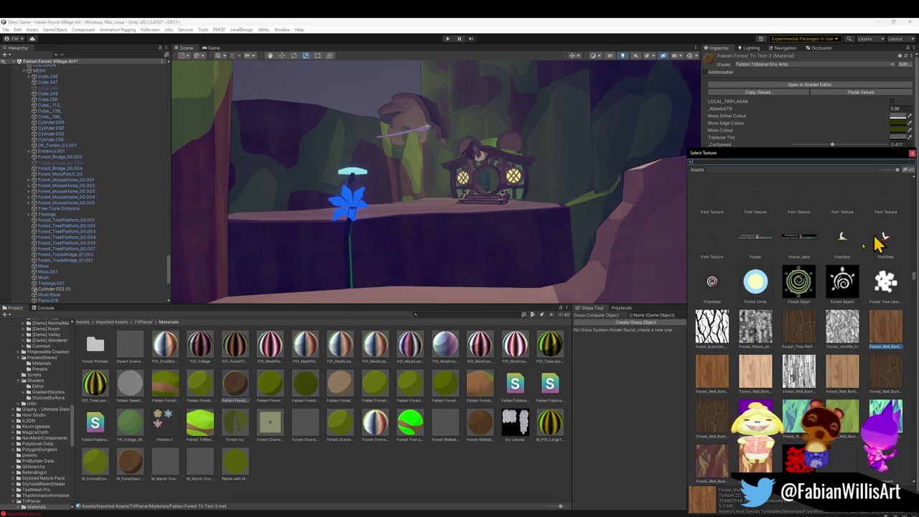
pyautogui.click(841, 381)
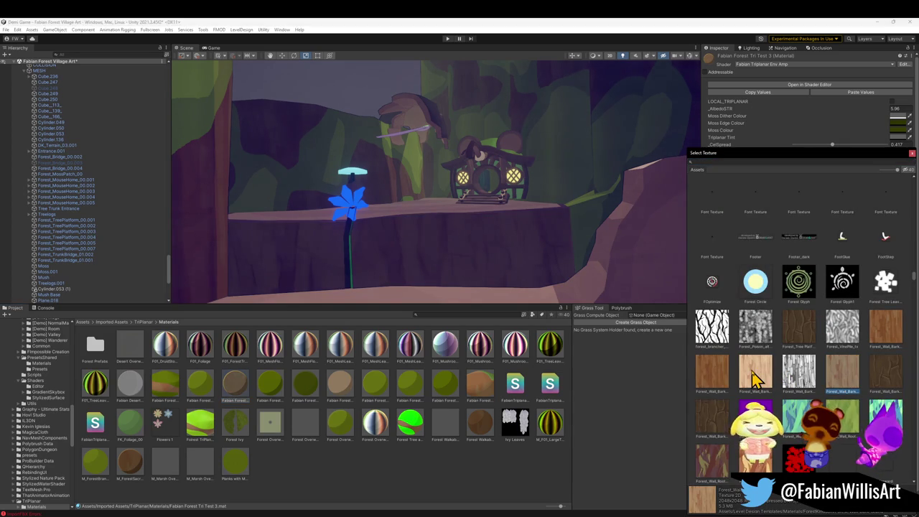
pyautogui.click(763, 381)
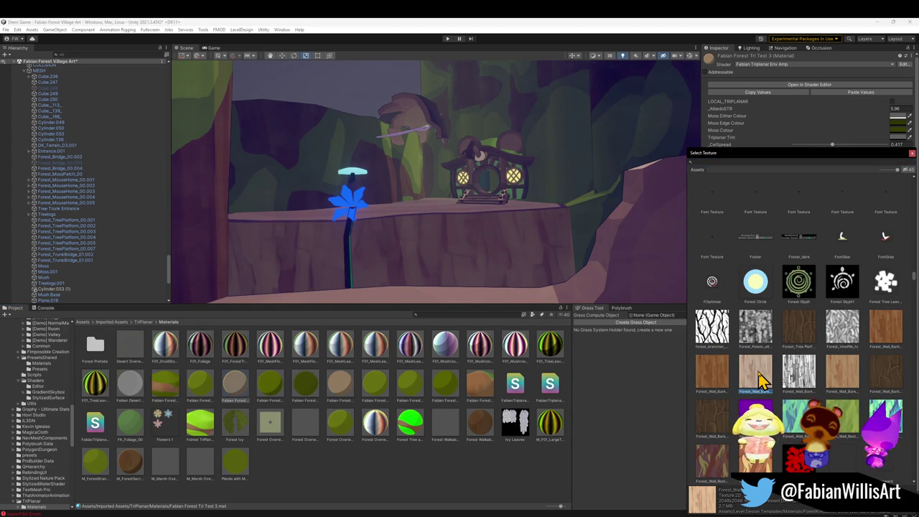
pyautogui.click(719, 377)
pyautogui.click(884, 339)
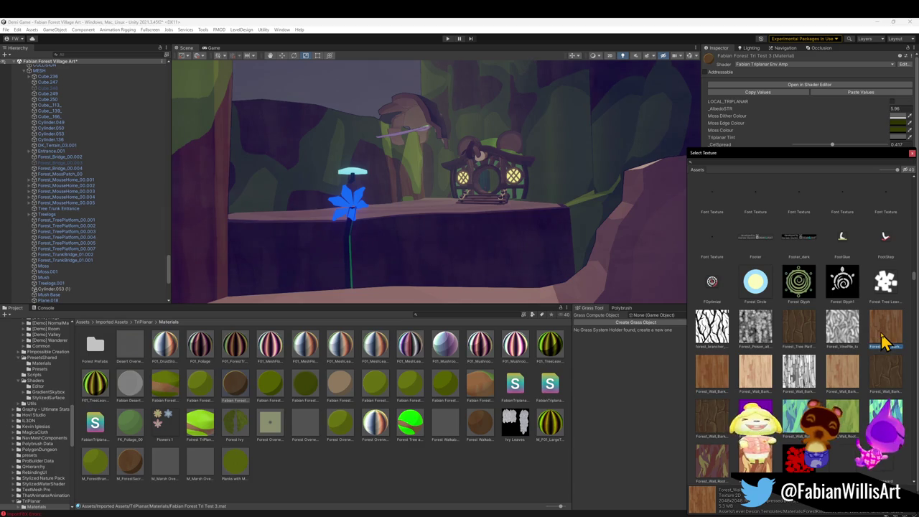
pyautogui.click(842, 415)
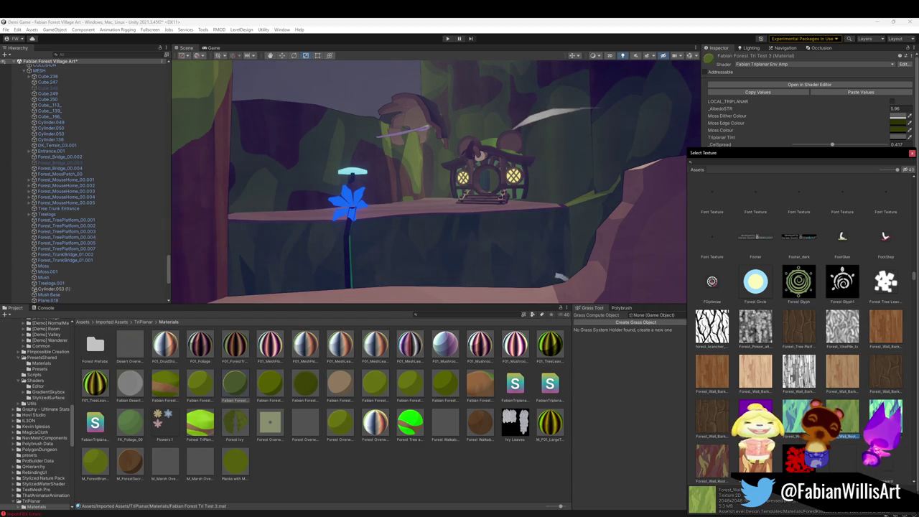
pyautogui.click(727, 463)
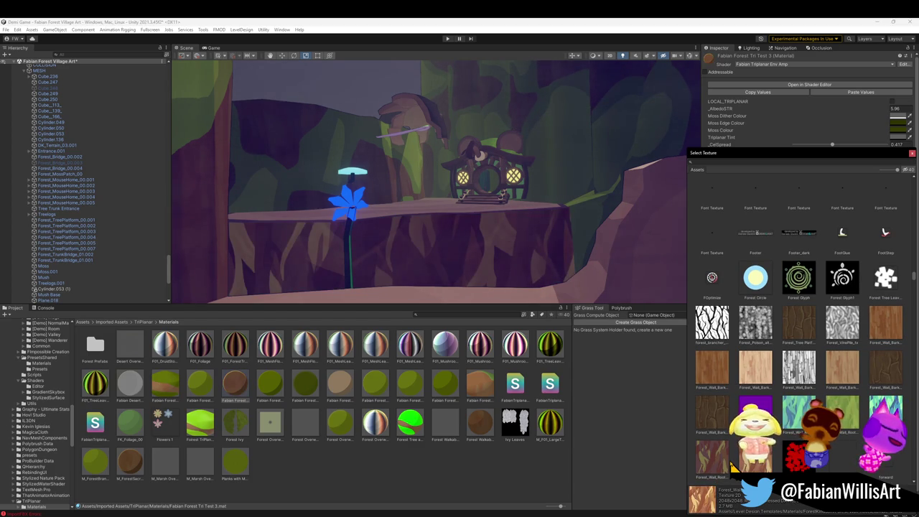
pyautogui.scroll(-3, 733, 465)
pyautogui.scroll(-1, 761, 438)
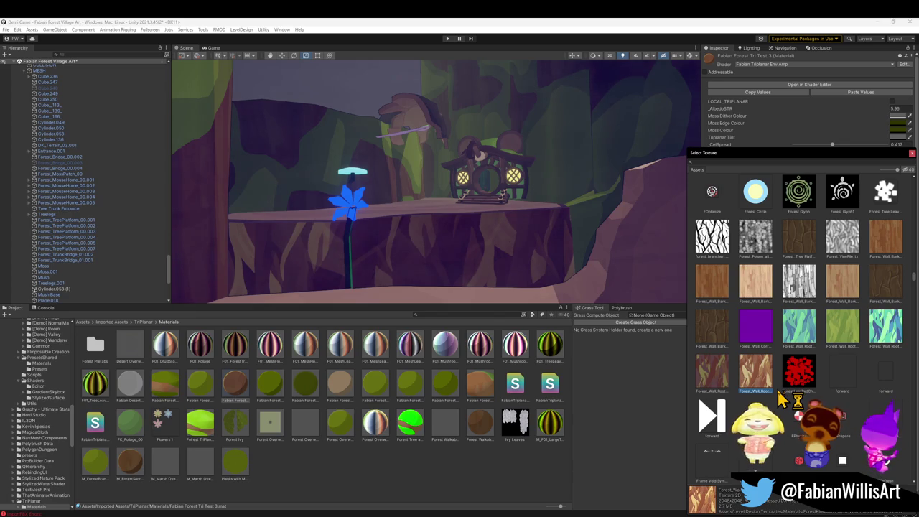
pyautogui.click(806, 284)
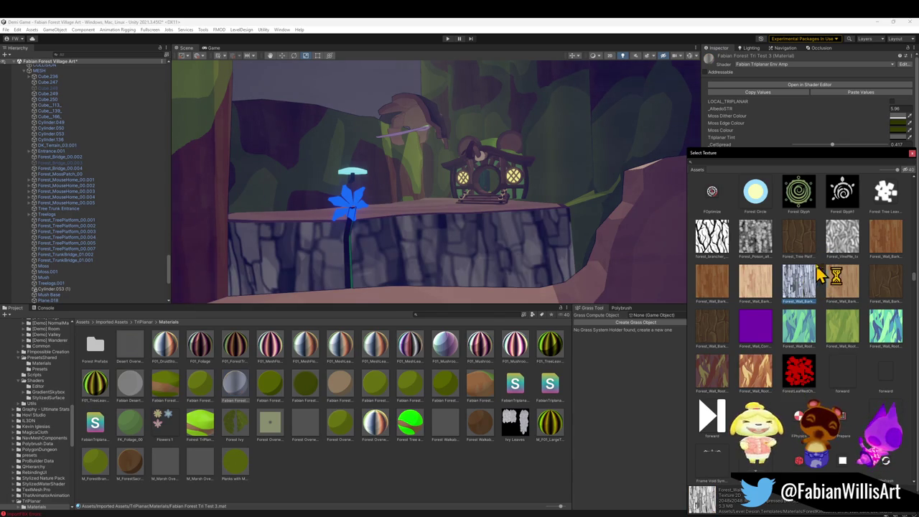
pyautogui.click(740, 244)
pyautogui.click(843, 237)
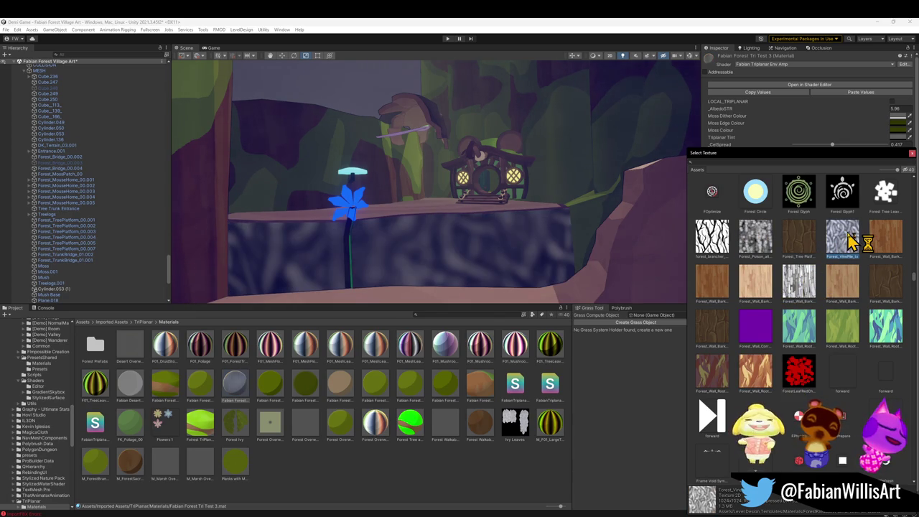
pyautogui.click(713, 241)
pyautogui.click(897, 241)
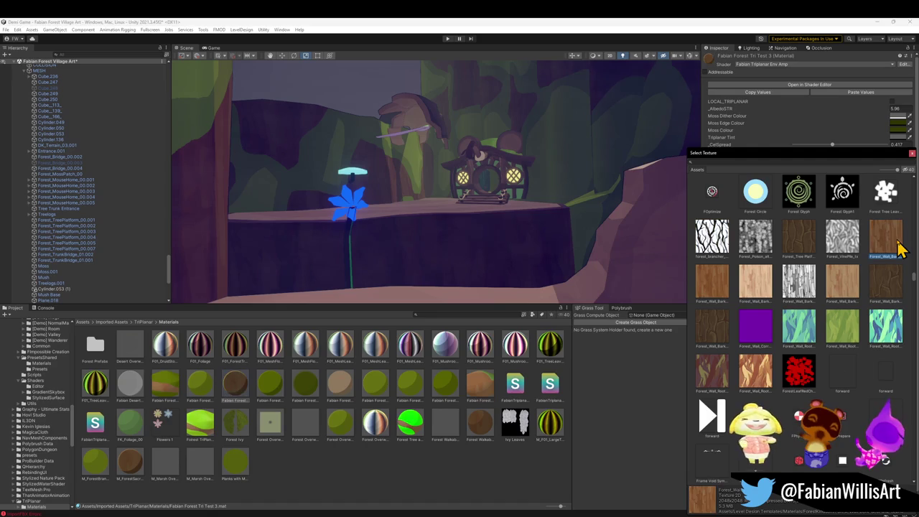
# Step: Compare red leaf, teal root and dark bark textures, then apply the light bark texture
pyautogui.scroll(1, 899, 248)
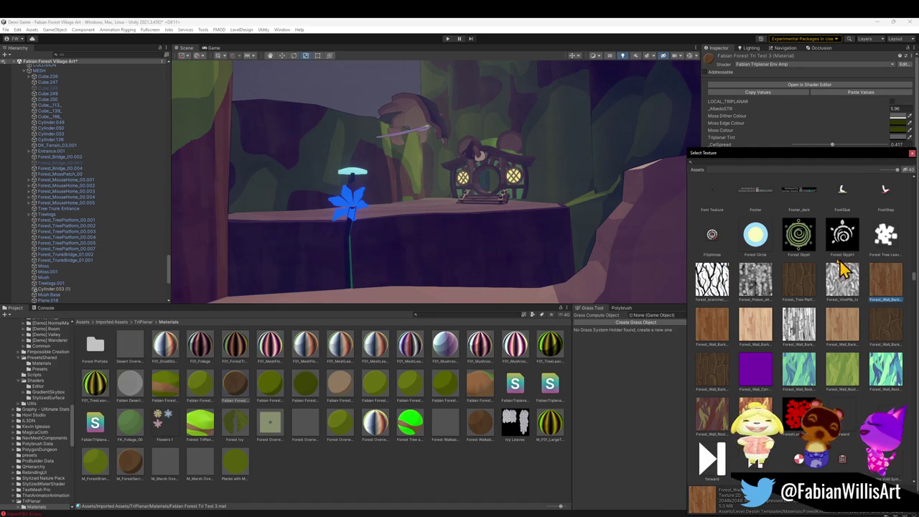
pyautogui.click(849, 272)
pyautogui.click(888, 291)
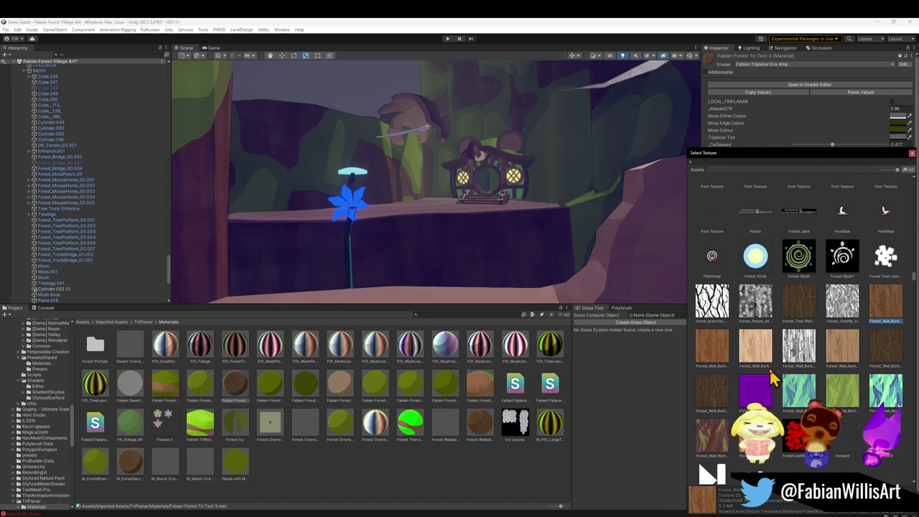
pyautogui.scroll(2, 833, 323)
pyautogui.scroll(-3, 819, 345)
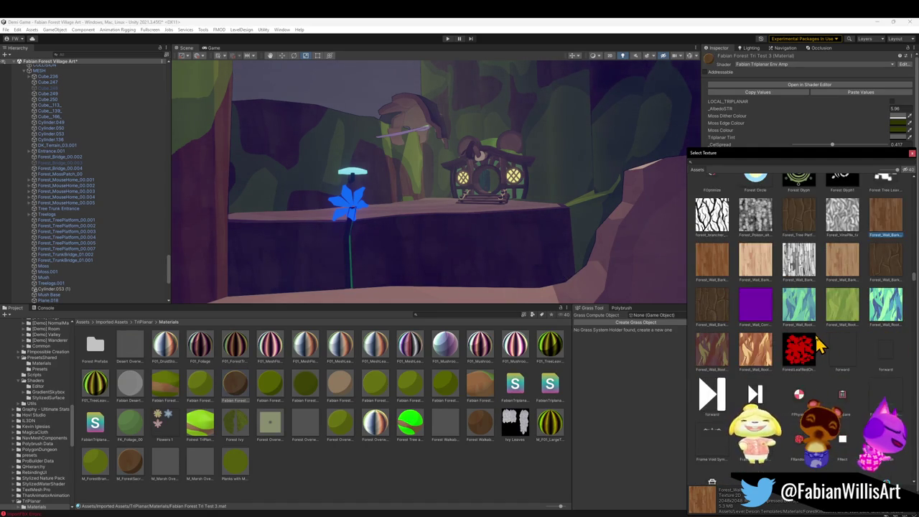
pyautogui.scroll(-2, 819, 347)
pyautogui.click(796, 291)
pyautogui.click(894, 248)
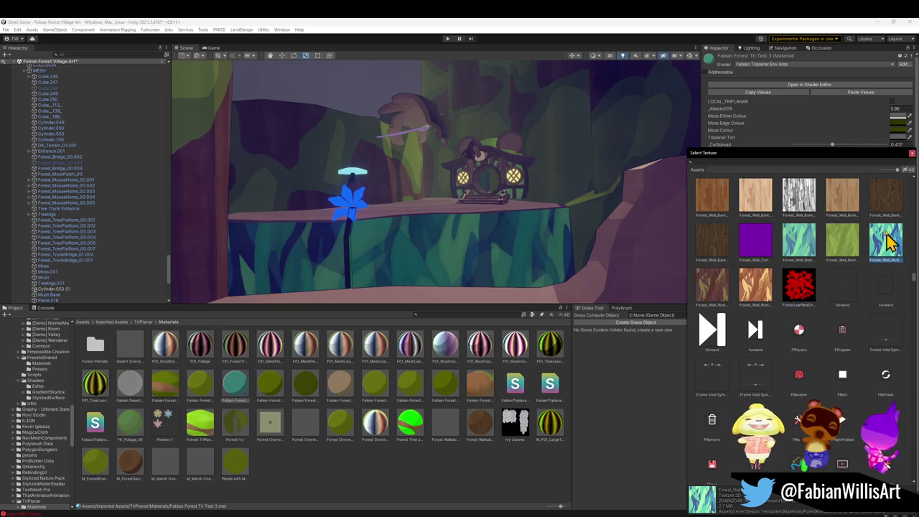
pyautogui.click(880, 208)
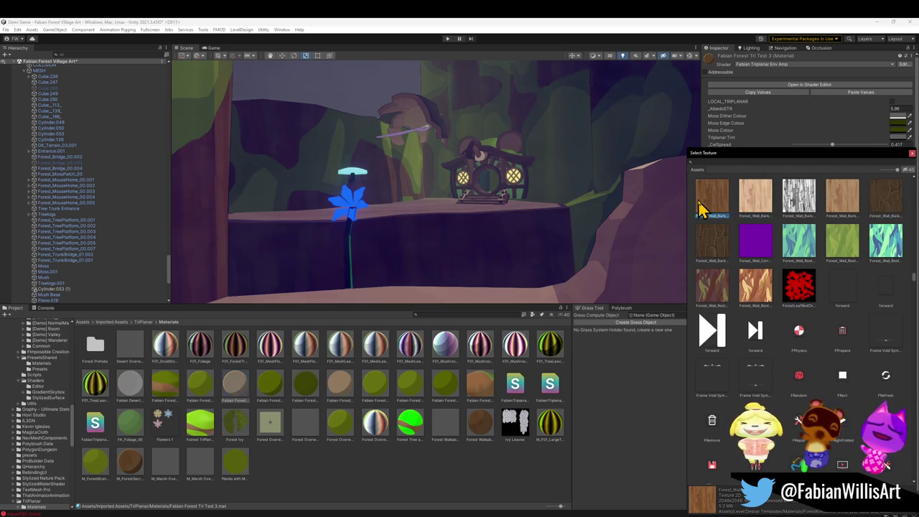
pyautogui.click(758, 206)
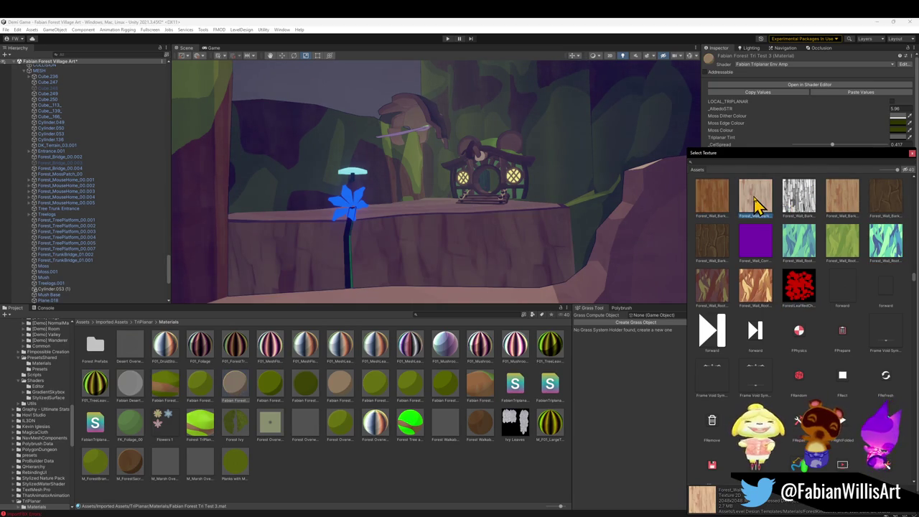
pyautogui.doubleClick(758, 206)
# Step: Open the Fabian Forest Tri Test 4 material and select the Forest_TreePlatform_00.002 tree platform
pyautogui.moveTo(524, 185)
pyautogui.mouseDown(button='right')
pyautogui.moveTo(408, 192)
pyautogui.moveTo(330, 211)
pyautogui.moveTo(322, 252)
pyautogui.moveTo(413, 158)
pyautogui.moveTo(429, 173)
pyautogui.moveTo(470, 176)
pyautogui.moveTo(459, 172)
pyautogui.moveTo(476, 209)
pyautogui.moveTo(462, 201)
pyautogui.moveTo(460, 181)
pyautogui.moveTo(291, 191)
pyautogui.moveTo(359, 195)
pyautogui.moveTo(442, 179)
pyautogui.mouseUp(button='right')
pyautogui.click(475, 215)
pyautogui.click(443, 190)
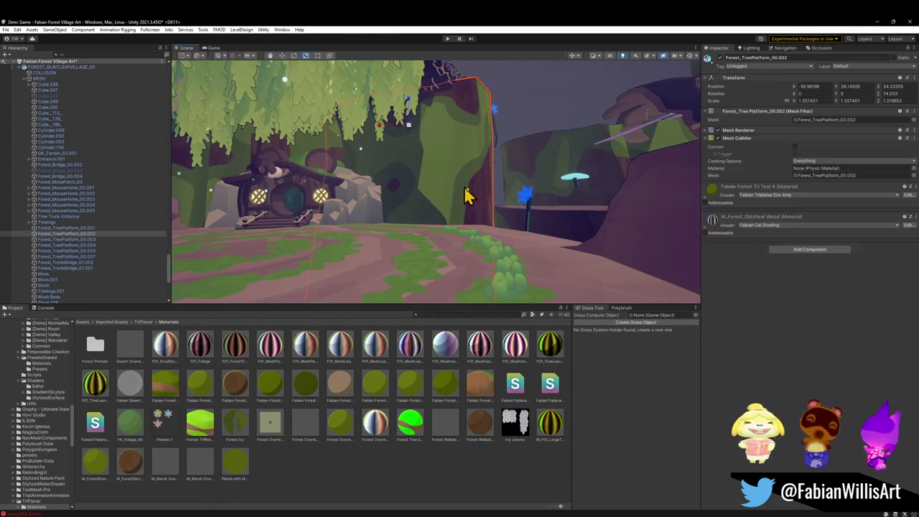
# Step: Test moss scale and darker dither shading on Tri Test 4, keeping moss texture scale 0.002
pyautogui.click(704, 198)
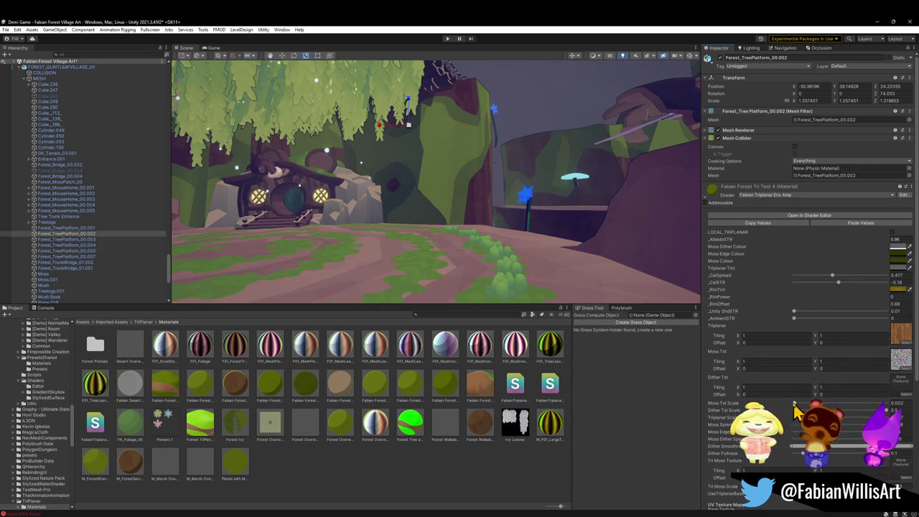
pyautogui.moveTo(797, 405); pyautogui.dragTo(798, 407)
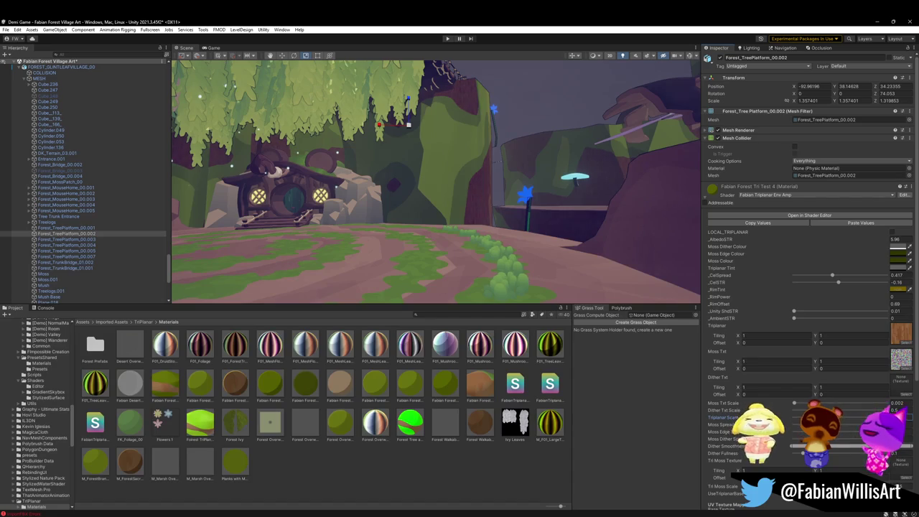
pyautogui.moveTo(779, 413)
pyautogui.mouseDown()
pyautogui.moveTo(835, 440)
pyautogui.moveTo(819, 455)
pyautogui.mouseUp()
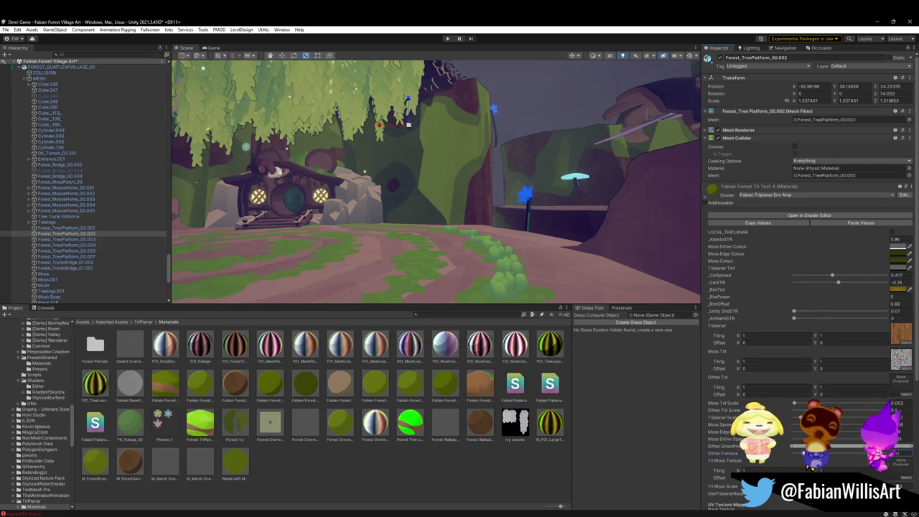
pyautogui.moveTo(826, 460); pyautogui.dragTo(785, 460)
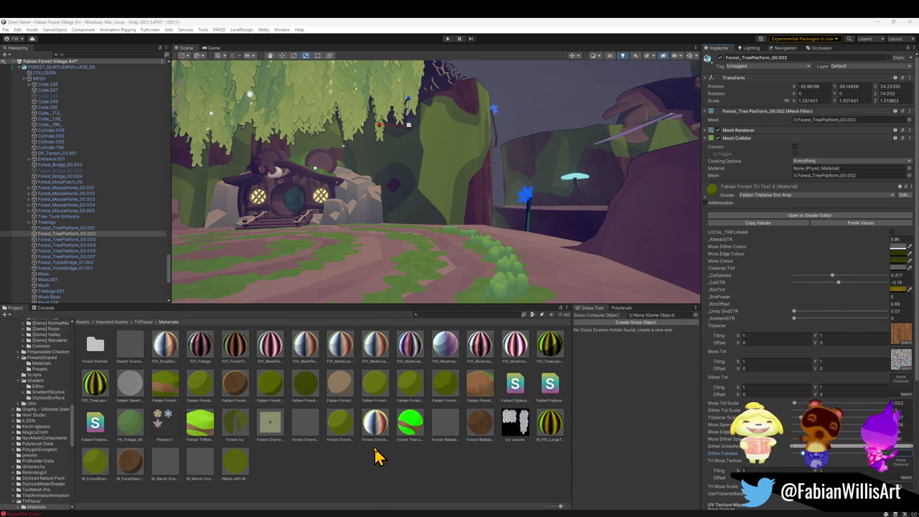
# Step: Frame fungal grass cluster (27), view the grass path, and select cluster (25)
pyautogui.click(501, 291)
pyautogui.press('f')
pyautogui.moveTo(535, 230)
pyautogui.mouseDown(button='right')
pyautogui.moveTo(520, 268)
pyautogui.moveTo(486, 261)
pyautogui.mouseUp(button='right')
pyautogui.moveTo(558, 252)
pyautogui.mouseDown(button='right')
pyautogui.moveTo(598, 221)
pyautogui.moveTo(575, 242)
pyautogui.mouseUp(button='right')
pyautogui.click(544, 252)
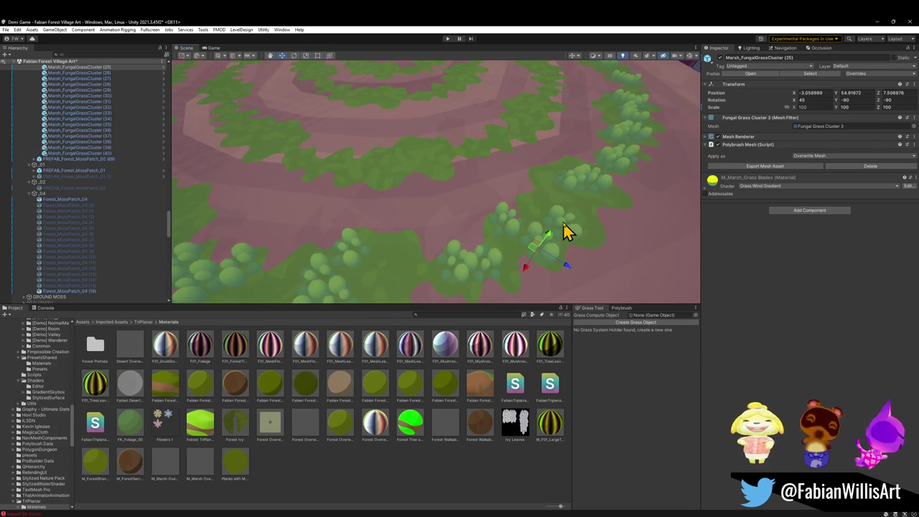
# Step: Duplicate the two grass clusters repeatedly, moving copies left along the path and rotating one set
pyautogui.keyDown('shift'); pyautogui.click(563, 226); pyautogui.keyUp('shift')
pyautogui.hotkey('ctrl', 'd')
pyautogui.moveTo(560, 240)
pyautogui.mouseDown()
pyautogui.moveTo(424, 162)
pyautogui.moveTo(404, 176)
pyautogui.moveTo(349, 177)
pyautogui.mouseUp()
pyautogui.hotkey('ctrl', 'd')
pyautogui.moveTo(410, 199); pyautogui.dragTo(431, 222, button='right')
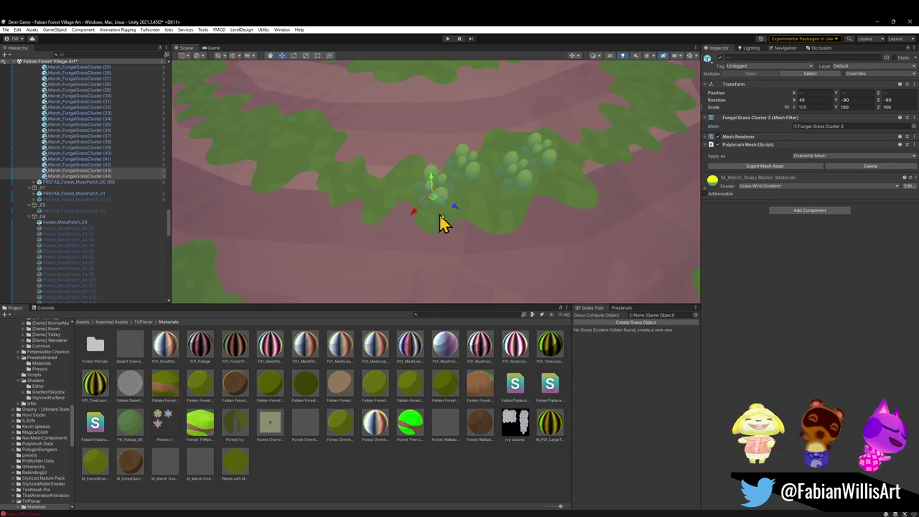
pyautogui.hotkey('ctrl', 'd')
pyautogui.moveTo(435, 208); pyautogui.dragTo(273, 153)
pyautogui.moveTo(273, 154)
pyautogui.mouseDown(button='right')
pyautogui.moveTo(322, 172)
pyautogui.moveTo(329, 189)
pyautogui.mouseUp(button='right')
pyautogui.hotkey('ctrl', 'd')
pyautogui.press('e')
pyautogui.moveTo(322, 220)
pyautogui.mouseDown()
pyautogui.moveTo(272, 217)
pyautogui.moveTo(334, 184)
pyautogui.moveTo(423, 239)
pyautogui.mouseUp()
pyautogui.press('w')
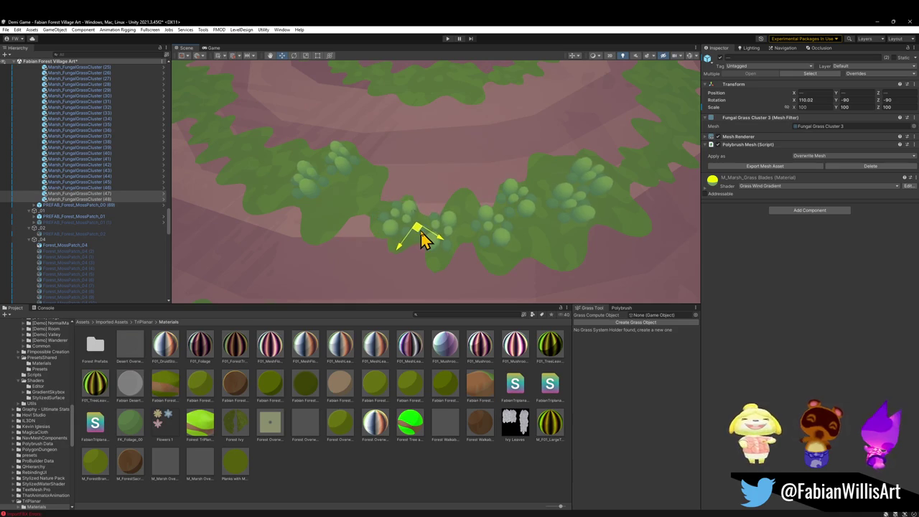
# Step: Add more grass cluster copies, placing them left and right along the path
pyautogui.moveTo(425, 240); pyautogui.dragTo(540, 249, button='right')
pyautogui.hotkey('ctrl', 'd')
pyautogui.moveTo(522, 235); pyautogui.dragTo(364, 213)
pyautogui.moveTo(361, 222)
pyautogui.mouseDown(button='right')
pyautogui.moveTo(376, 199)
pyautogui.moveTo(417, 216)
pyautogui.mouseUp(button='right')
pyautogui.hotkey('ctrl', 'd')
pyautogui.moveTo(453, 236)
pyautogui.mouseDown()
pyautogui.moveTo(524, 233)
pyautogui.moveTo(615, 264)
pyautogui.moveTo(595, 266)
pyautogui.mouseUp()
pyautogui.press('e')
pyautogui.press('w')
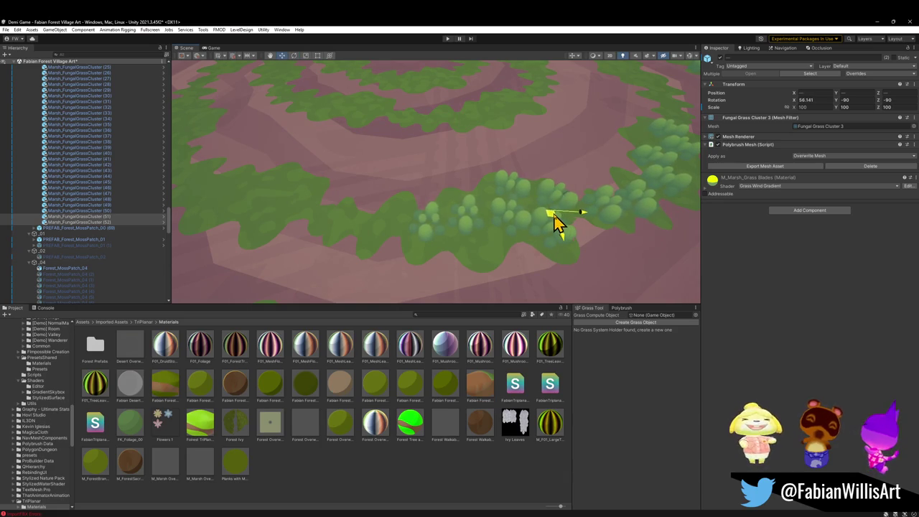
pyautogui.hotkey('ctrl', 'd')
pyautogui.moveTo(560, 226)
pyautogui.mouseDown()
pyautogui.moveTo(272, 213)
pyautogui.moveTo(362, 240)
pyautogui.moveTo(480, 249)
pyautogui.moveTo(460, 256)
pyautogui.mouseUp()
# Step: Add further rotated grass cluster copies to complete the ring up to cluster (58)
pyautogui.hotkey('ctrl', 'd')
pyautogui.press('e')
pyautogui.press('w')
pyautogui.hotkey('ctrl', 'd')
pyautogui.moveTo(335, 225)
pyautogui.mouseDown()
pyautogui.moveTo(413, 234)
pyautogui.moveTo(410, 227)
pyautogui.mouseUp()
pyautogui.press('e')
pyautogui.moveTo(421, 261); pyautogui.dragTo(453, 222)
pyautogui.press('w')
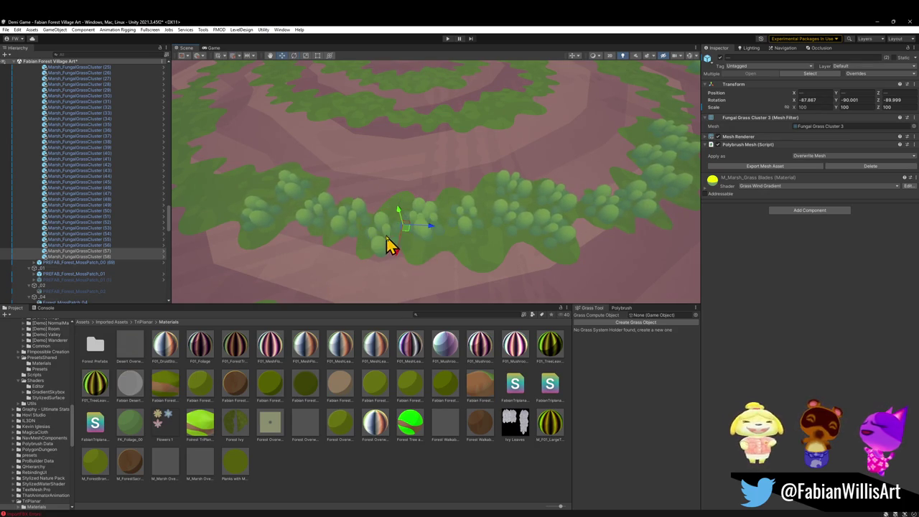
pyautogui.moveTo(398, 233)
pyautogui.keyDown('alt'); pyautogui.mouseDown()
pyautogui.moveTo(443, 203)
pyautogui.moveTo(431, 223)
pyautogui.moveTo(452, 201)
pyautogui.moveTo(382, 162)
pyautogui.moveTo(379, 177)
pyautogui.mouseUp(); pyautogui.keyUp('alt')
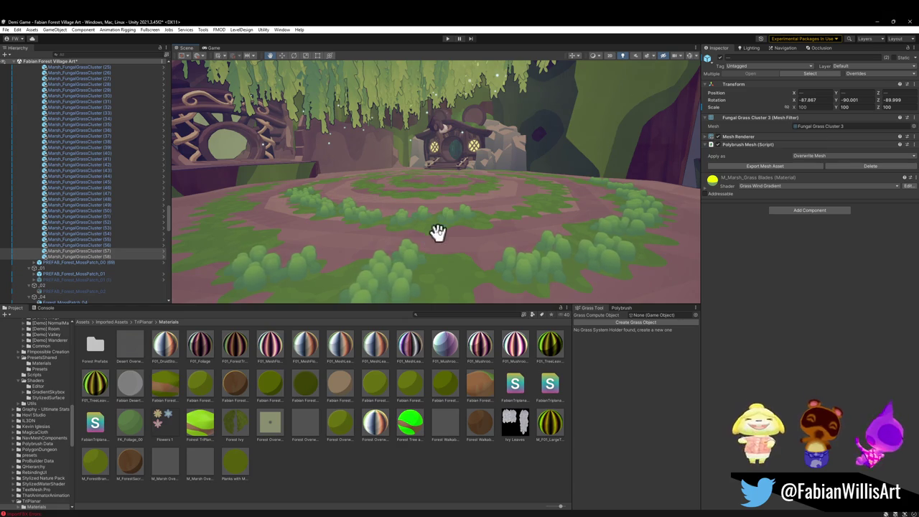
# Step: Inspect the grass rings around the house, doorway and vine bridge, then minimize Unity
pyautogui.moveTo(455, 227)
pyautogui.keyDown('alt'); pyautogui.mouseDown()
pyautogui.moveTo(451, 244)
pyautogui.moveTo(519, 266)
pyautogui.mouseUp(); pyautogui.keyUp('alt')
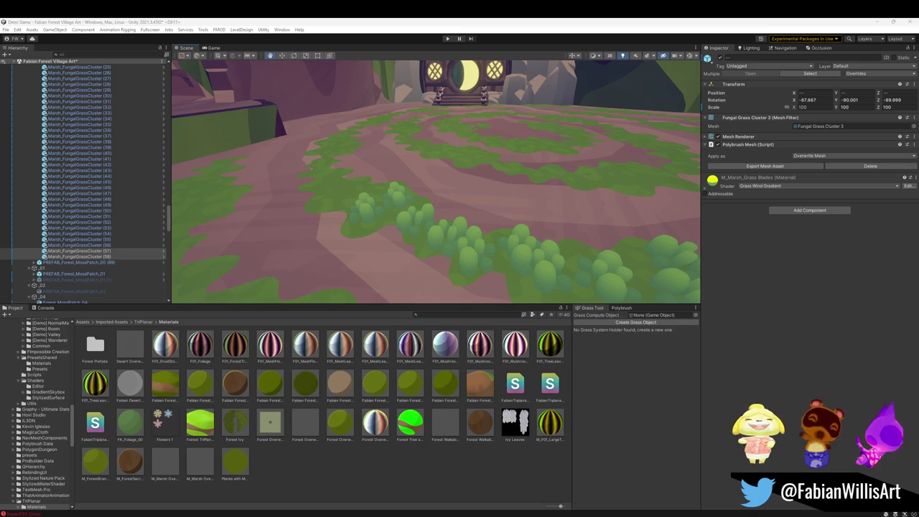
pyautogui.moveTo(492, 222)
pyautogui.mouseDown(button='right')
pyautogui.moveTo(587, 214)
pyautogui.moveTo(508, 196)
pyautogui.mouseUp(button='right')
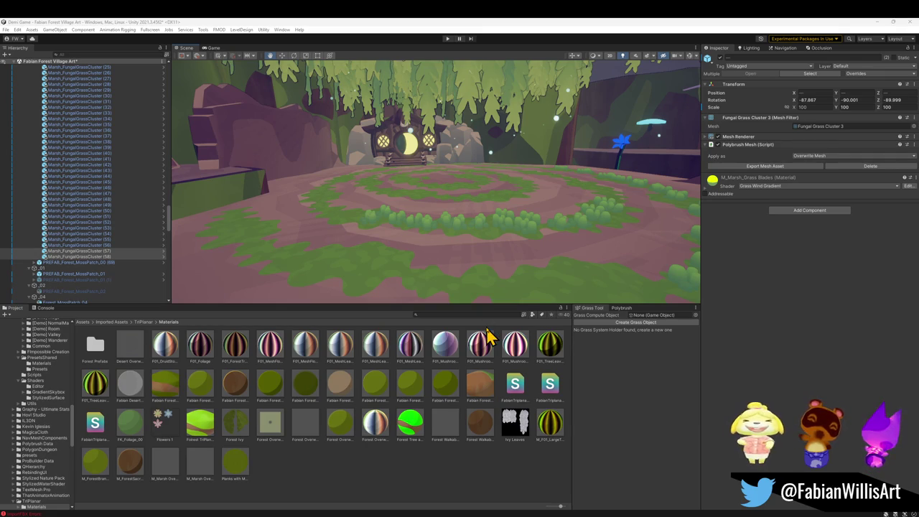
pyautogui.moveTo(510, 215)
pyautogui.mouseDown(button='right')
pyautogui.moveTo(446, 195)
pyautogui.moveTo(455, 209)
pyautogui.mouseUp(button='right')
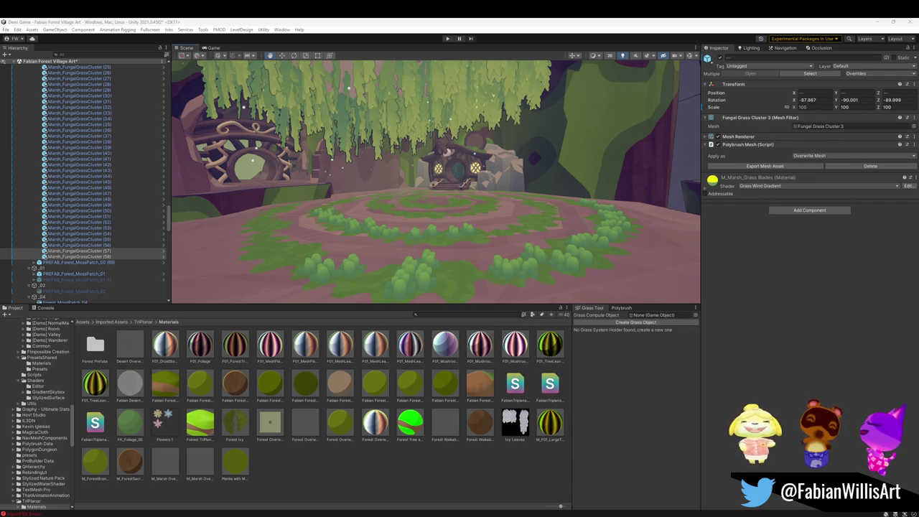
pyautogui.moveTo(410, 230)
pyautogui.mouseDown(button='right')
pyautogui.moveTo(582, 207)
pyautogui.moveTo(562, 201)
pyautogui.moveTo(607, 219)
pyautogui.moveTo(503, 207)
pyautogui.moveTo(556, 228)
pyautogui.mouseUp(button='right')
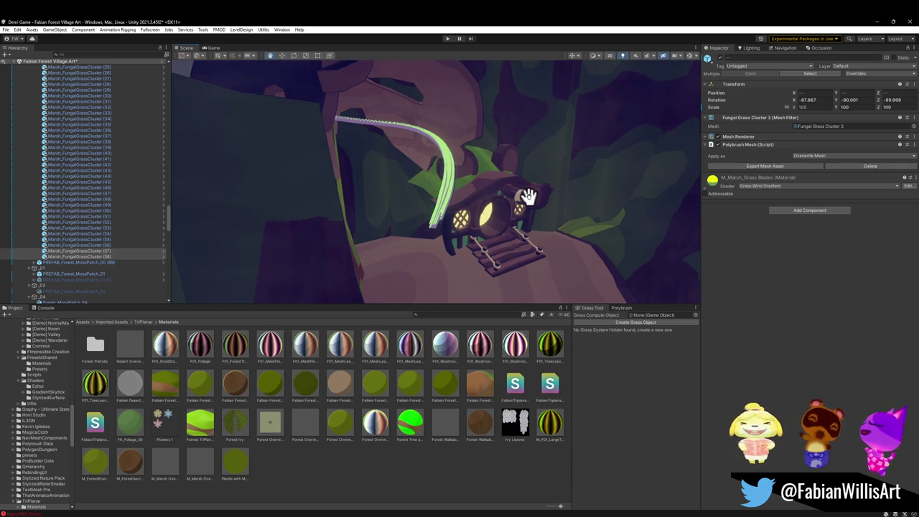
pyautogui.moveTo(525, 198); pyautogui.dragTo(459, 150, button='right')
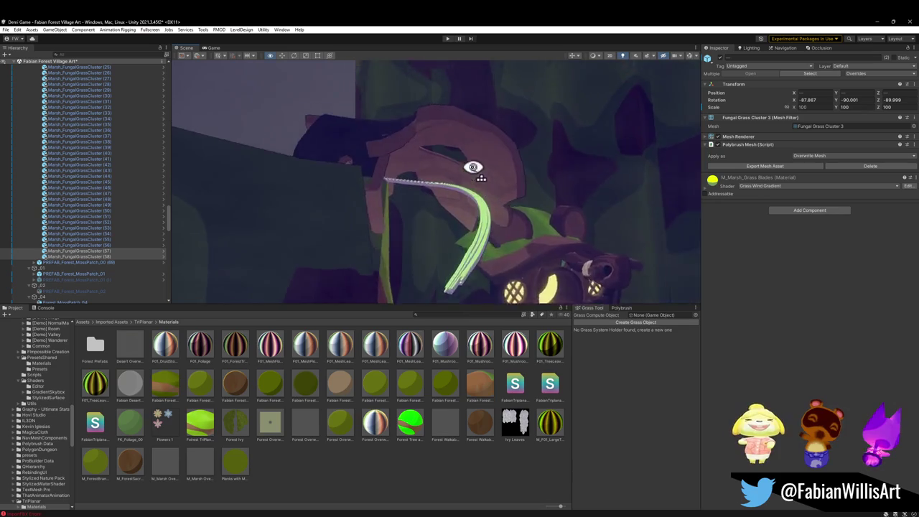
pyautogui.click(877, 22)
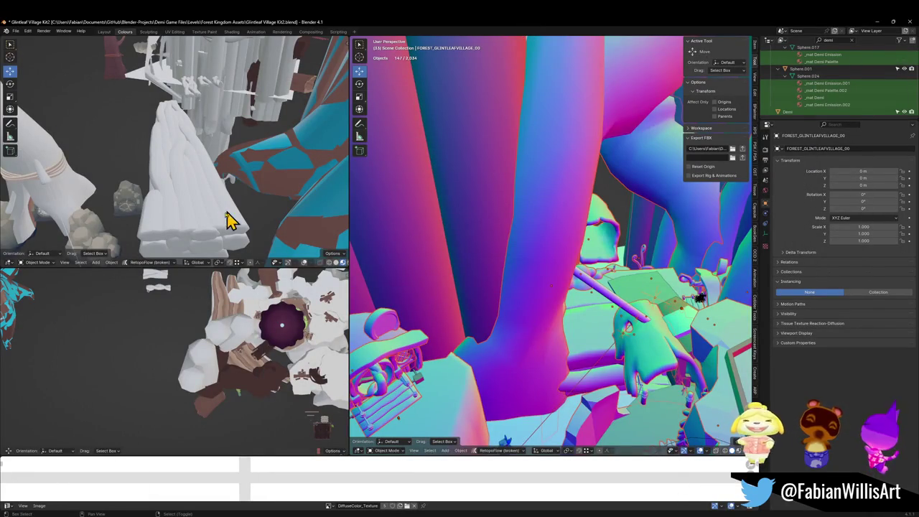
# Step: Walk toward the tree trunk in the top-left and main views, then unhide all objects with Alt+H
pyautogui.hotkey('shift', '`')
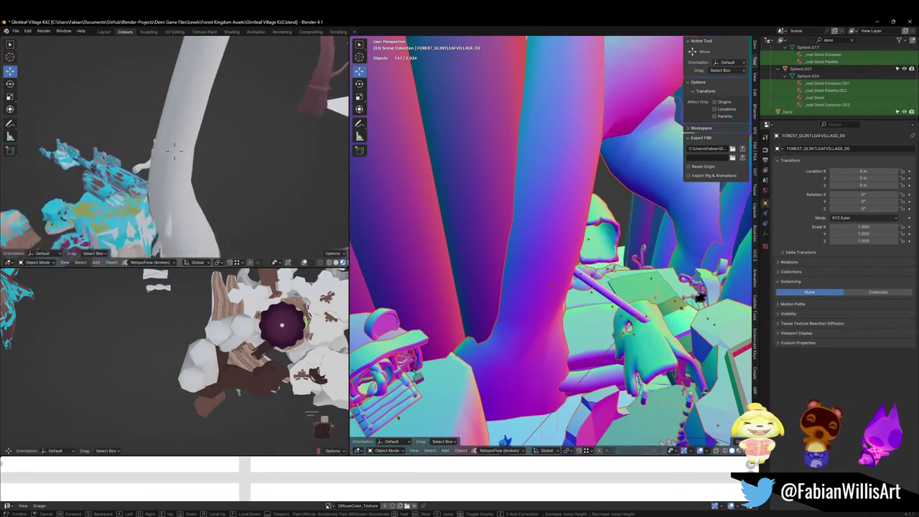
pyautogui.press('w')
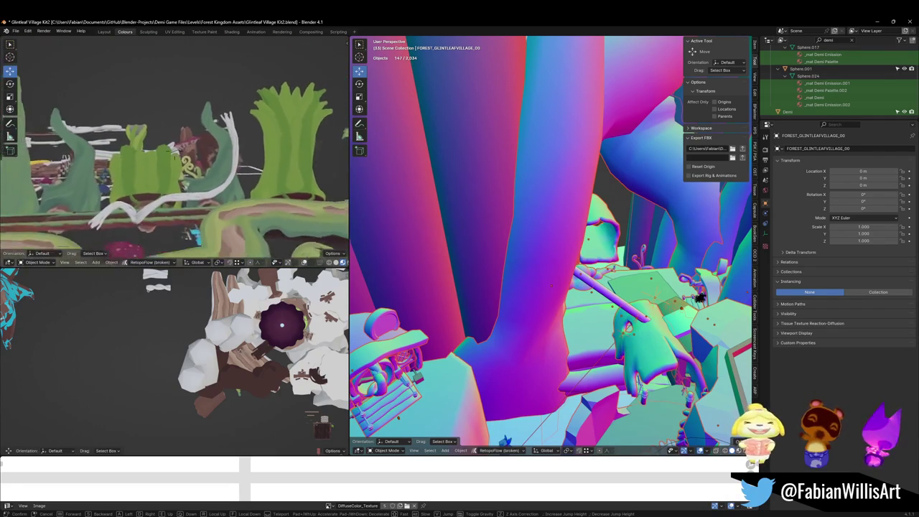
pyautogui.click(222, 172)
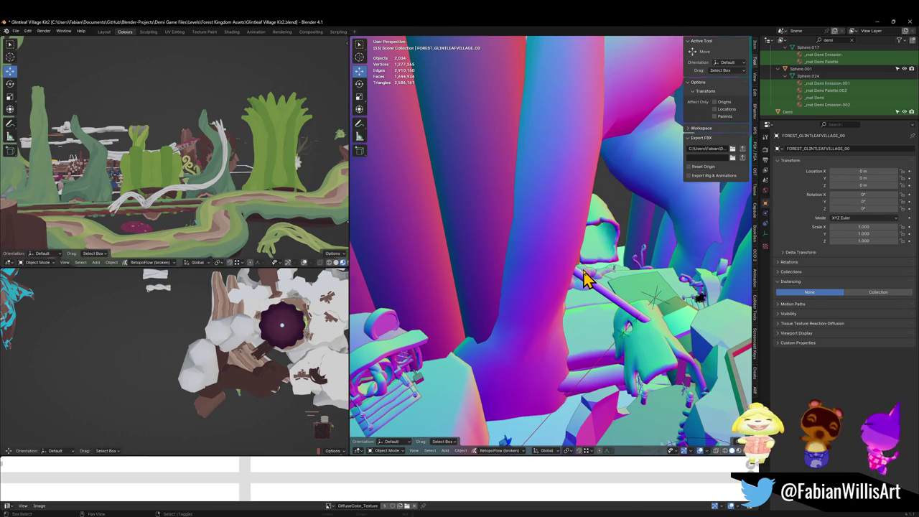
pyautogui.hotkey('shift', '`')
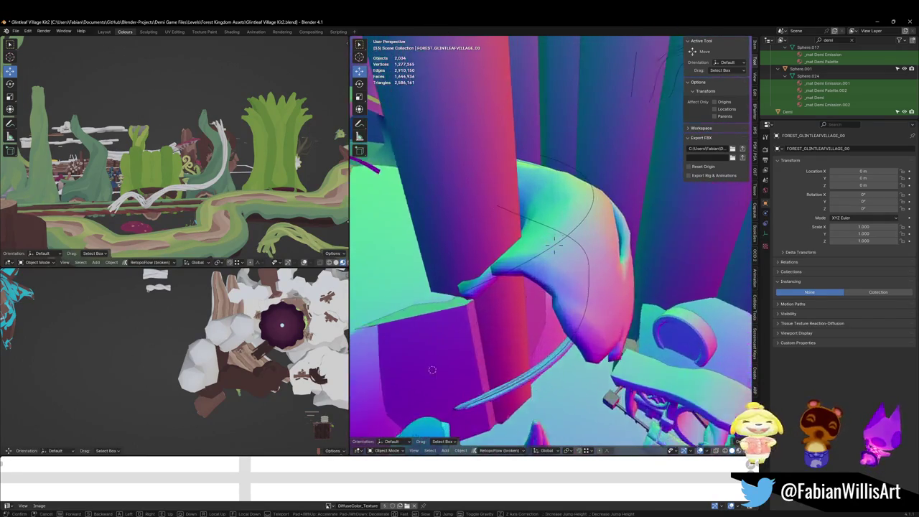
pyautogui.click(608, 296)
pyautogui.hotkey('alt', 'h')
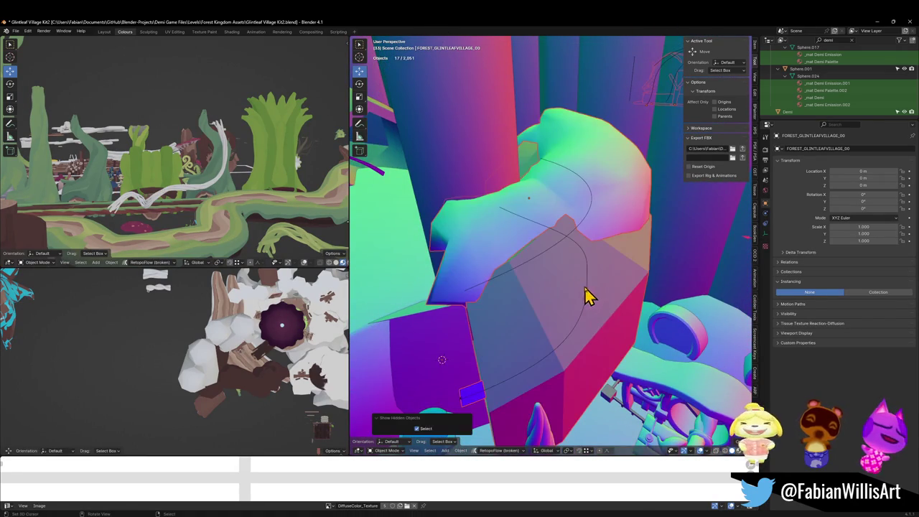
# Step: Hide the gray object and character figure, check the tall pillar, then reveal everything again
pyautogui.click(546, 313)
pyautogui.press('h')
pyautogui.moveTo(585, 242)
pyautogui.mouseDown(button='middle')
pyautogui.moveTo(621, 237)
pyautogui.moveTo(637, 257)
pyautogui.moveTo(611, 261)
pyautogui.mouseUp(button='middle')
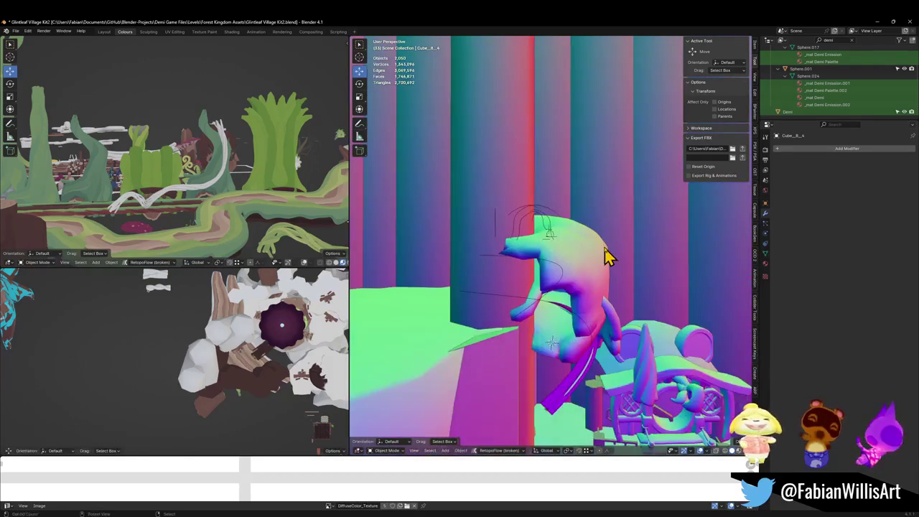
pyautogui.press('h')
pyautogui.click(606, 257)
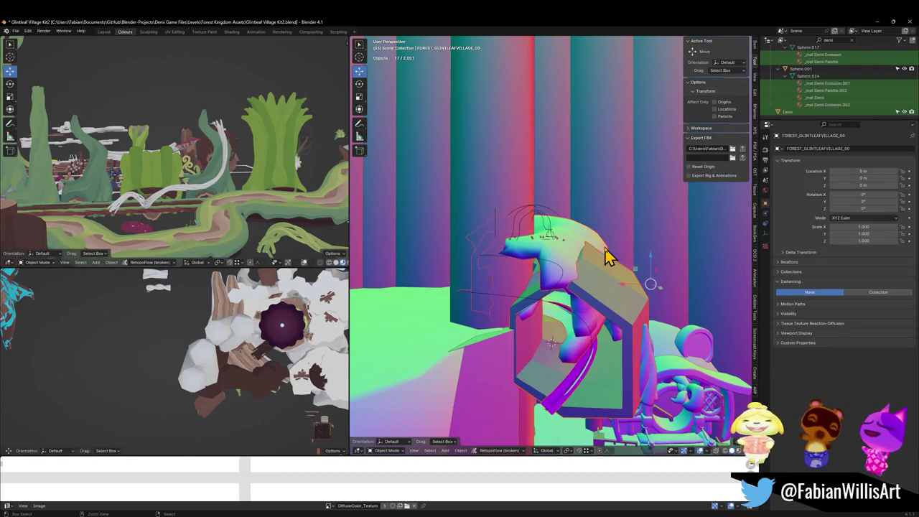
pyautogui.click(606, 256)
pyautogui.press('Tab')
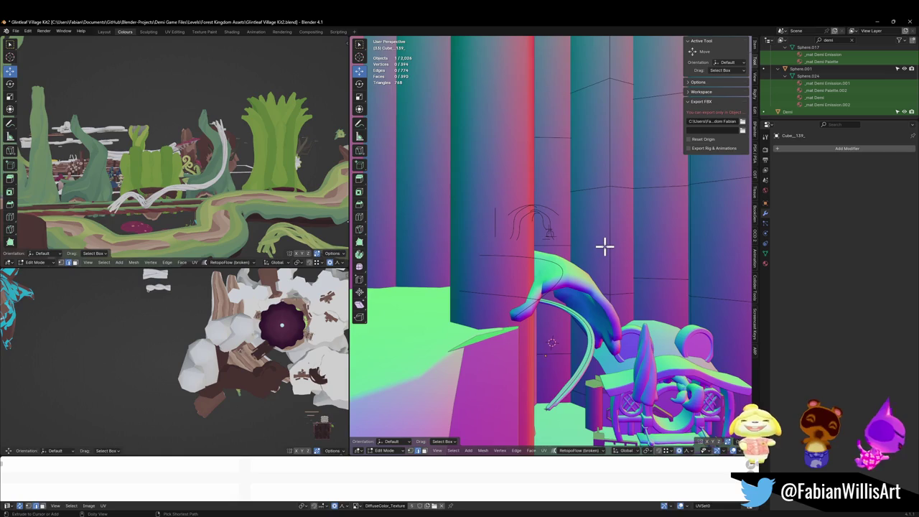
pyautogui.press('Tab')
pyautogui.keyDown('shift'); pyautogui.click(605, 246); pyautogui.keyUp('shift')
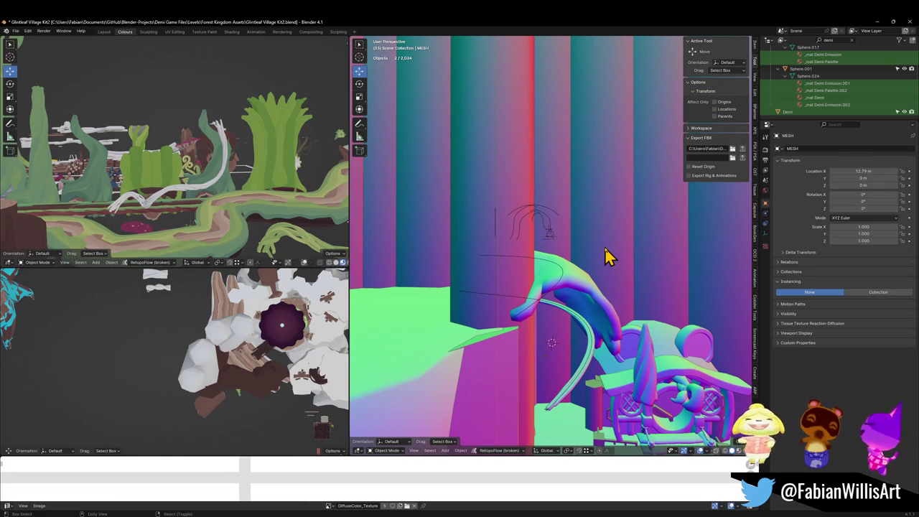
pyautogui.hotkey('alt', 'h')
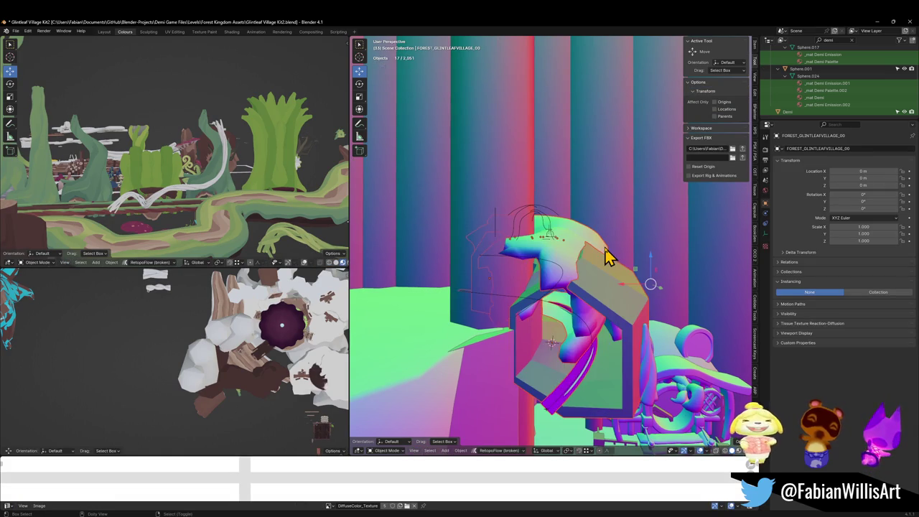
# Step: Hide the front frame and delete the stray object in front of the bridge
pyautogui.click(611, 307)
pyautogui.press('h')
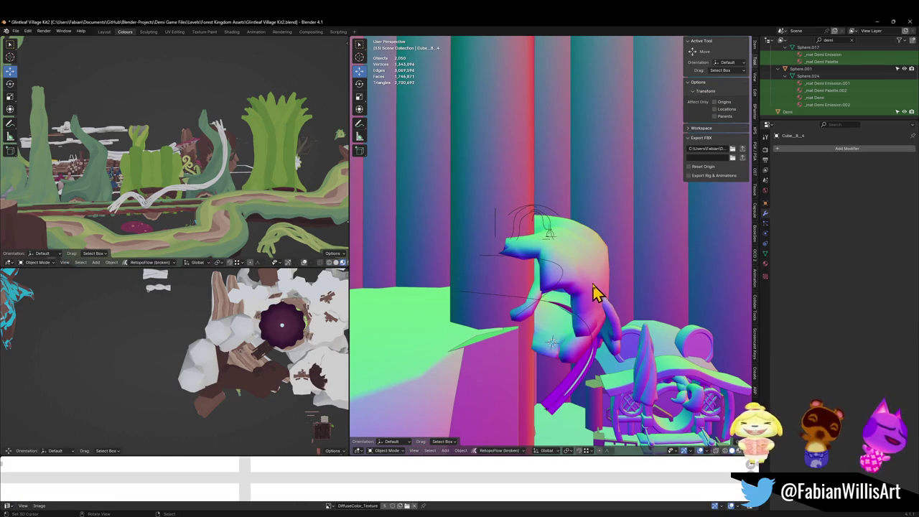
pyautogui.click(614, 331)
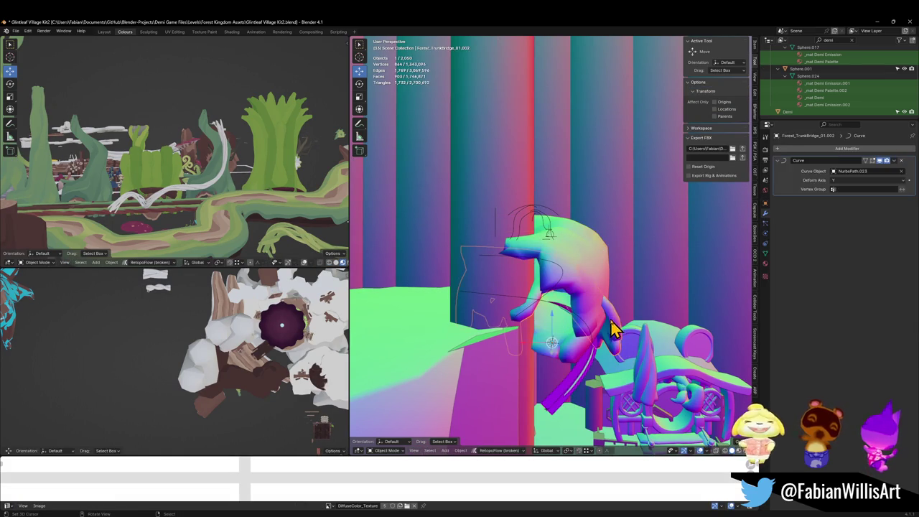
pyautogui.press('Delete')
# Step: Lower NurbsPath.023's control points by 2.976 m in Z with proportional editing
pyautogui.click(545, 304)
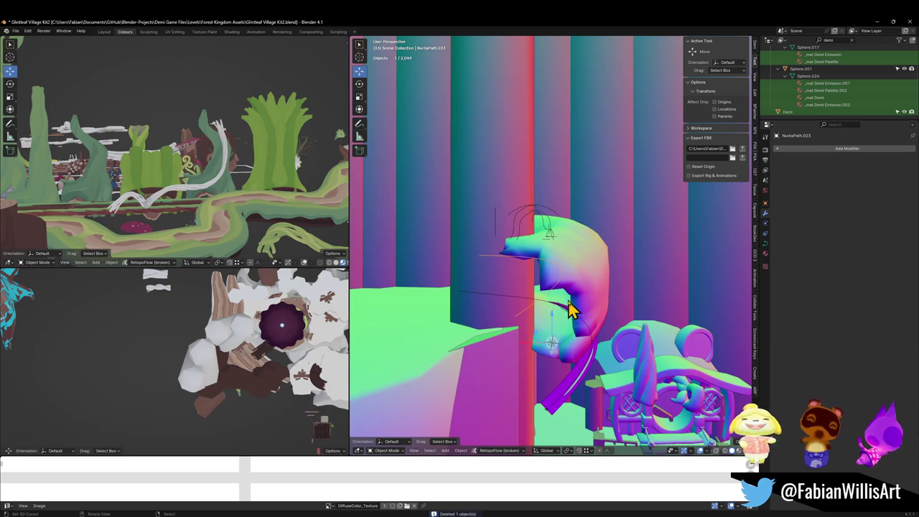
pyautogui.press('Tab')
pyautogui.moveTo(550, 305); pyautogui.dragTo(518, 304, button='middle')
pyautogui.press('g')
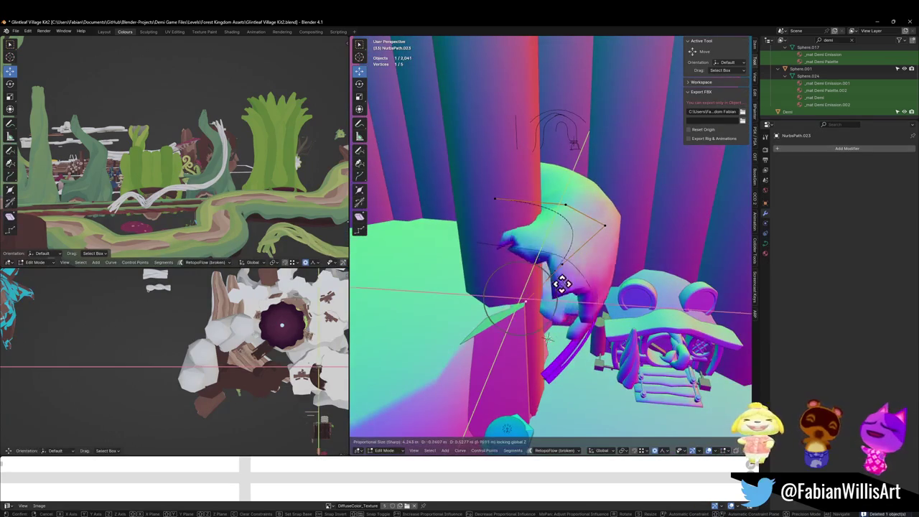
pyautogui.scroll(-5, 599, 317)
pyautogui.scroll(-10, 596, 317)
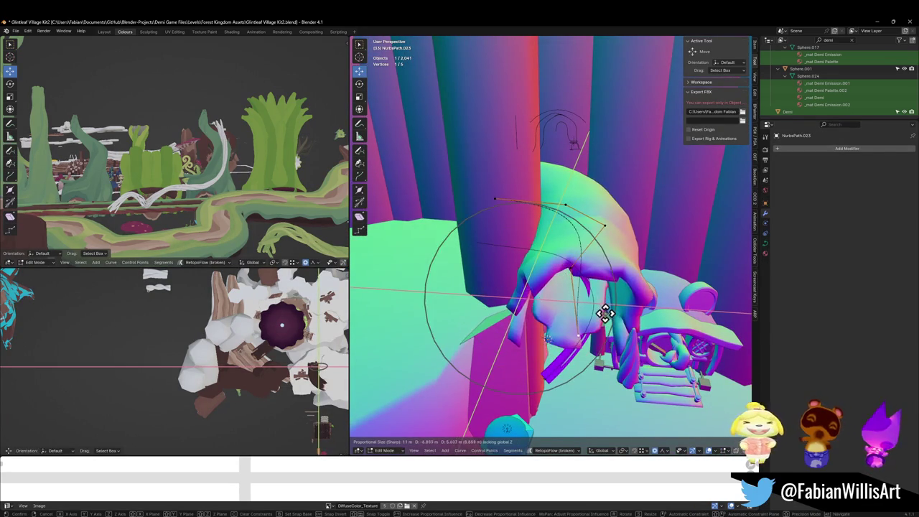
pyautogui.click(593, 319)
pyautogui.moveTo(593, 318)
pyautogui.mouseDown(button='middle')
pyautogui.moveTo(593, 281)
pyautogui.moveTo(605, 307)
pyautogui.mouseUp(button='middle')
pyautogui.press('z')
pyautogui.click(596, 338)
pyautogui.moveTo(595, 338)
pyautogui.mouseDown(button='middle')
pyautogui.moveTo(607, 309)
pyautogui.moveTo(589, 308)
pyautogui.moveTo(635, 302)
pyautogui.moveTo(615, 303)
pyautogui.moveTo(688, 328)
pyautogui.moveTo(687, 353)
pyautogui.mouseUp(button='middle')
pyautogui.press('Tab')
pyautogui.click(609, 337)
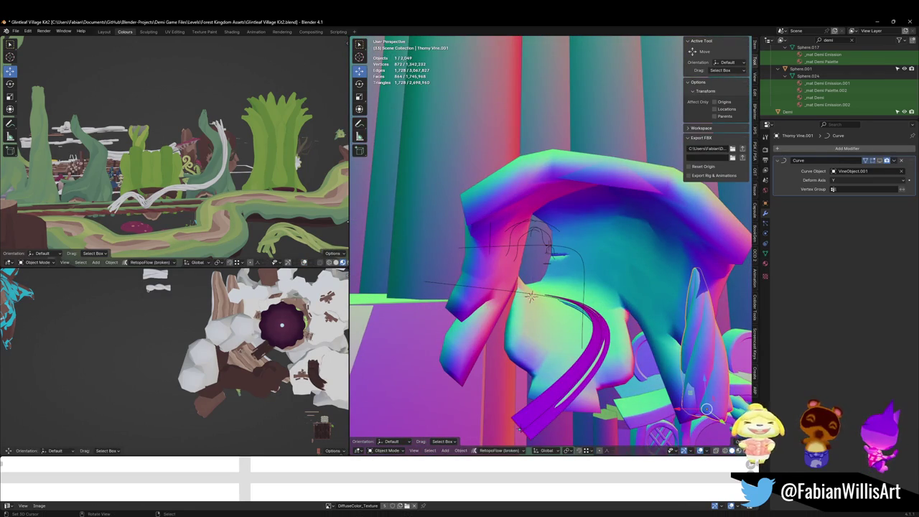
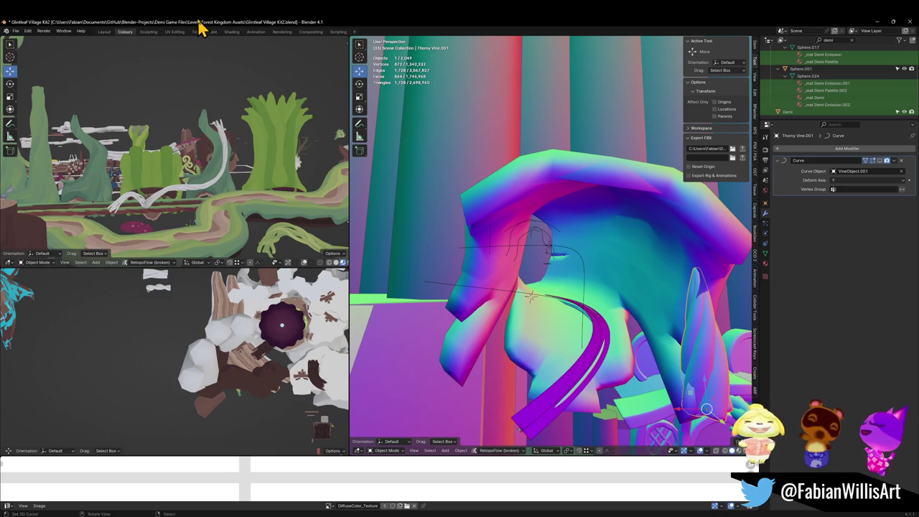
# Step: Walk through the village past the archway, pink mushroom, houses, docks and white curved shapes
pyautogui.hotkey('shift', '`')
pyautogui.press('s')
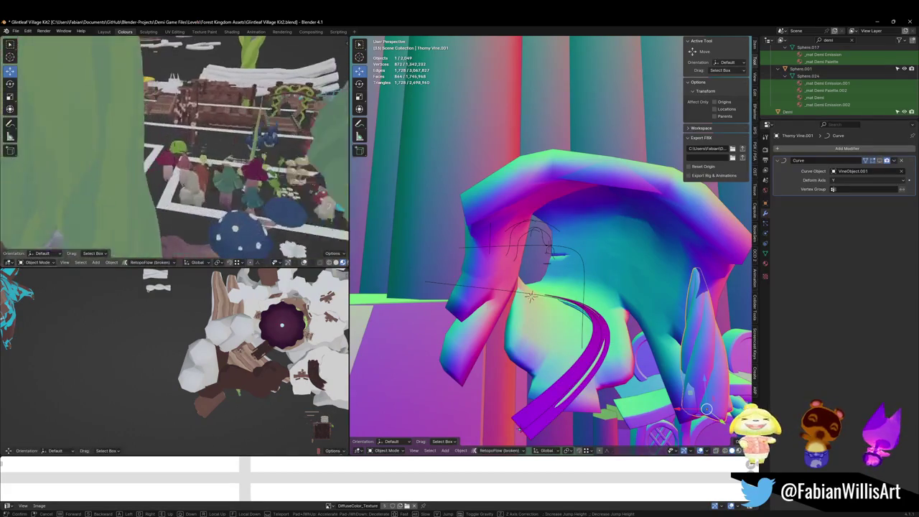
pyautogui.press('w')
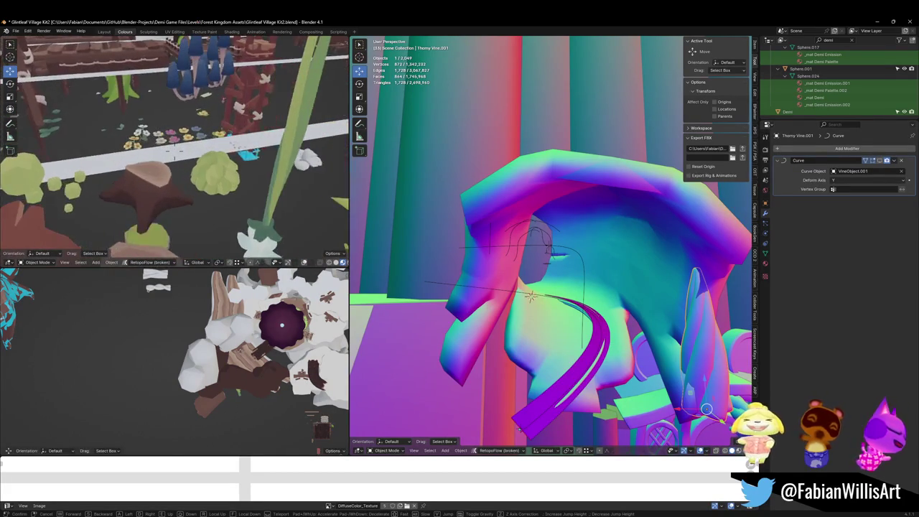
pyautogui.press('s')
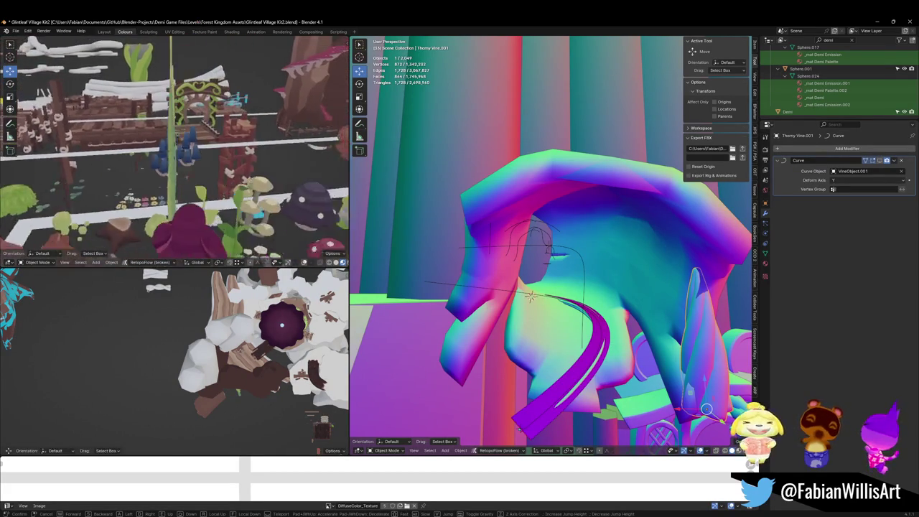
pyautogui.press('w')
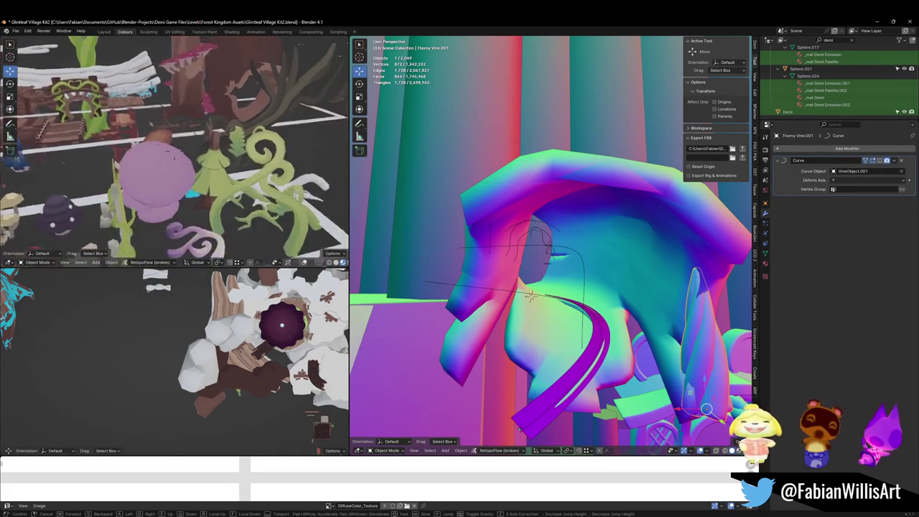
pyautogui.press('w')
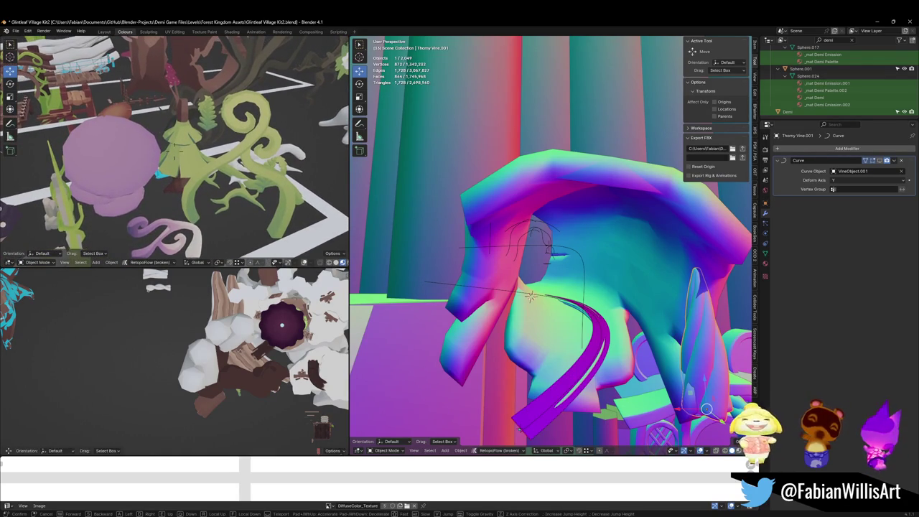
pyautogui.press('w')
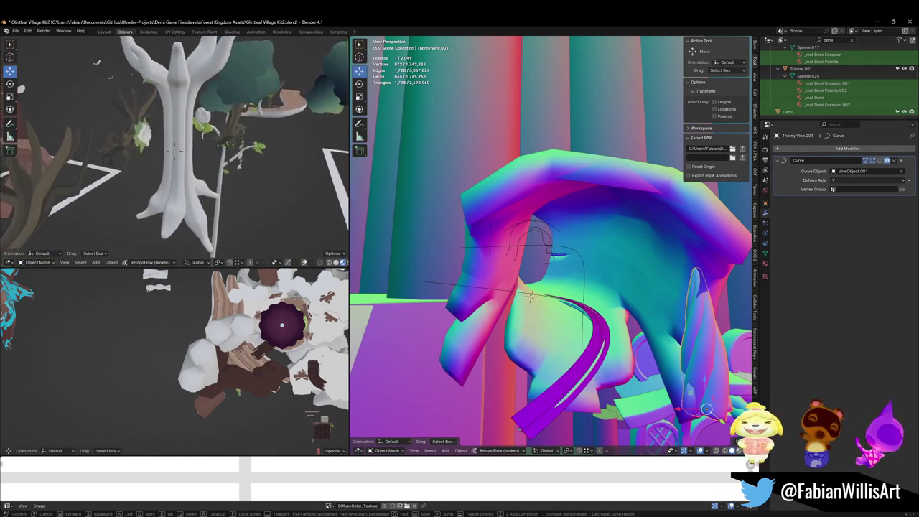
pyautogui.press('w')
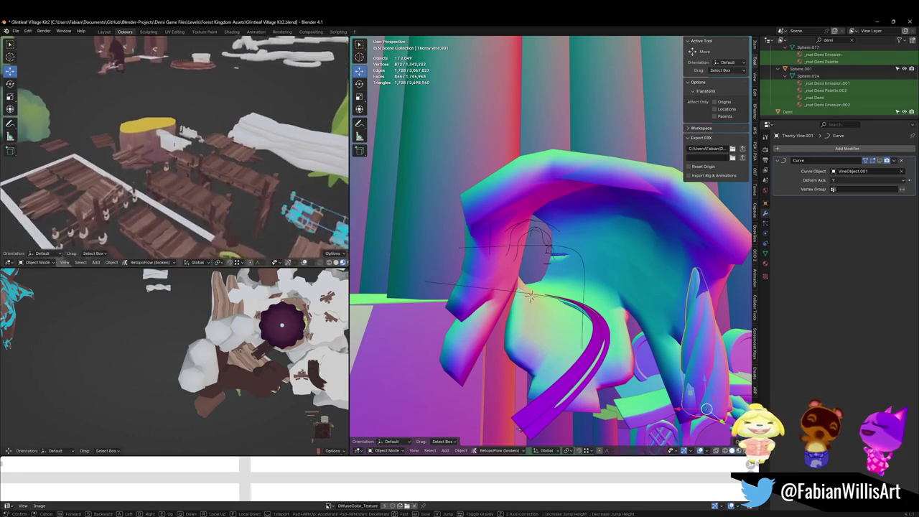
pyautogui.press('w')
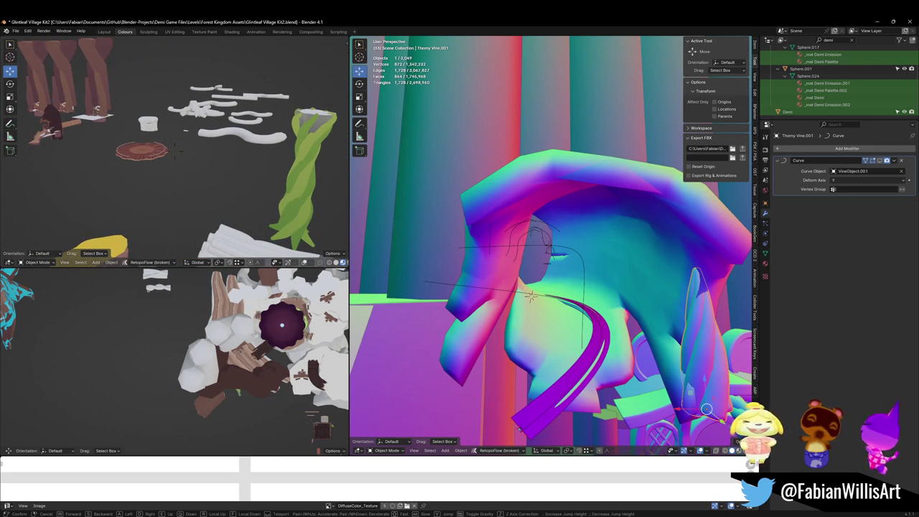
pyautogui.press('w')
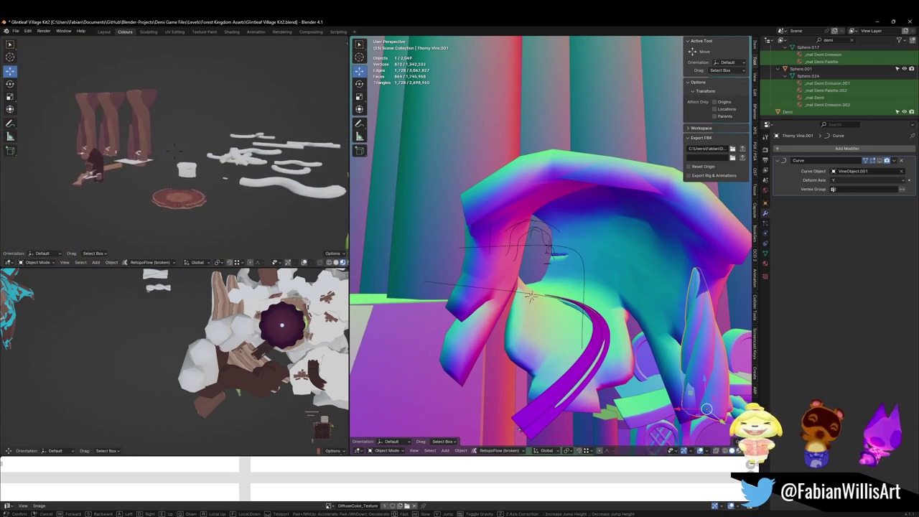
pyautogui.press('w')
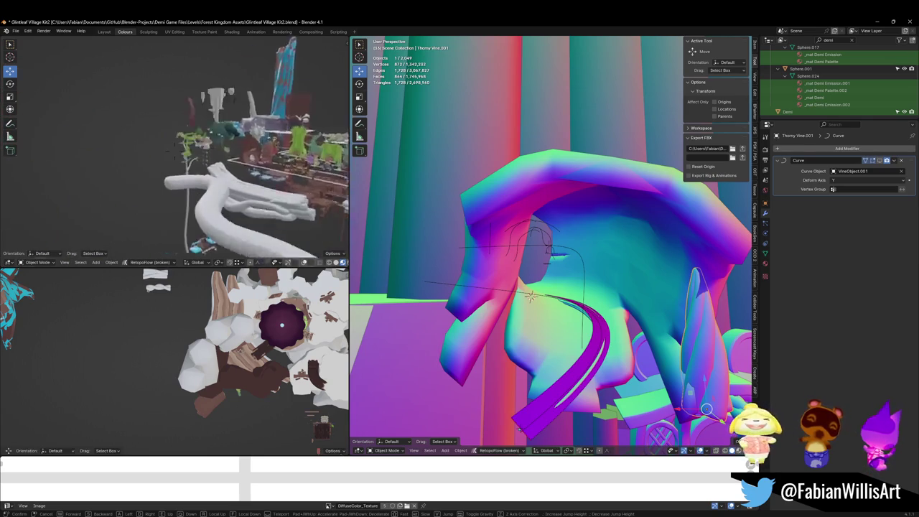
pyautogui.press('w')
pyautogui.press('s')
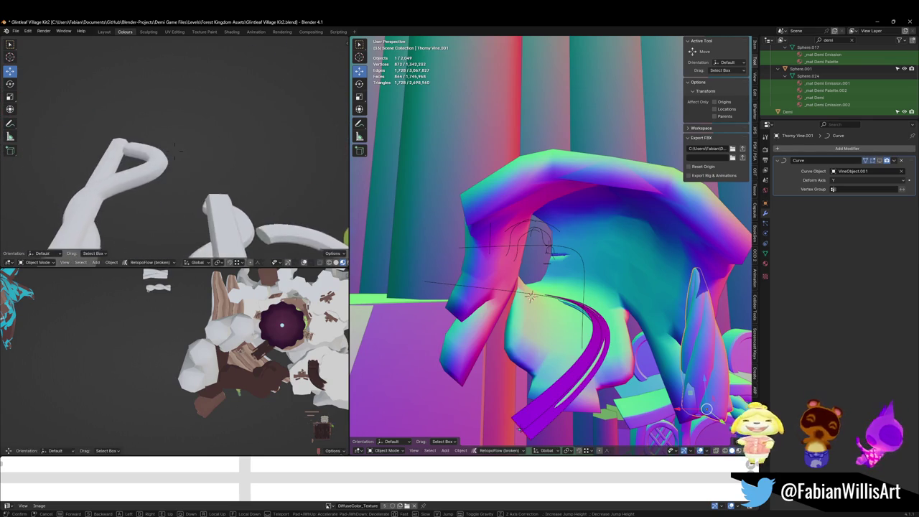
# Step: Fly past the blue object, vine tiles and green trunk, stopping along the green-railed bridge path
pyautogui.press('w')
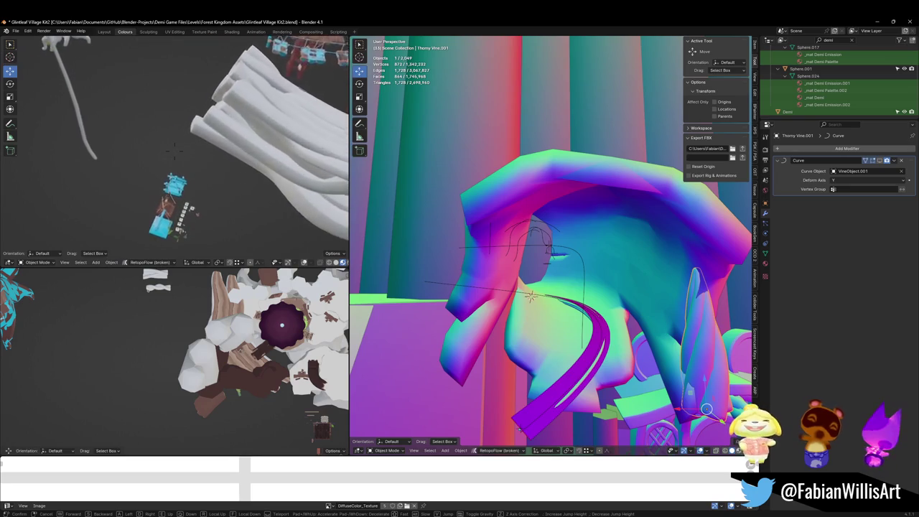
pyautogui.press('w')
pyautogui.press('w')
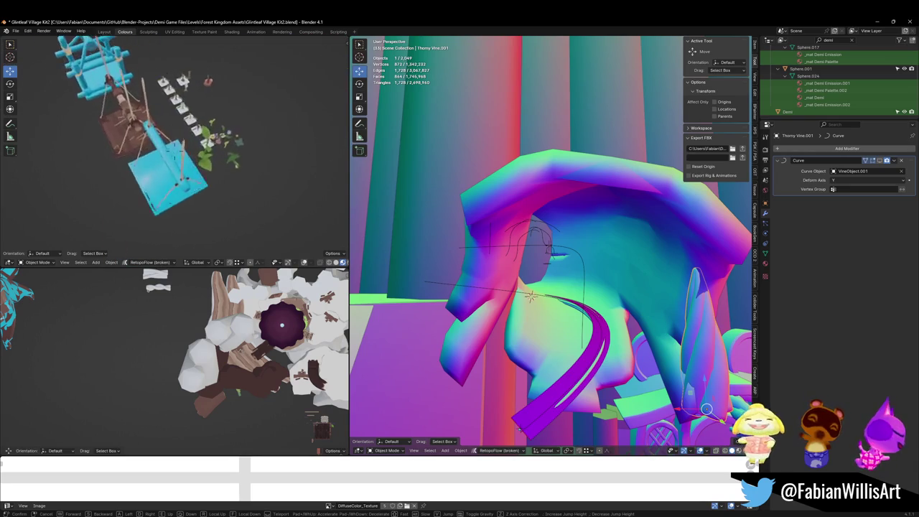
pyautogui.press('s')
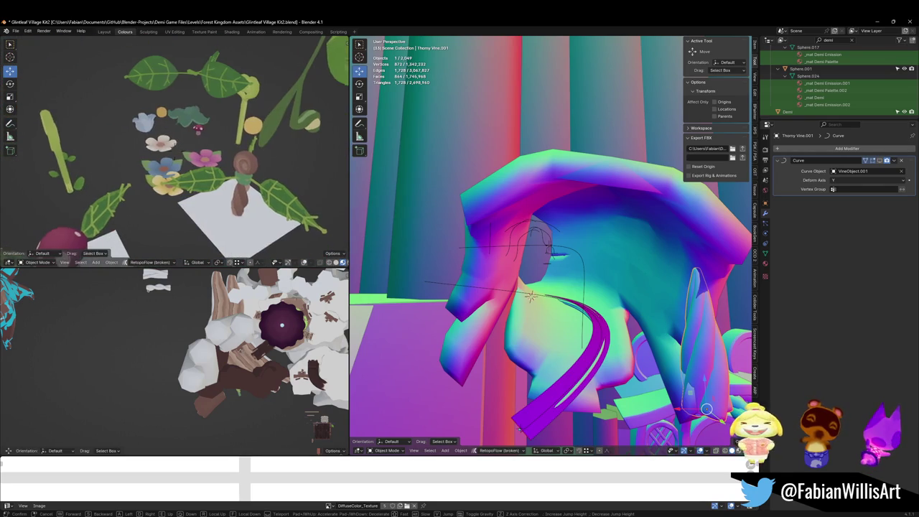
pyautogui.press('s')
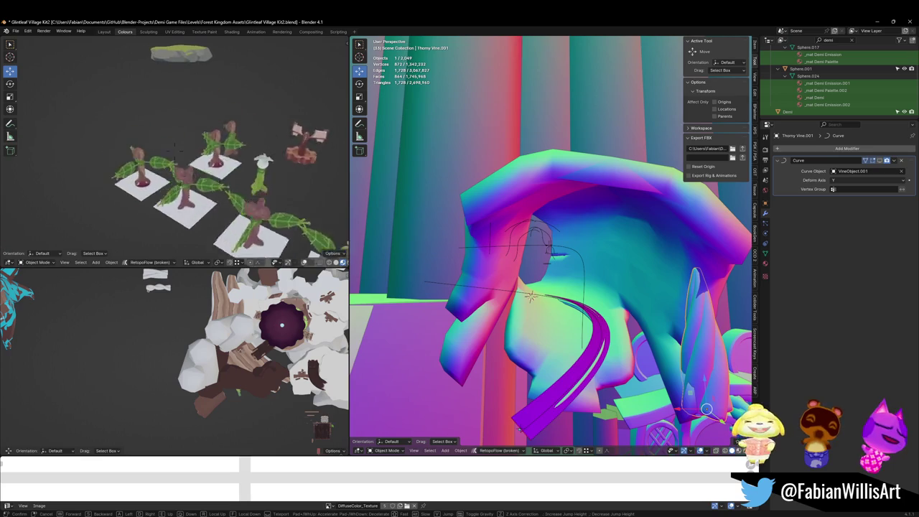
pyautogui.press('s')
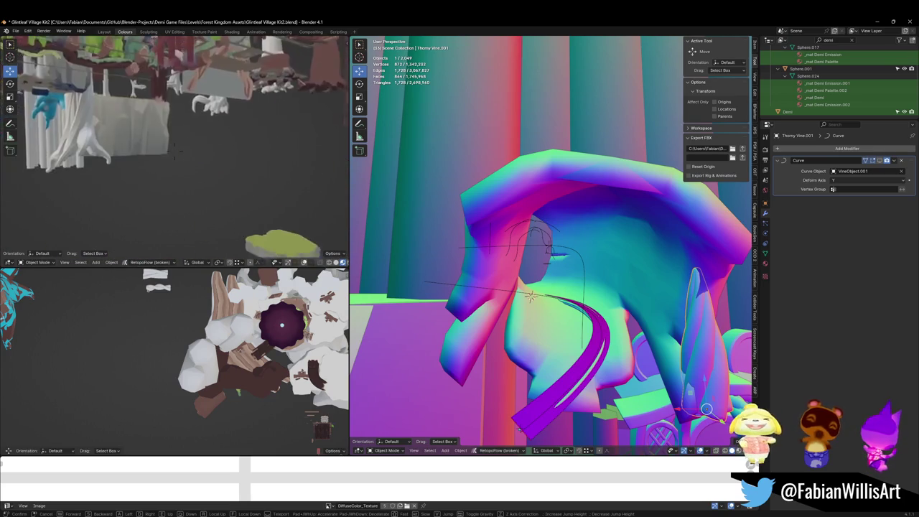
pyautogui.press('s')
pyautogui.press('s')
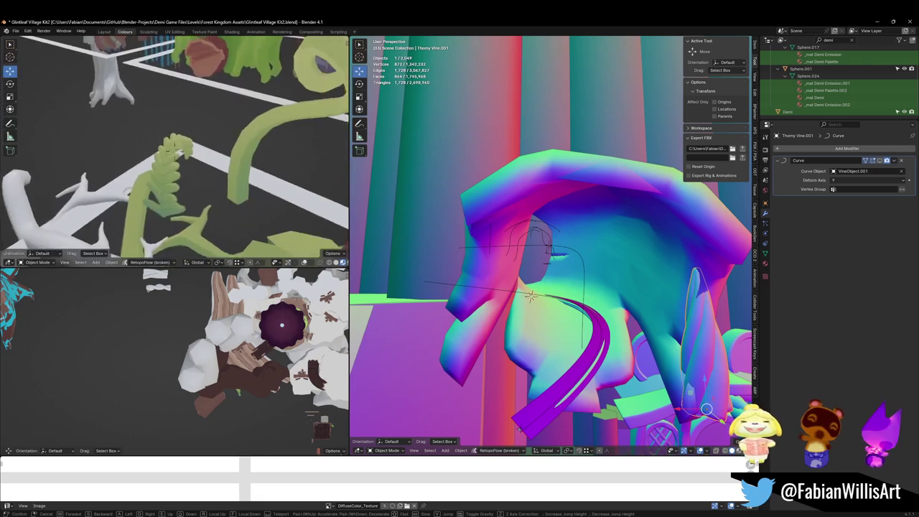
pyautogui.press('w')
pyautogui.press('w')
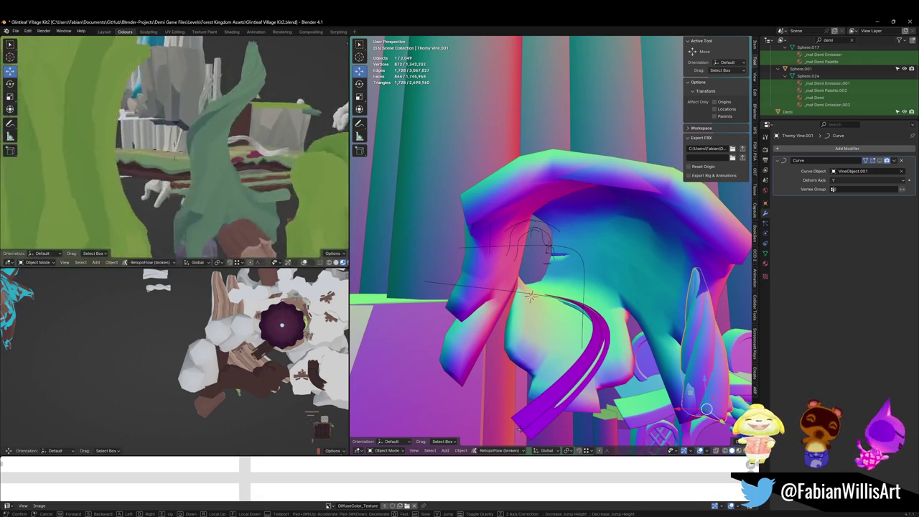
pyautogui.press('w')
pyautogui.press('w')
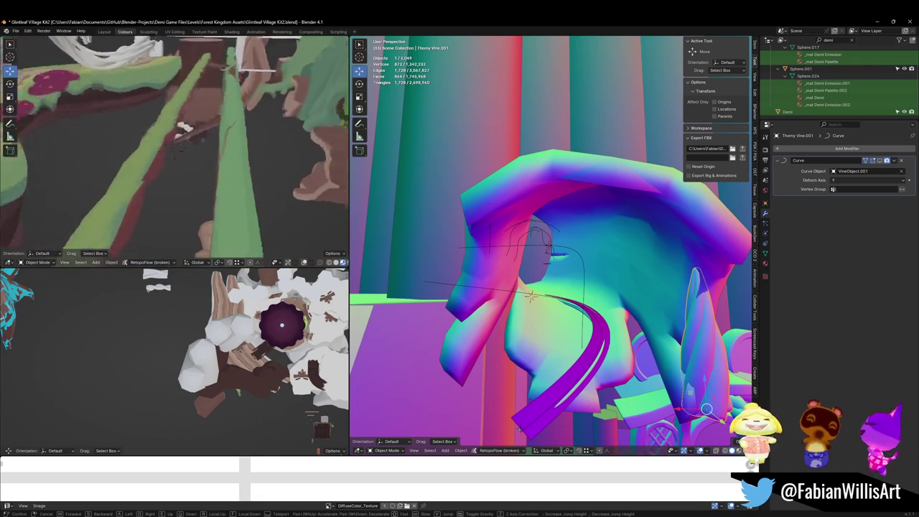
pyautogui.press('w')
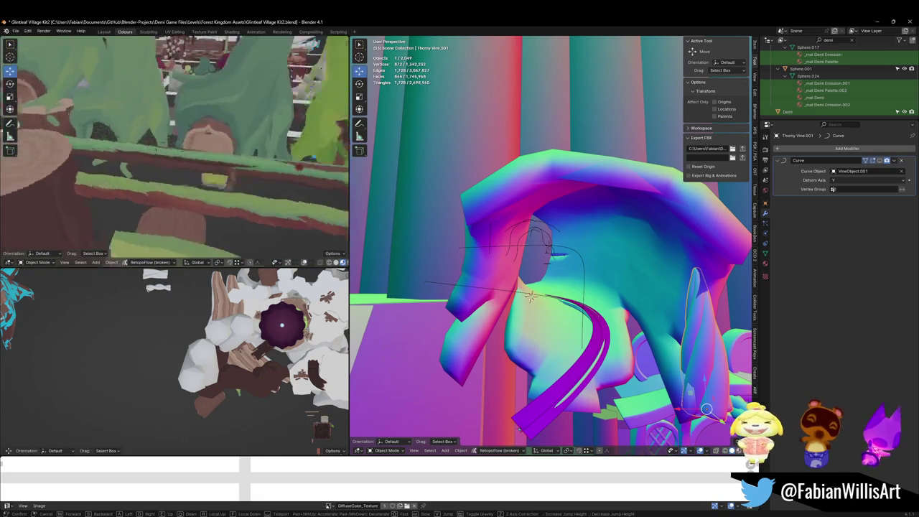
pyautogui.press('w')
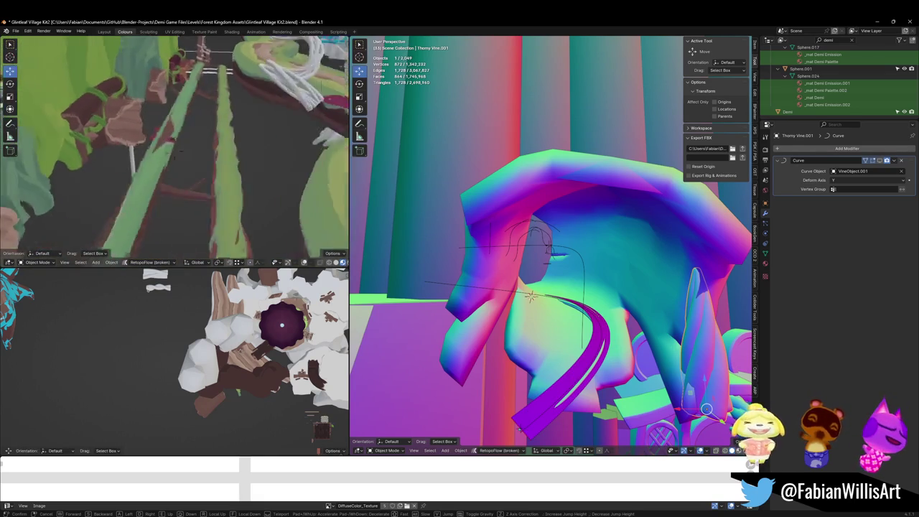
pyautogui.press('w')
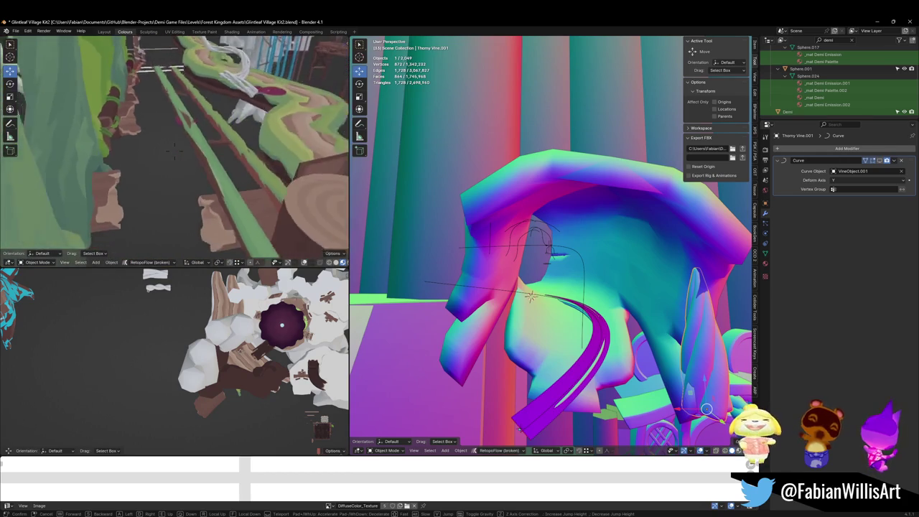
pyautogui.press('w')
pyautogui.click(172, 162)
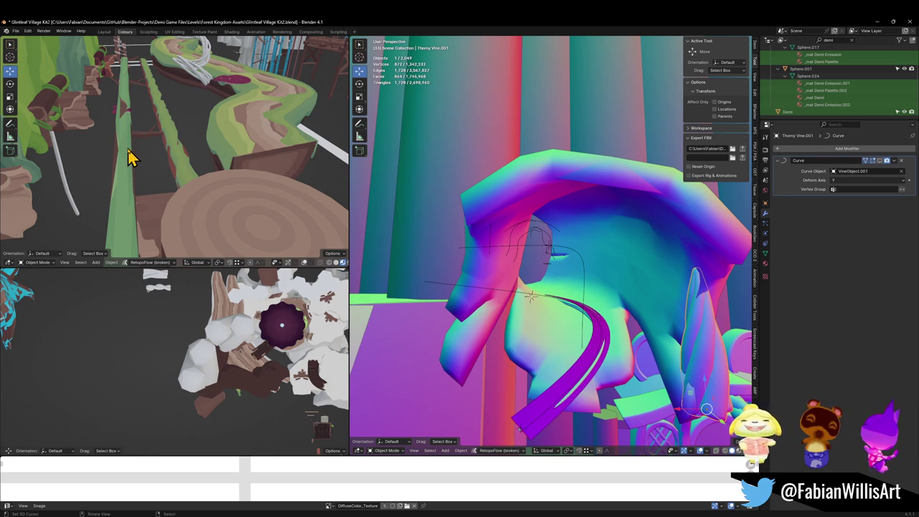
# Step: Select the green bridge railing Cylinder.014 and inspect the bridge from several angles
pyautogui.click(97, 183)
pyautogui.scroll(2, 189, 199)
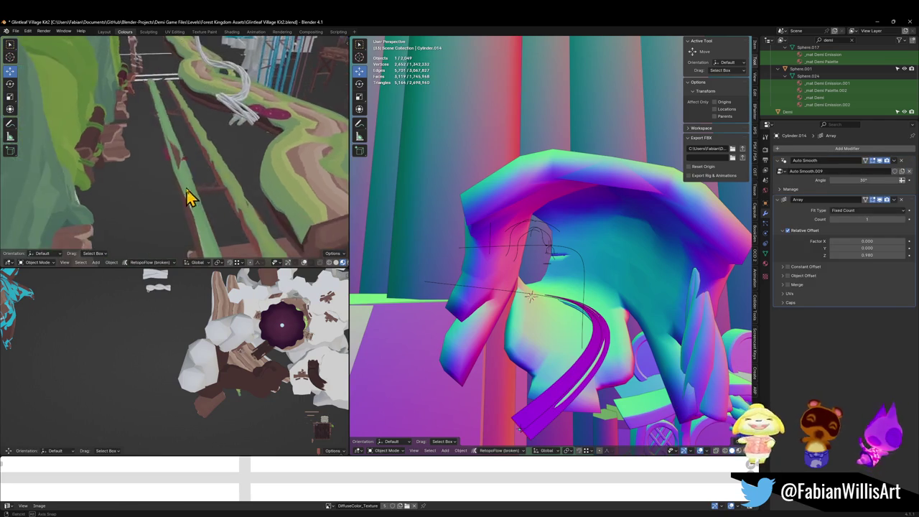
pyautogui.scroll(3, 211, 168)
pyautogui.scroll(3, 211, 165)
pyautogui.moveTo(211, 159)
pyautogui.mouseDown(button='middle')
pyautogui.moveTo(170, 173)
pyautogui.moveTo(160, 148)
pyautogui.moveTo(168, 159)
pyautogui.mouseUp(button='middle')
pyautogui.moveTo(172, 194)
pyautogui.mouseDown(button='middle')
pyautogui.moveTo(205, 184)
pyautogui.moveTo(195, 155)
pyautogui.moveTo(195, 180)
pyautogui.moveTo(195, 139)
pyautogui.moveTo(194, 156)
pyautogui.moveTo(165, 185)
pyautogui.moveTo(216, 175)
pyautogui.moveTo(220, 185)
pyautogui.moveTo(158, 194)
pyautogui.moveTo(125, 180)
pyautogui.moveTo(238, 176)
pyautogui.moveTo(183, 147)
pyautogui.moveTo(209, 156)
pyautogui.moveTo(239, 147)
pyautogui.moveTo(199, 166)
pyautogui.moveTo(248, 161)
pyautogui.moveTo(177, 177)
pyautogui.moveTo(206, 161)
pyautogui.moveTo(185, 174)
pyautogui.mouseUp(button='middle')
pyautogui.scroll(-2, 177, 176)
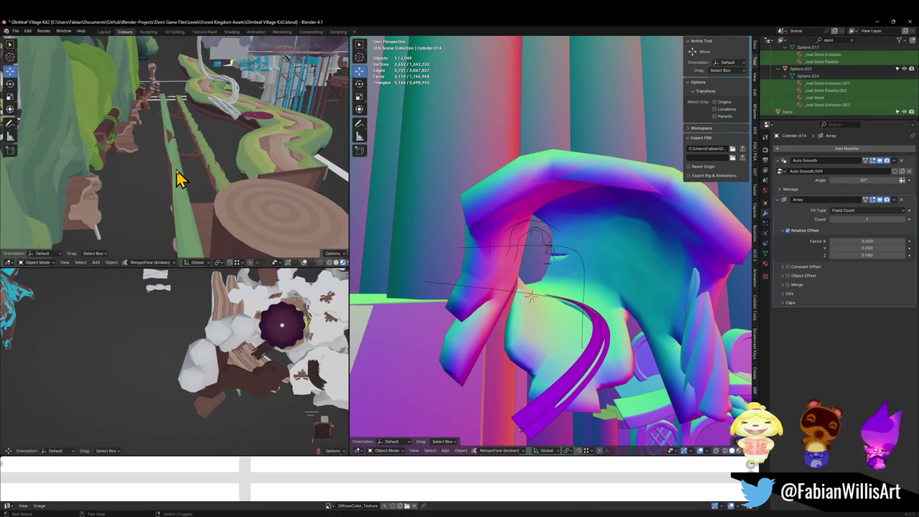
# Step: Duplicate the railing cylinder, snap it to the 3D cursor, and rotate it 90° on Y to lie horizontal
pyautogui.hotkey('shift', 'd')
pyautogui.press('Escape')
pyautogui.scroll(1, 598, 359)
pyautogui.scroll(1, 520, 287)
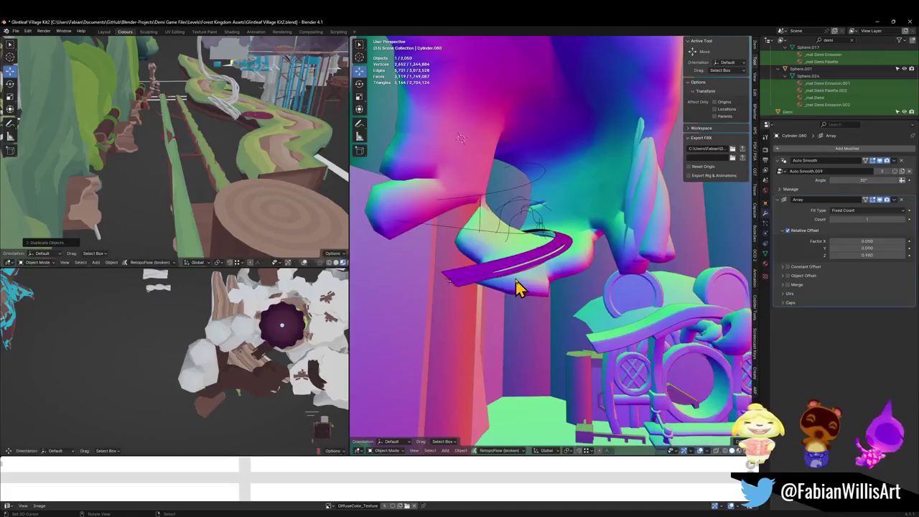
pyautogui.scroll(1, 513, 283)
pyautogui.scroll(1, 512, 295)
pyautogui.hotkey('shift', 's')
pyautogui.click(509, 273)
pyautogui.moveTo(544, 287)
pyautogui.mouseDown(button='middle')
pyautogui.moveTo(565, 308)
pyautogui.moveTo(580, 287)
pyautogui.mouseUp(button='middle')
pyautogui.hotkey('alt', 'r')
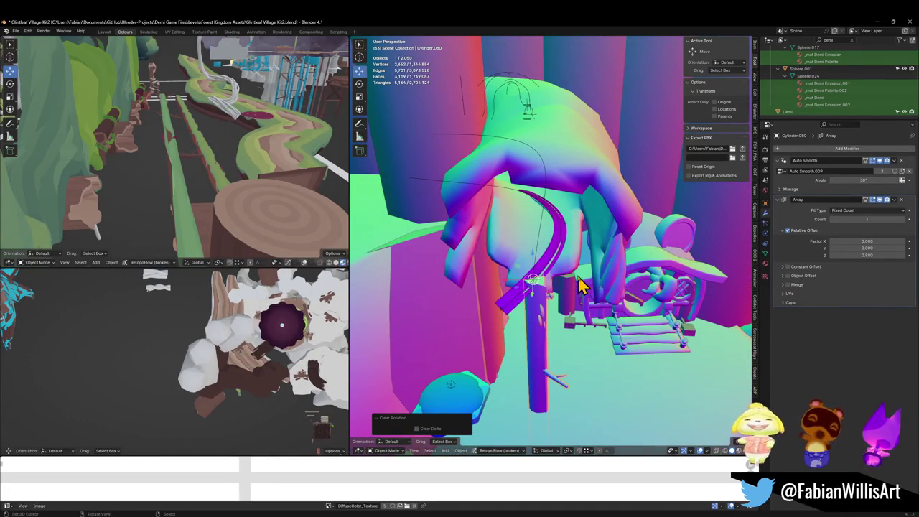
pyautogui.press('r')
pyautogui.press('y')
pyautogui.press('9')
pyautogui.press('0')
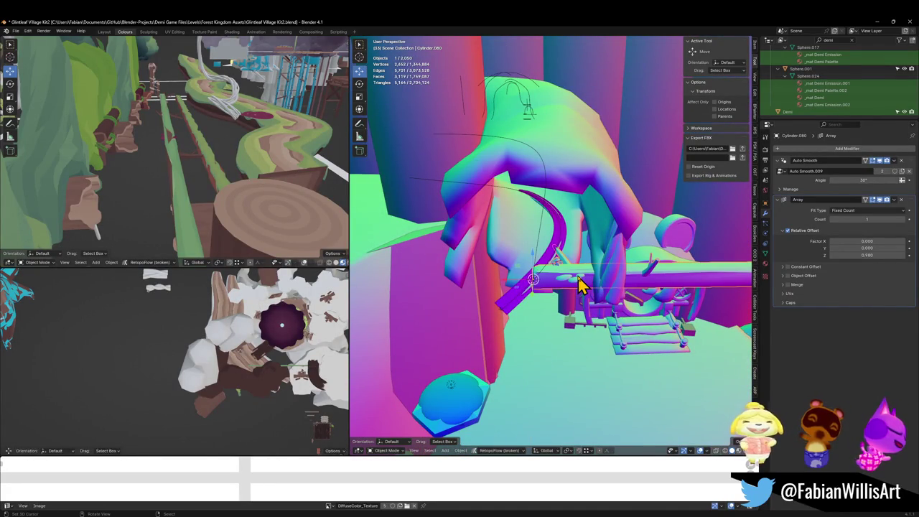
pyautogui.moveTo(602, 286)
pyautogui.mouseDown(button='middle')
pyautogui.moveTo(646, 244)
pyautogui.moveTo(616, 281)
pyautogui.moveTo(622, 290)
pyautogui.mouseUp(button='middle')
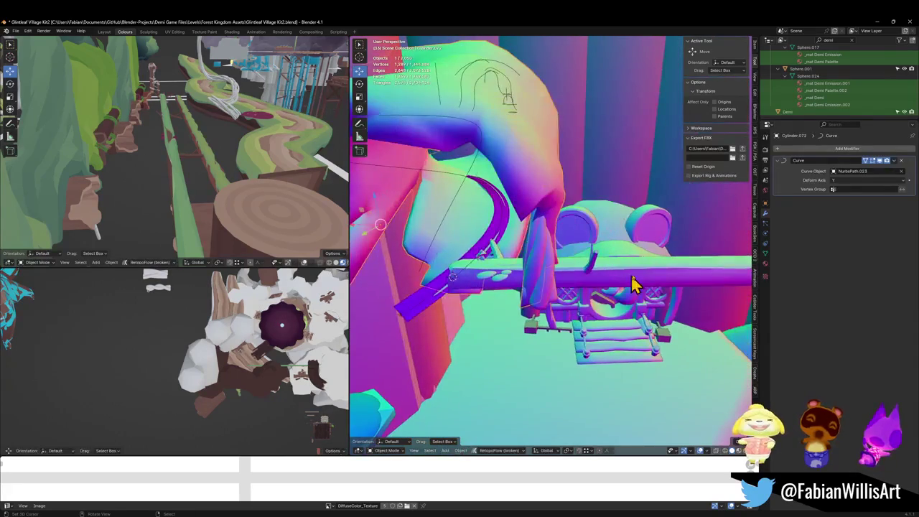
# Step: Isolate the long arrayed plank Cylinder.080 in local view and show its material settings
pyautogui.rightClick(546, 193)
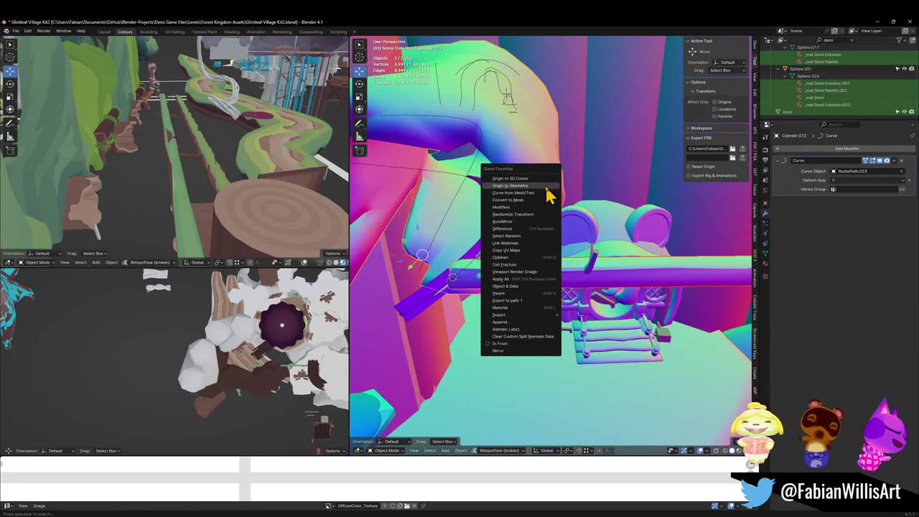
pyautogui.click(535, 257)
pyautogui.click(636, 282)
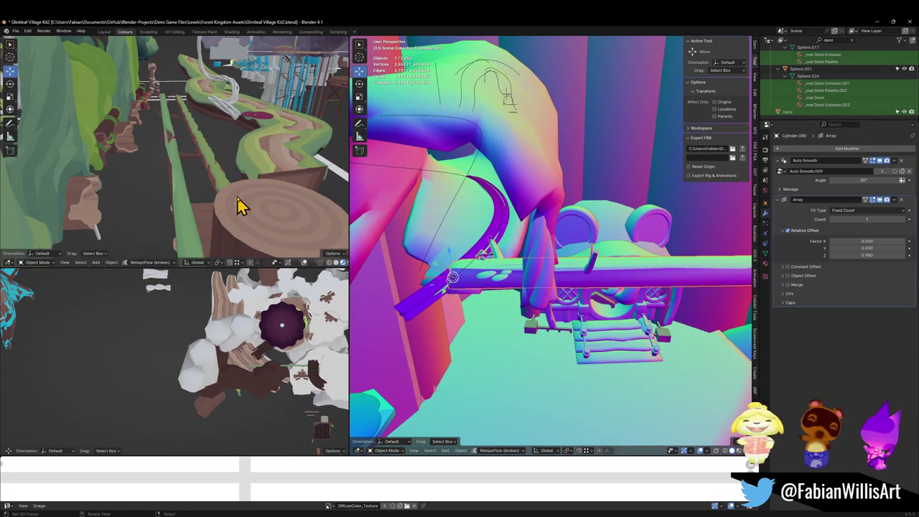
pyautogui.press('KP_Divide')
pyautogui.moveTo(240, 205)
pyautogui.mouseDown(button='middle')
pyautogui.moveTo(297, 215)
pyautogui.moveTo(133, 198)
pyautogui.moveTo(138, 172)
pyautogui.mouseUp(button='middle')
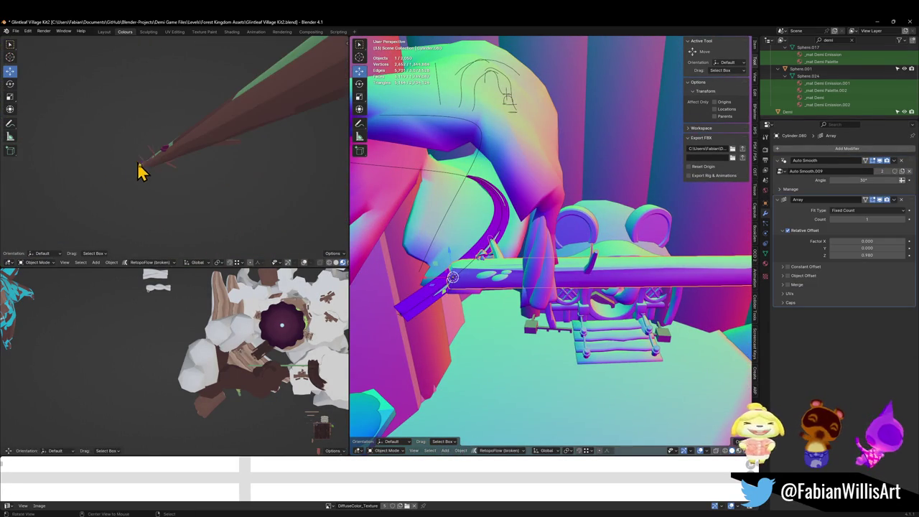
pyautogui.click(766, 275)
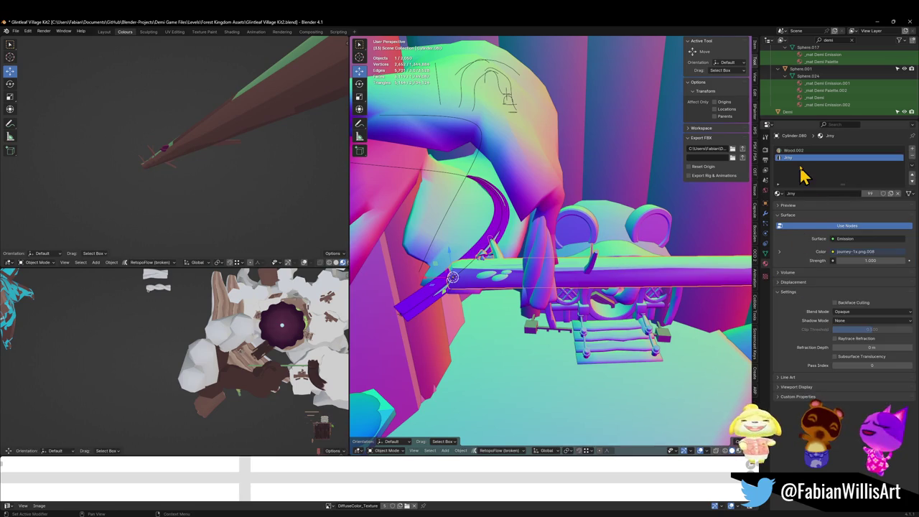
# Step: Enter Edit Mode on the plank and select its Wood.002 material faces
pyautogui.moveTo(596, 322); pyautogui.dragTo(587, 288, button='middle')
pyautogui.press('Tab')
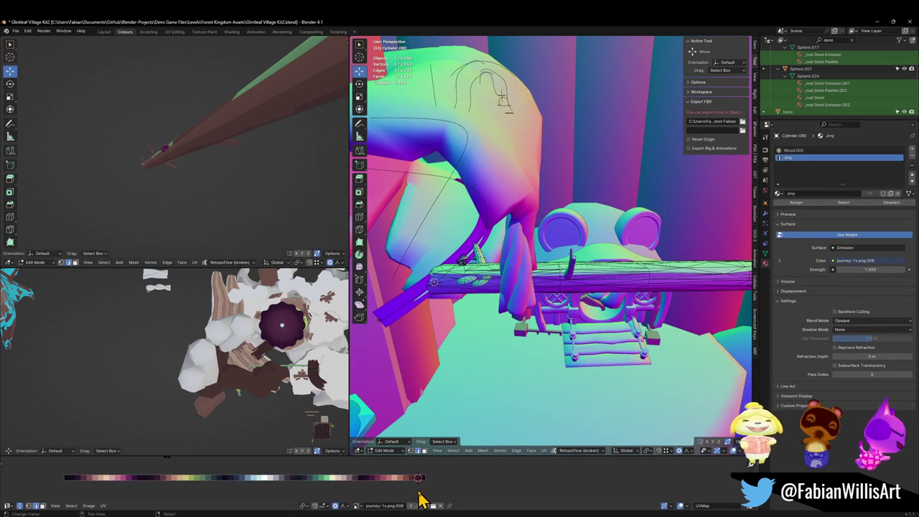
pyautogui.scroll(2, 403, 474)
pyautogui.scroll(2, 385, 472)
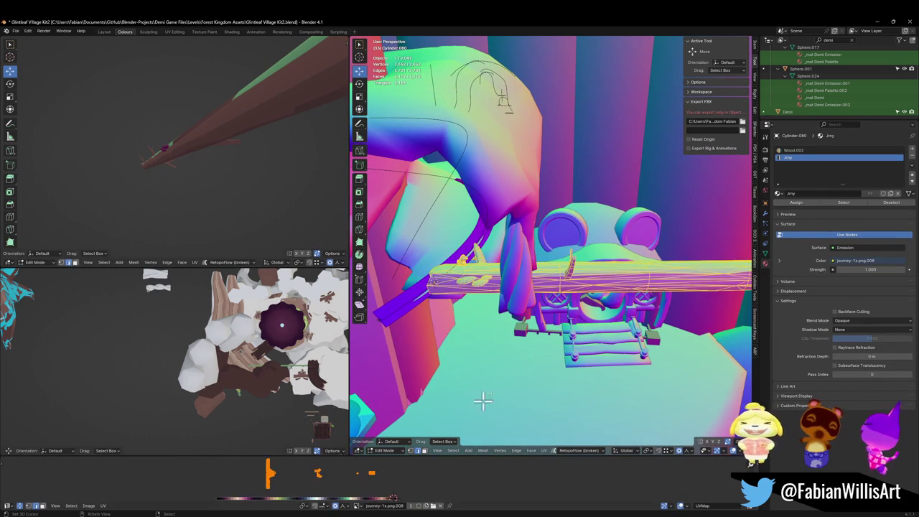
pyautogui.click(629, 283)
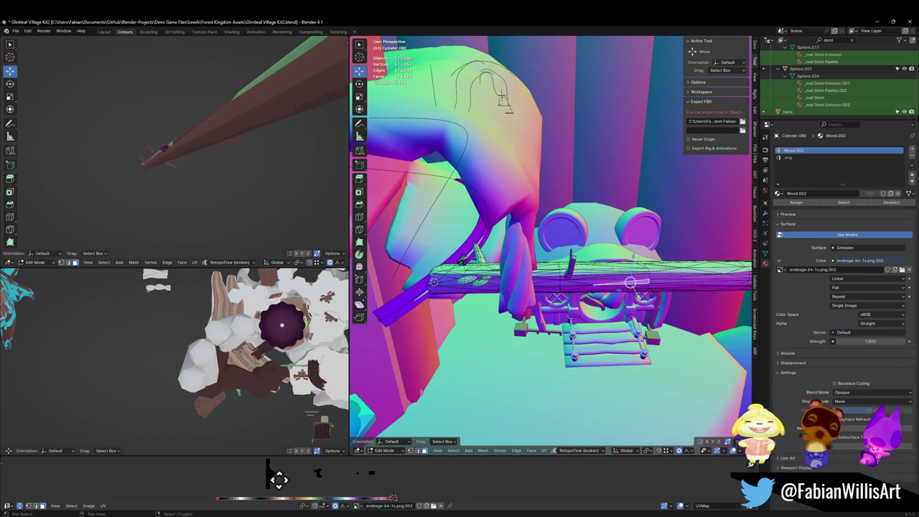
# Step: Slide the plank's UV island horizontally onto the brown swatch of the endesga palette
pyautogui.moveTo(267, 480); pyautogui.dragTo(321, 496)
pyautogui.press('g')
pyautogui.press('x')
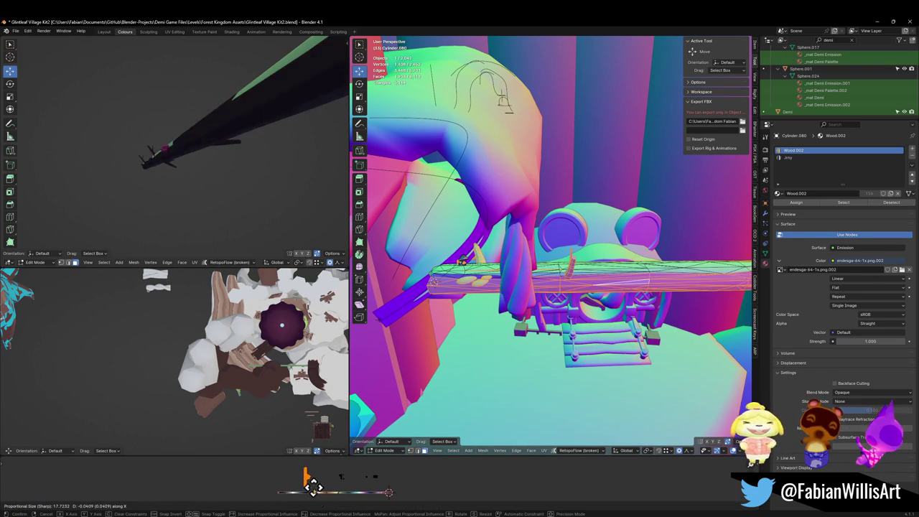
pyautogui.click(315, 486)
pyautogui.click(341, 477)
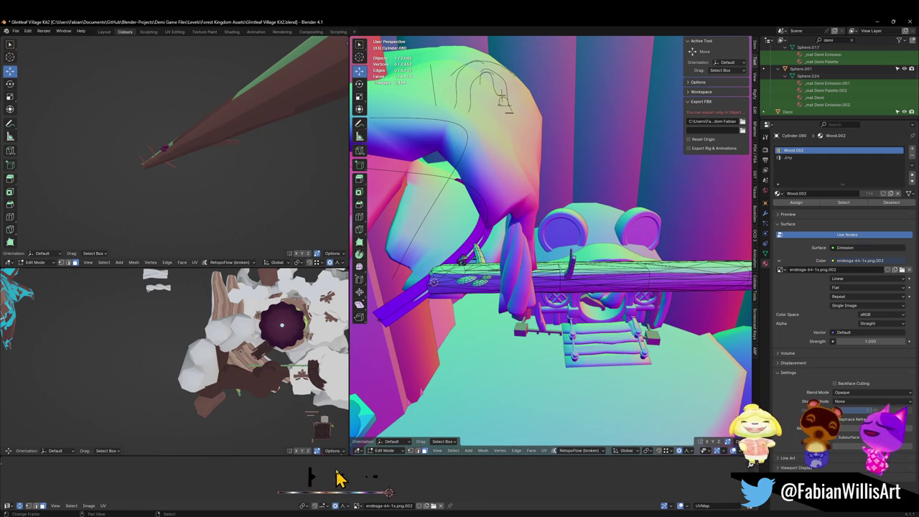
pyautogui.press('g')
pyautogui.press('Escape')
pyautogui.moveTo(265, 206)
pyautogui.mouseDown(button='middle')
pyautogui.moveTo(283, 213)
pyautogui.moveTo(227, 208)
pyautogui.moveTo(209, 181)
pyautogui.moveTo(260, 187)
pyautogui.moveTo(190, 164)
pyautogui.moveTo(168, 142)
pyautogui.moveTo(164, 154)
pyautogui.moveTo(213, 138)
pyautogui.moveTo(201, 174)
pyautogui.moveTo(195, 158)
pyautogui.moveTo(79, 168)
pyautogui.moveTo(185, 161)
pyautogui.mouseUp(button='middle')
# Step: Back in Object Mode, snap the plank Cylinder.080 to the 3D cursor near the branch
pyautogui.press('Tab')
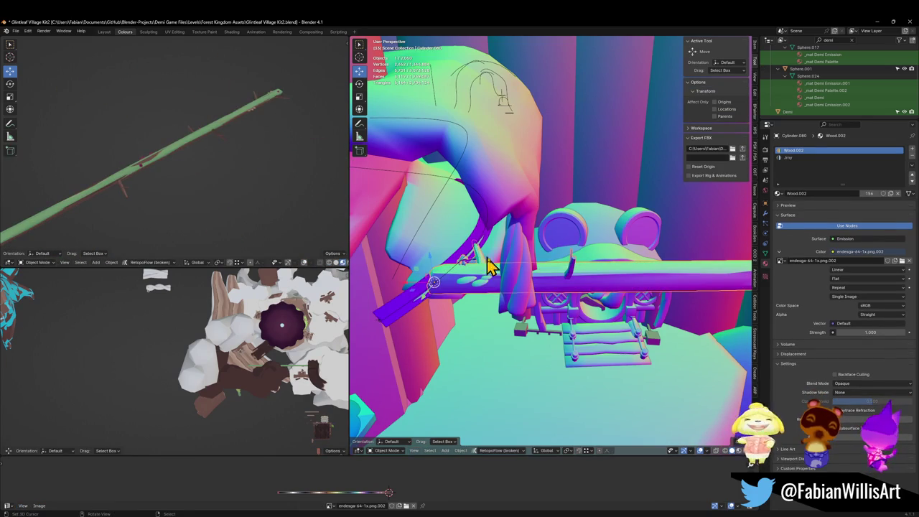
pyautogui.press('Tab')
pyautogui.press('Tab')
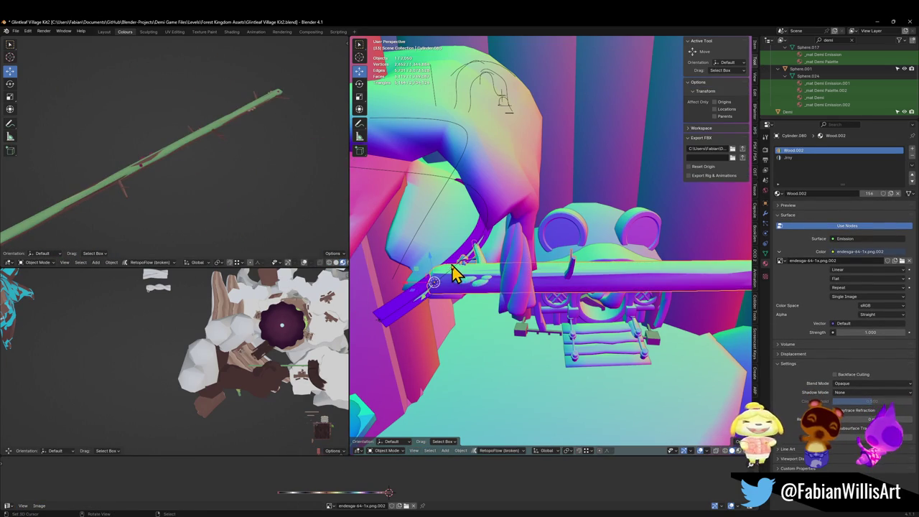
pyautogui.moveTo(452, 239)
pyautogui.mouseDown(button='middle')
pyautogui.moveTo(589, 261)
pyautogui.moveTo(589, 242)
pyautogui.mouseUp(button='middle')
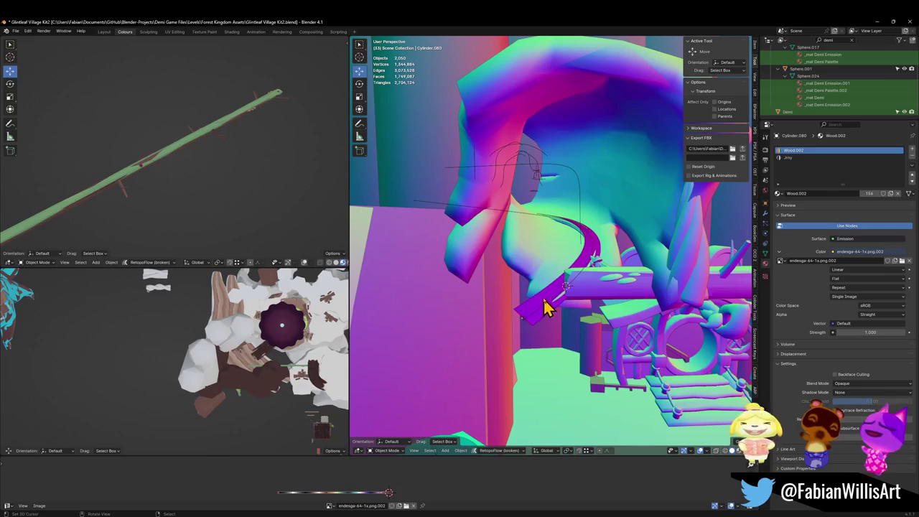
pyautogui.moveTo(571, 294)
pyautogui.mouseDown(button='middle')
pyautogui.moveTo(550, 293)
pyautogui.moveTo(556, 268)
pyautogui.mouseUp(button='middle')
pyautogui.click(505, 325)
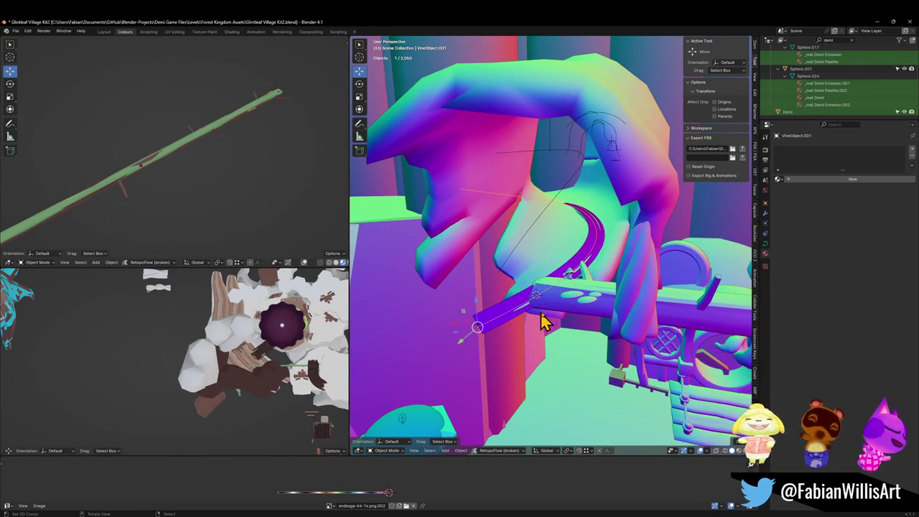
pyautogui.click(496, 325)
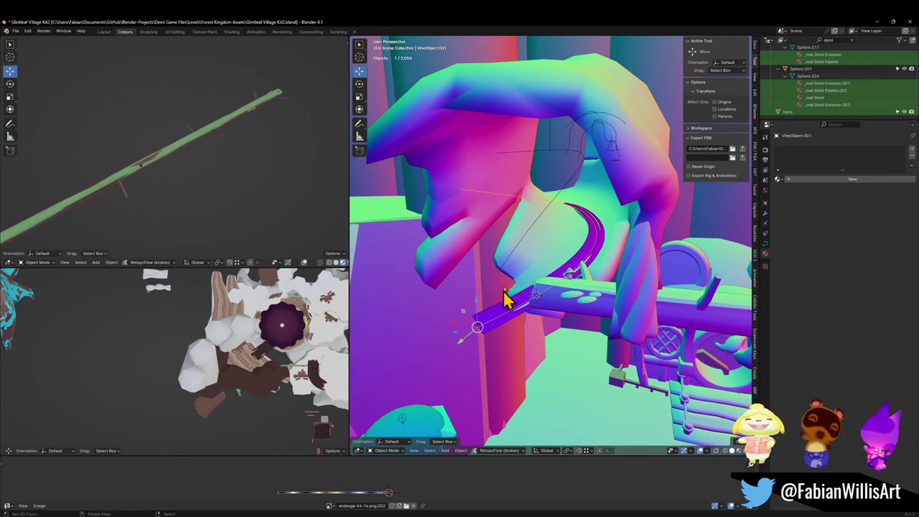
pyautogui.click(561, 310)
pyautogui.hotkey('shift', 's')
pyautogui.click(550, 262)
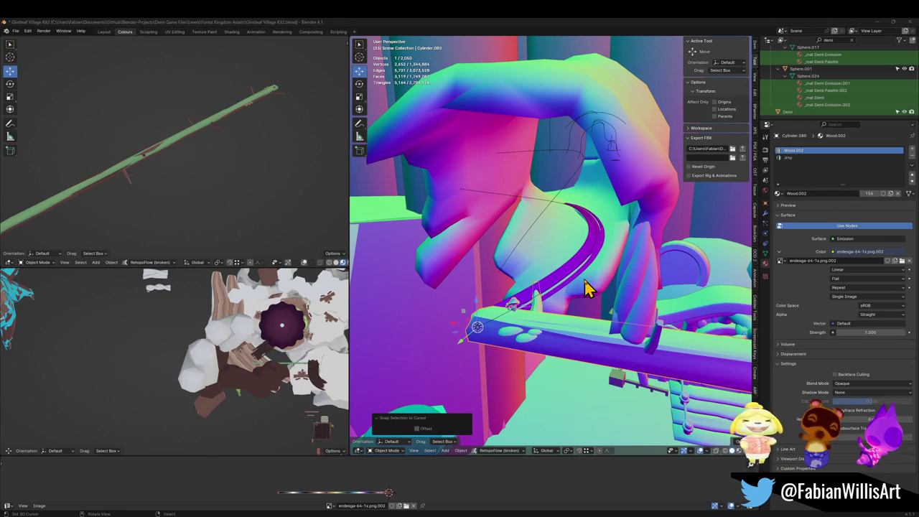
pyautogui.moveTo(584, 287)
pyautogui.mouseDown(button='middle')
pyautogui.moveTo(575, 294)
pyautogui.moveTo(525, 280)
pyautogui.moveTo(546, 298)
pyautogui.moveTo(542, 291)
pyautogui.moveTo(570, 280)
pyautogui.moveTo(554, 275)
pyautogui.moveTo(575, 289)
pyautogui.mouseUp(button='middle')
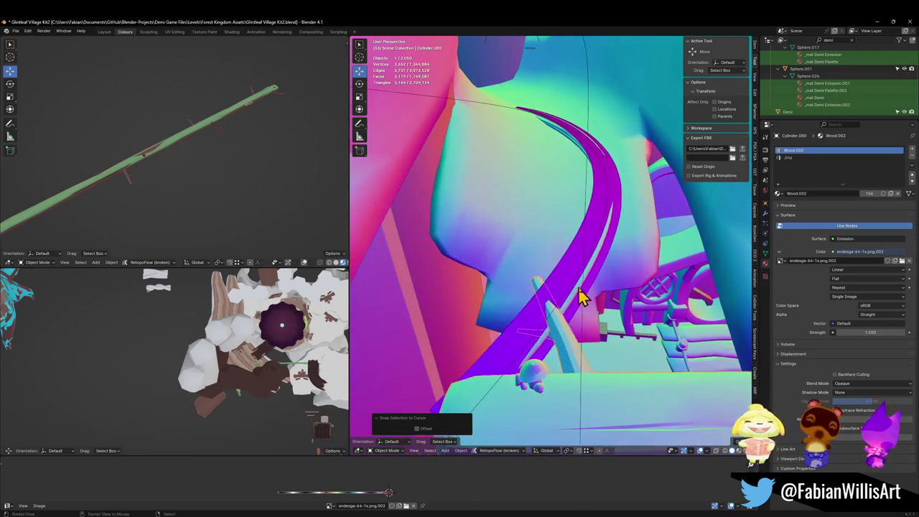
# Step: Delete the stray purple strip Plane.308, then apply Cylinder.080's rotation and scale
pyautogui.click(584, 286)
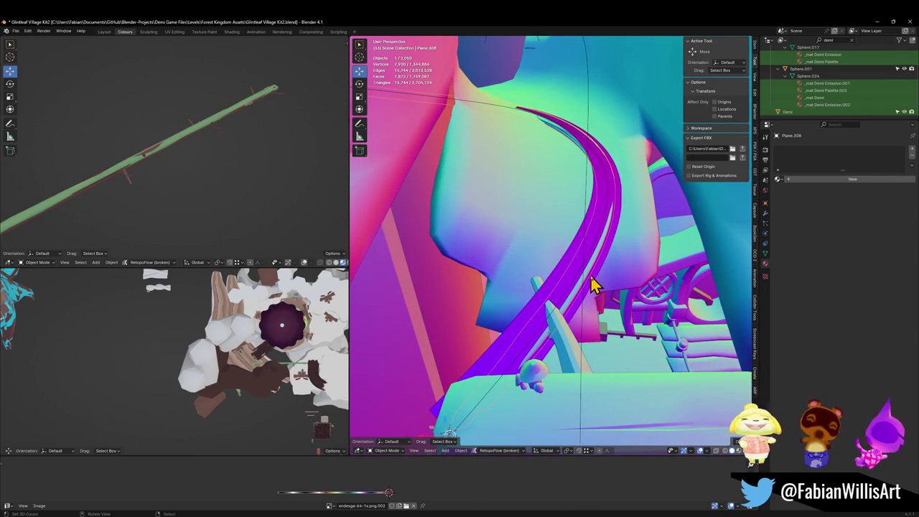
pyautogui.press('Delete')
pyautogui.moveTo(570, 297)
pyautogui.mouseDown(button='middle')
pyautogui.moveTo(591, 294)
pyautogui.moveTo(600, 330)
pyautogui.mouseUp(button='middle')
pyautogui.click(602, 331)
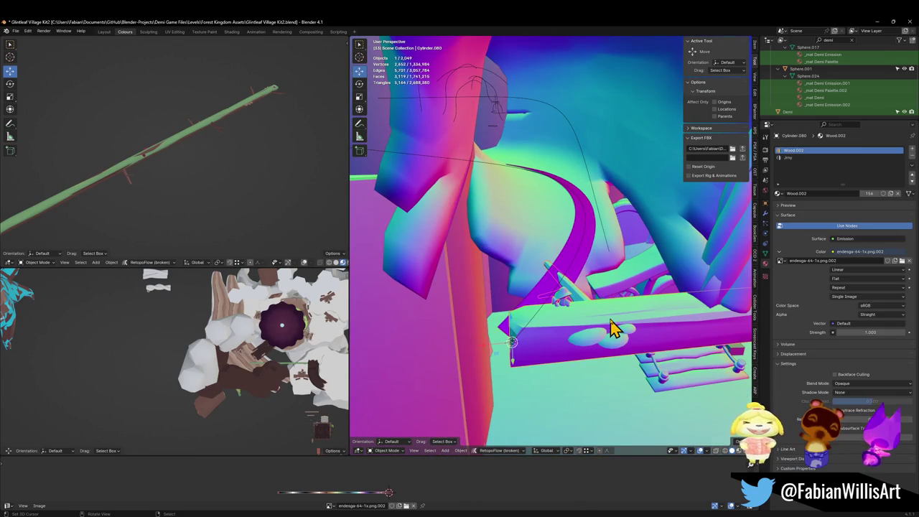
pyautogui.hotkey('alt', 'r')
pyautogui.hotkey('ctrl', 'z')
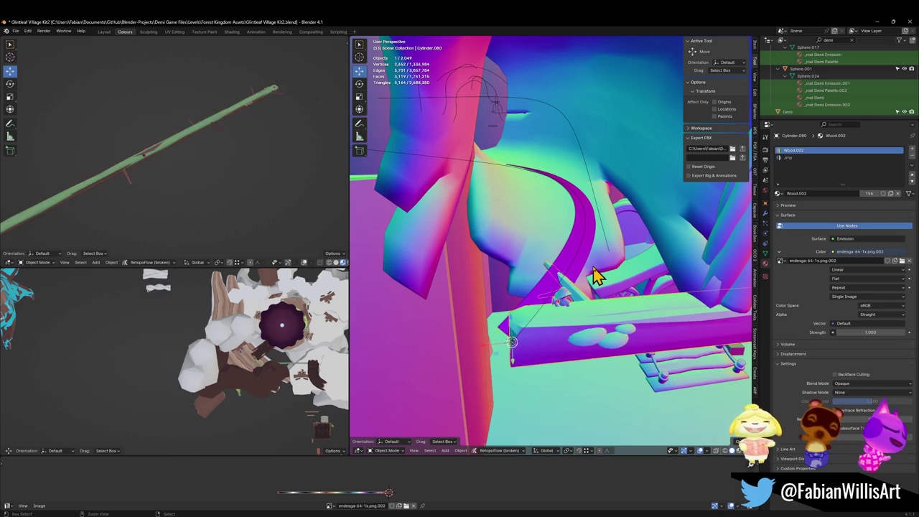
pyautogui.hotkey('ctrl', 'a')
pyautogui.click(593, 268)
pyautogui.moveTo(549, 319)
pyautogui.mouseDown(button='middle')
pyautogui.moveTo(615, 308)
pyautogui.moveTo(569, 264)
pyautogui.moveTo(608, 273)
pyautogui.moveTo(637, 242)
pyautogui.moveTo(476, 192)
pyautogui.moveTo(527, 205)
pyautogui.moveTo(569, 255)
pyautogui.moveTo(660, 289)
pyautogui.mouseUp(button='middle')
pyautogui.press('KP_7')
pyautogui.click(766, 214)
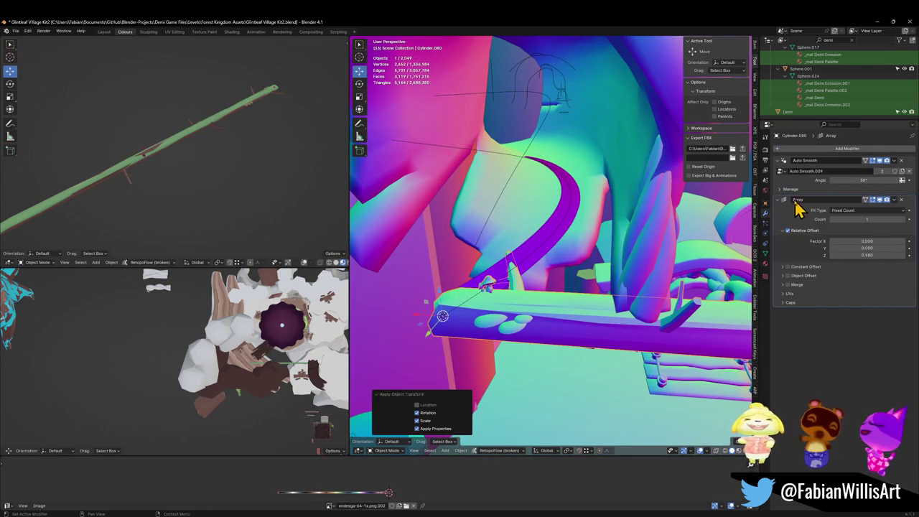
# Step: Add a Curve modifier to the plank with VineObject.001 as the curve object
pyautogui.click(826, 150)
pyautogui.write('cur')
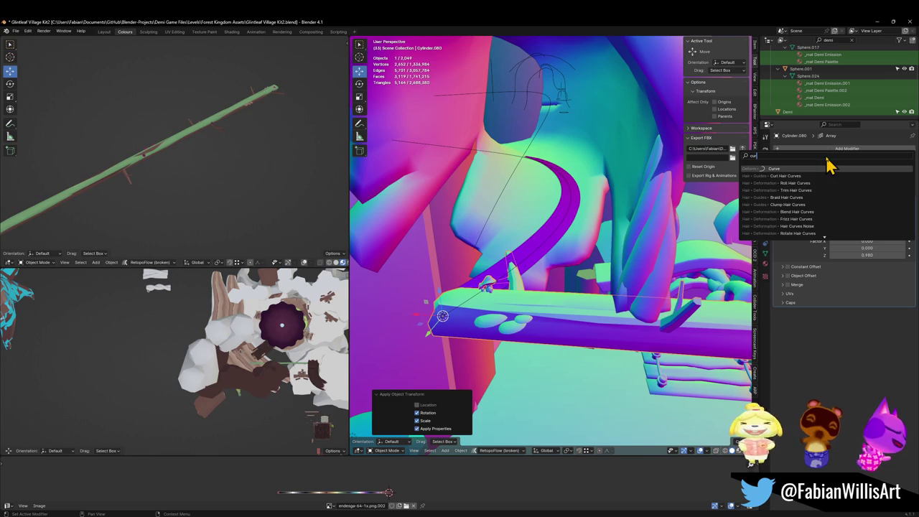
pyautogui.press('Return')
pyautogui.click(902, 324)
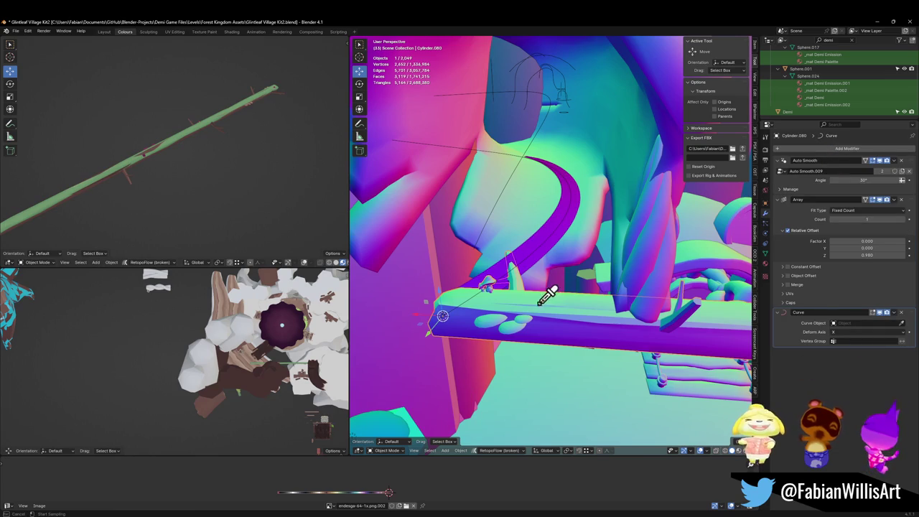
pyautogui.click(525, 272)
pyautogui.moveTo(503, 257)
pyautogui.mouseDown(button='middle')
pyautogui.moveTo(524, 271)
pyautogui.moveTo(513, 263)
pyautogui.mouseUp(button='middle')
# Step: Hide the purple vine strip and select vine strip Cylinder.072 together with the vine curve
pyautogui.click(525, 272)
pyautogui.press('h')
pyautogui.click(512, 273)
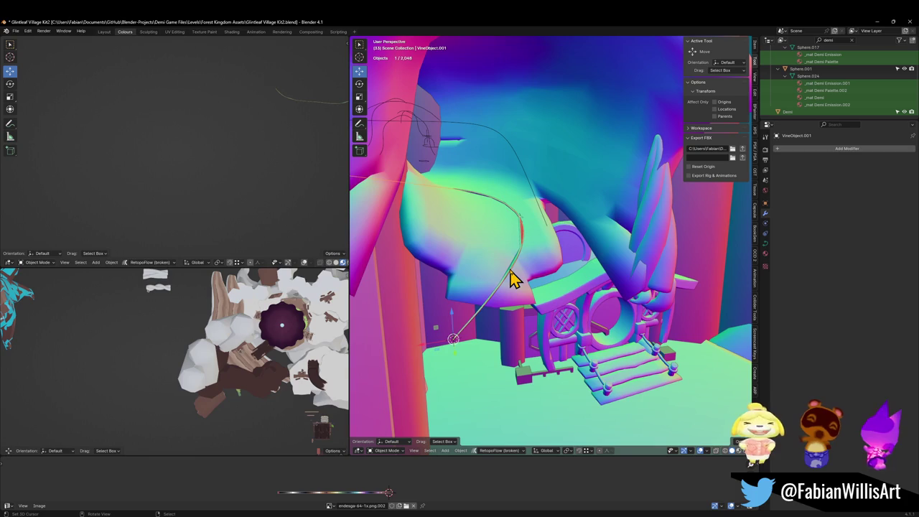
pyautogui.hotkey('alt', 'a')
pyautogui.click(503, 283)
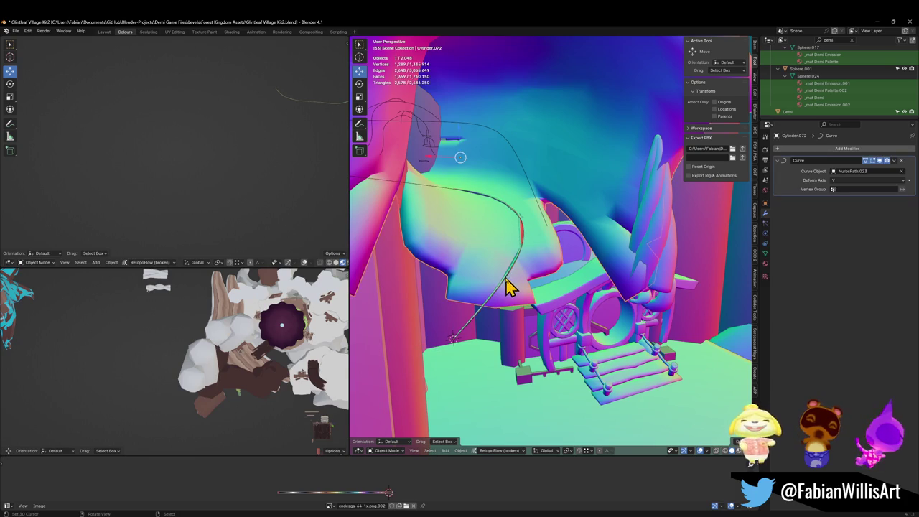
pyautogui.scroll(3, 500, 285)
pyautogui.scroll(2, 497, 283)
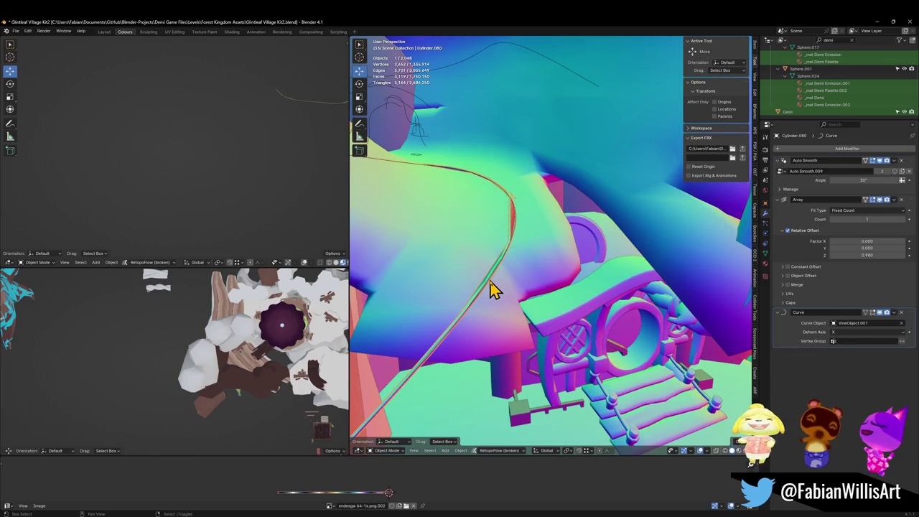
pyautogui.keyDown('shift'); pyautogui.click(496, 283); pyautogui.keyUp('shift')
# Step: Isolate the selected vine objects in local view and reselect the vine curve
pyautogui.moveTo(496, 281); pyautogui.dragTo(476, 262, button='middle')
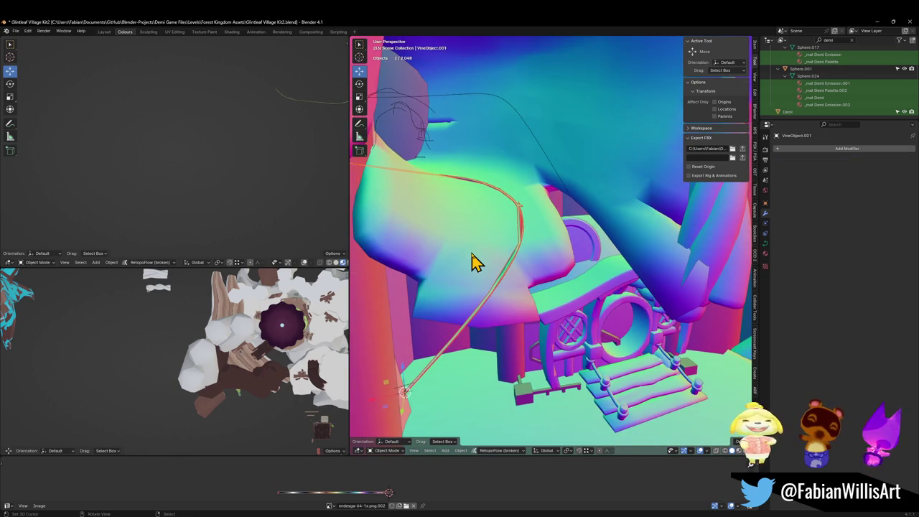
pyautogui.press('KP_Divide')
pyautogui.scroll(5, 487, 267)
pyautogui.scroll(2, 580, 288)
pyautogui.scroll(1, 582, 301)
pyautogui.click(584, 314)
pyautogui.moveTo(596, 369)
pyautogui.mouseDown(button='middle')
pyautogui.moveTo(602, 292)
pyautogui.moveTo(553, 300)
pyautogui.mouseUp(button='middle')
pyautogui.click(559, 306)
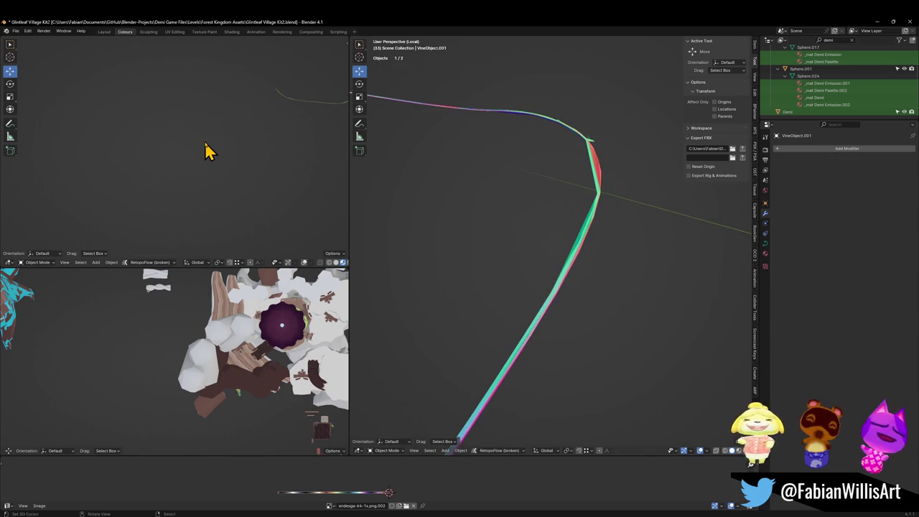
# Step: Close in on the vine curve, select all its points and save the village kit file
pyautogui.press('KP_Divide')
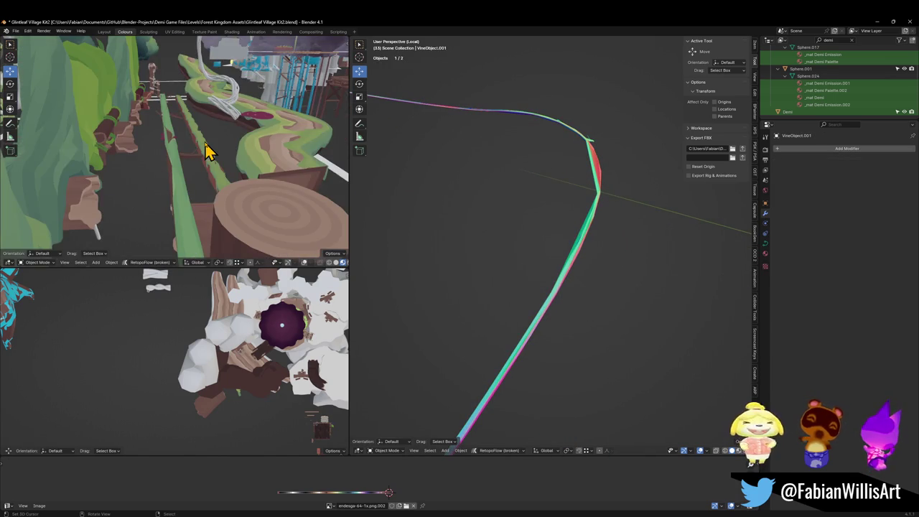
pyautogui.press('KP_Decimal')
pyautogui.scroll(-3, 143, 178)
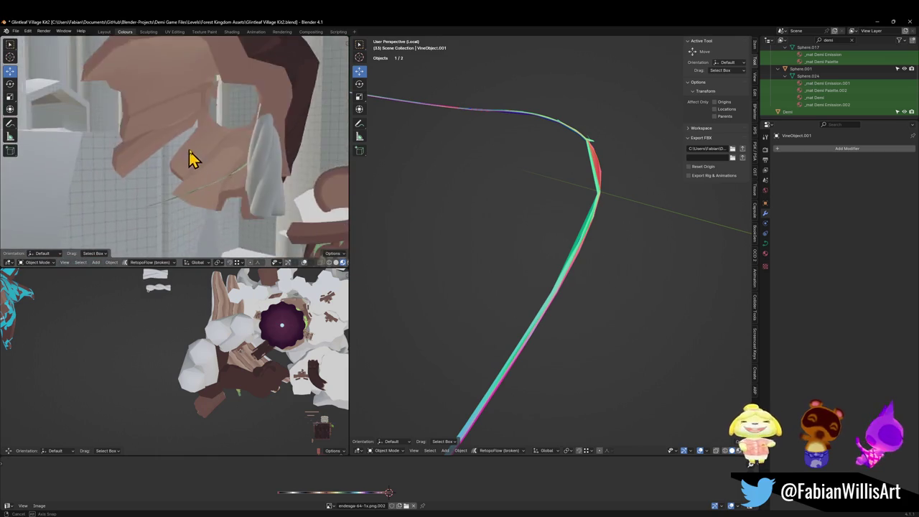
pyautogui.scroll(-3, 191, 158)
pyautogui.press('Tab')
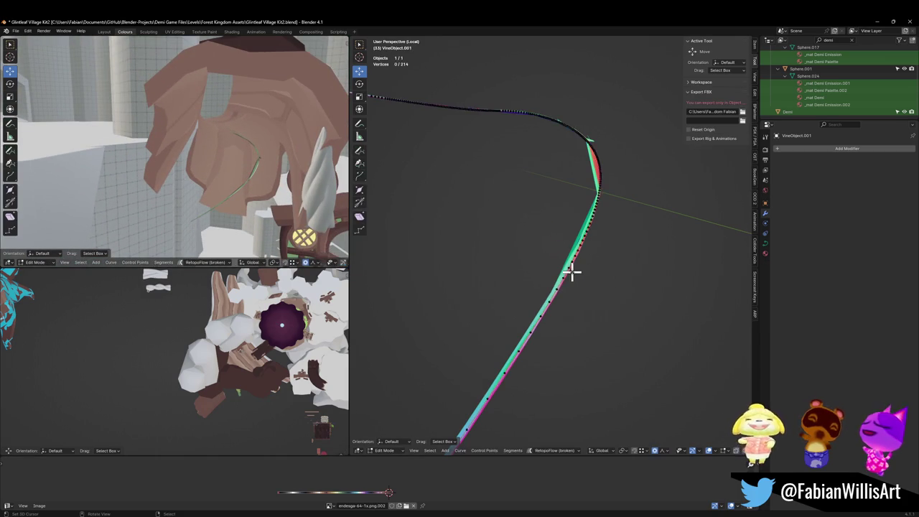
pyautogui.press('a')
pyautogui.hotkey('alt', 's')
pyautogui.click(573, 269)
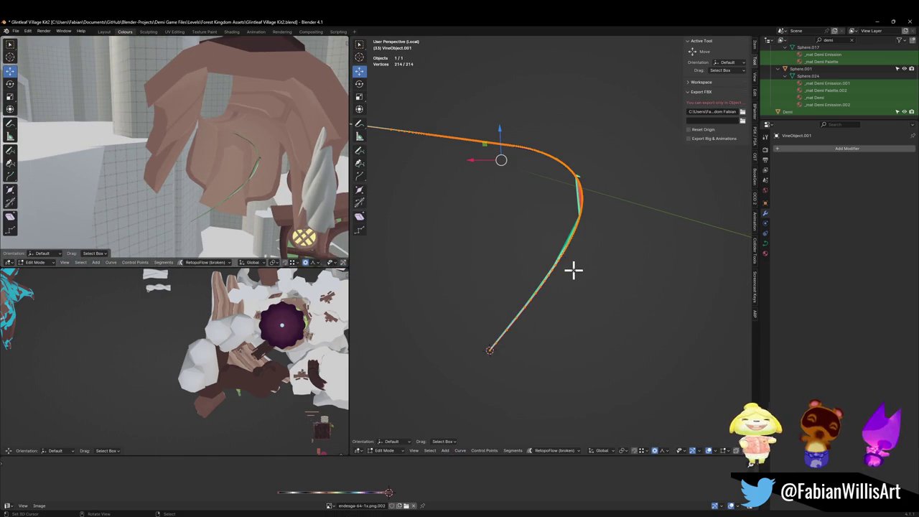
pyautogui.hotkey('alt', 's')
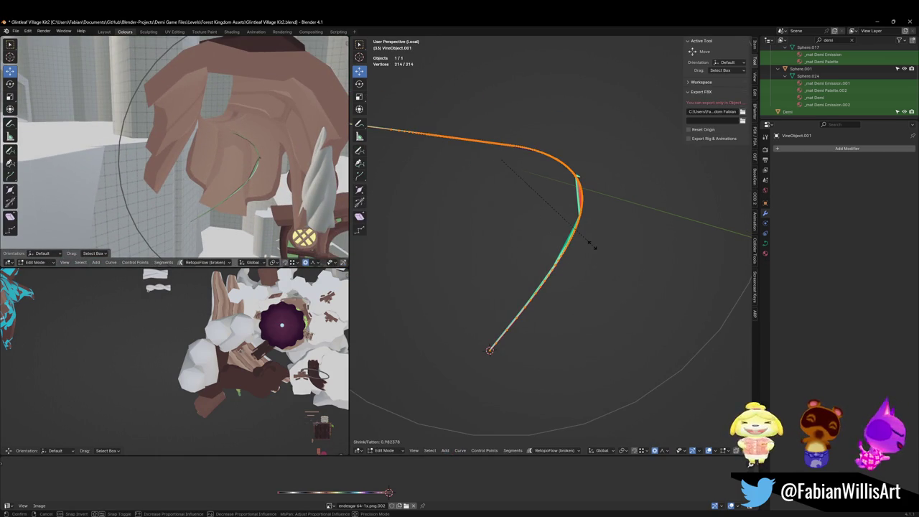
pyautogui.press('Escape')
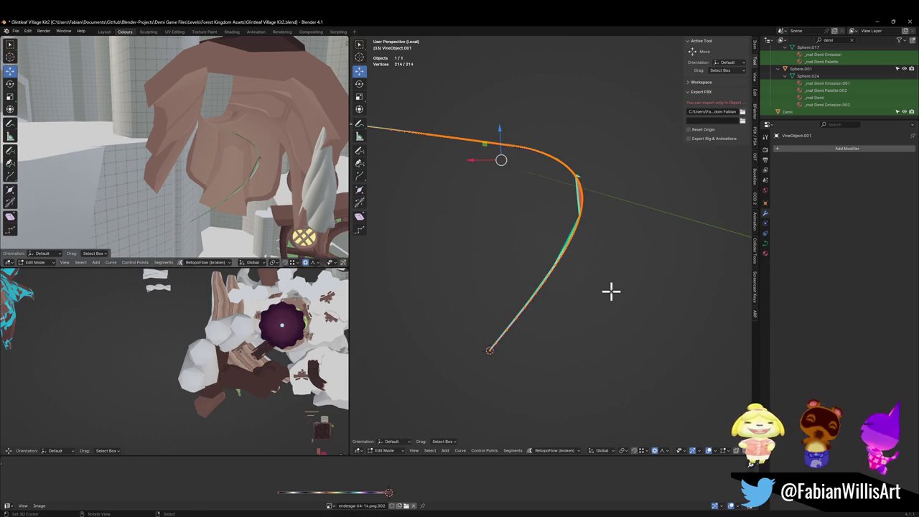
pyautogui.hotkey('ctrl', 's')
# Step: Shrink/fatten the vine curve points into a thick tube, settling at 1.457 with proportional editing off
pyautogui.scroll(-3, 585, 288)
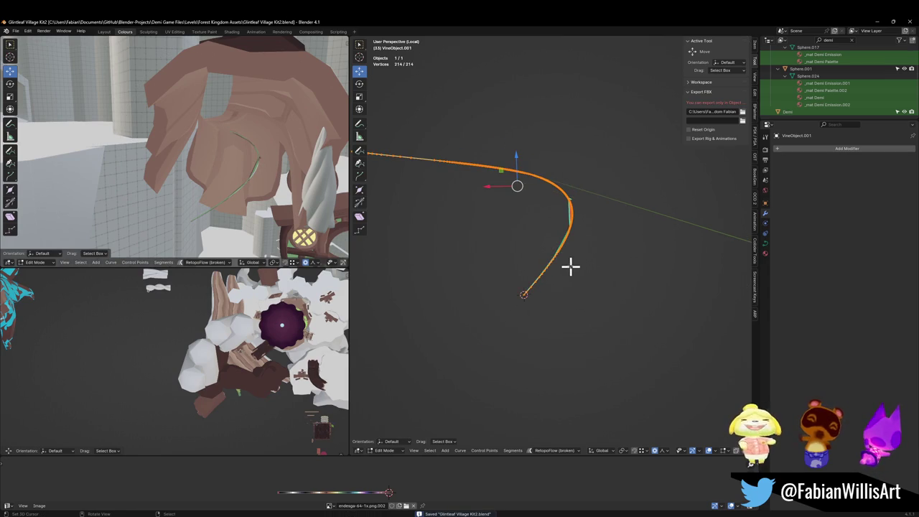
pyautogui.hotkey('alt', 's')
pyautogui.click(711, 453)
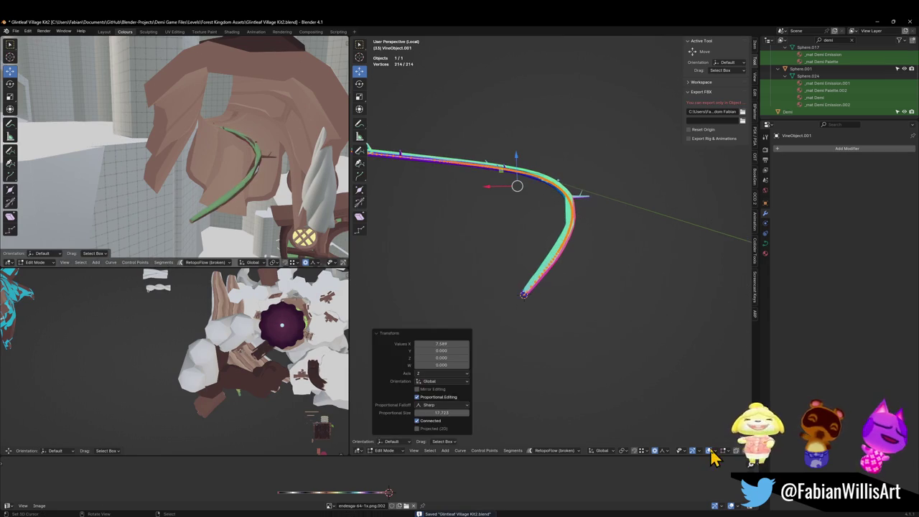
pyautogui.moveTo(430, 345); pyautogui.dragTo(444, 350)
pyautogui.scroll(2, 567, 325)
pyautogui.scroll(3, 560, 324)
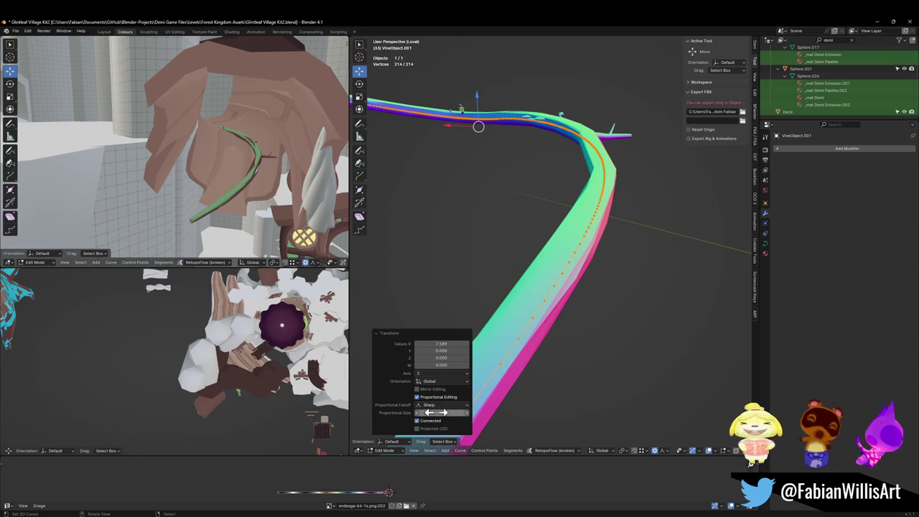
pyautogui.click(417, 398)
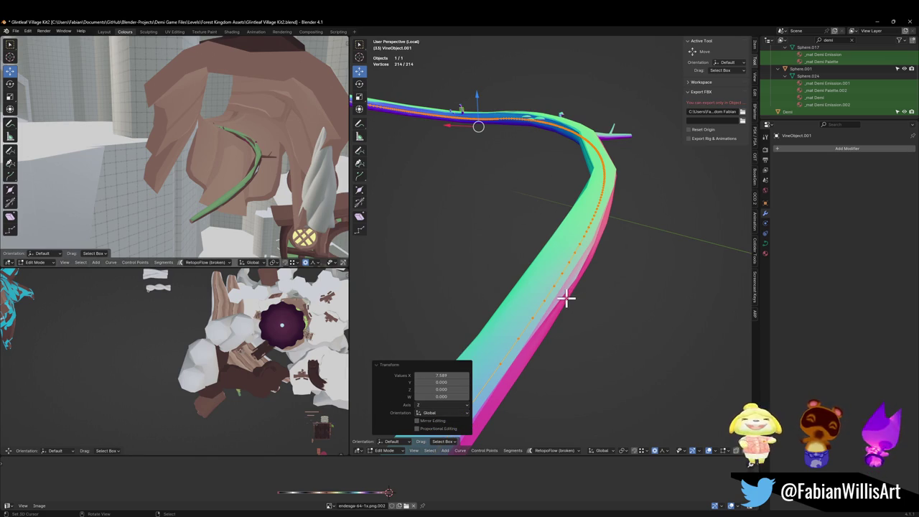
pyautogui.moveTo(567, 298)
pyautogui.mouseDown(button='middle')
pyautogui.moveTo(567, 283)
pyautogui.moveTo(566, 293)
pyautogui.mouseUp(button='middle')
pyautogui.hotkey('alt', 's')
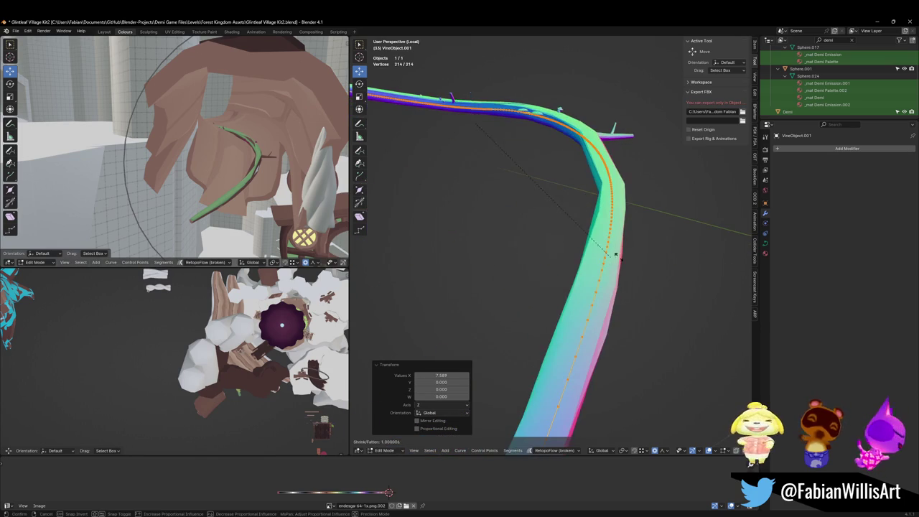
pyautogui.click(711, 274)
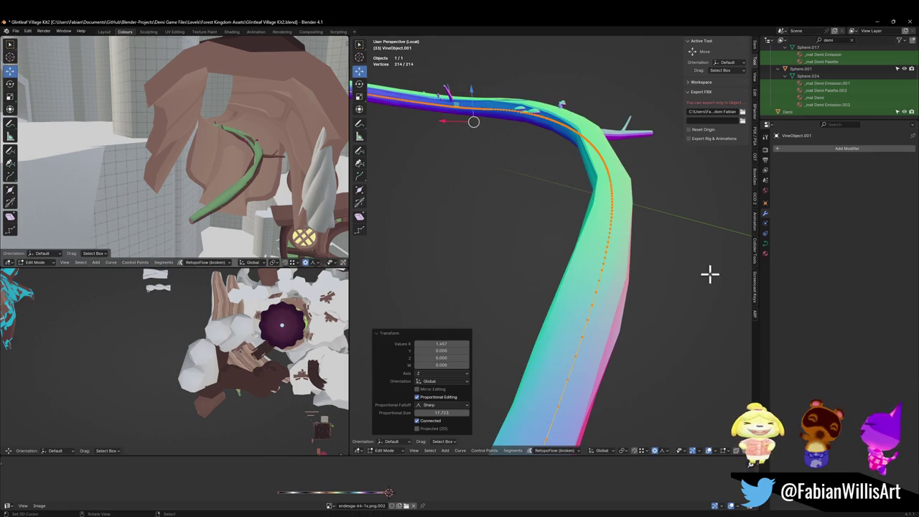
pyautogui.moveTo(604, 262)
pyautogui.mouseDown(button='middle')
pyautogui.moveTo(585, 290)
pyautogui.moveTo(583, 263)
pyautogui.mouseUp(button='middle')
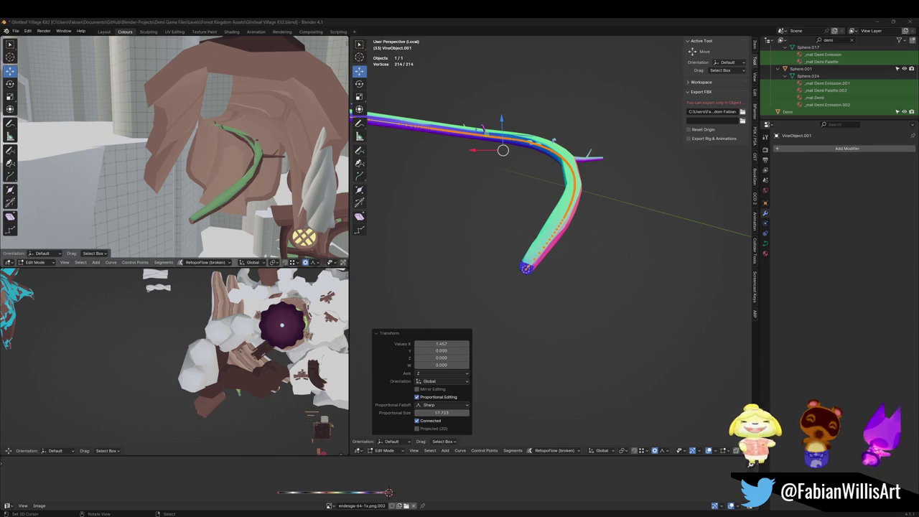
# Step: Set the vine curve's radius to 1.000 through Quick Favorites and leave Edit Mode
pyautogui.moveTo(415, 184)
pyautogui.mouseDown(button='middle')
pyautogui.moveTo(554, 266)
pyautogui.moveTo(565, 249)
pyautogui.mouseUp(button='middle')
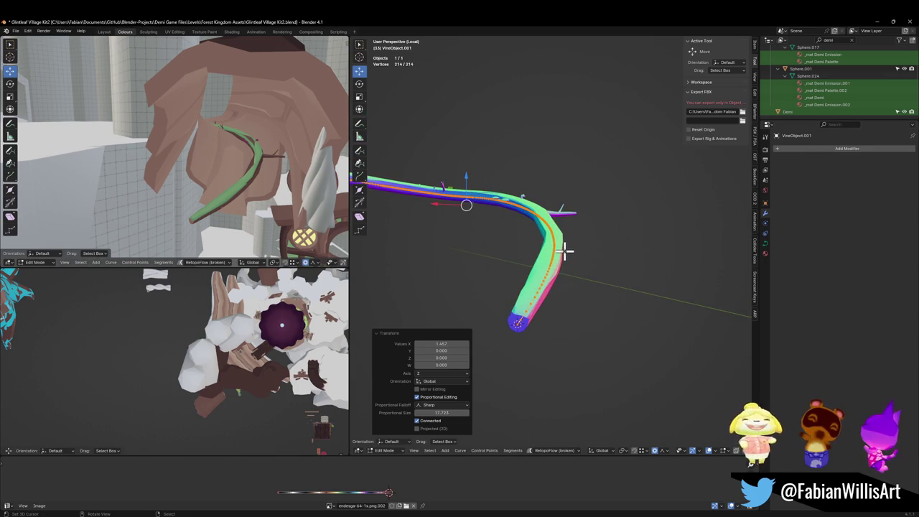
pyautogui.press('q')
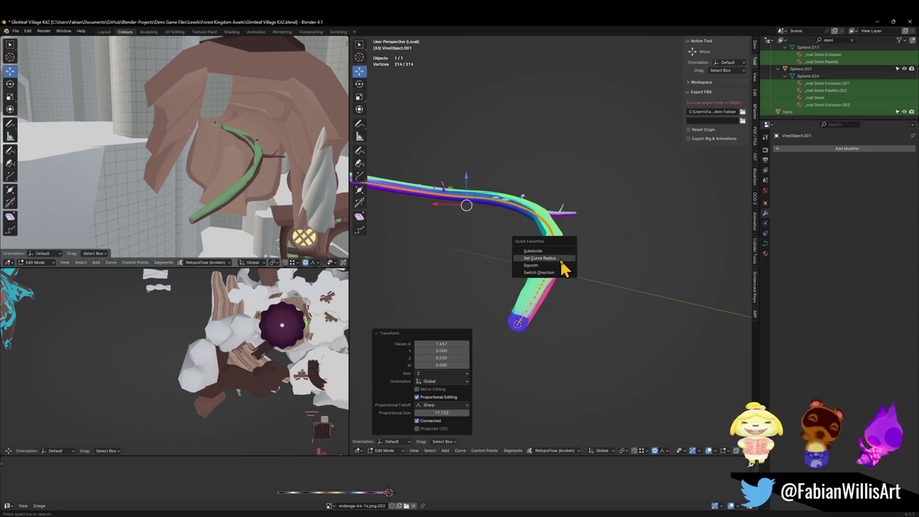
pyautogui.click(562, 260)
pyautogui.press('Return')
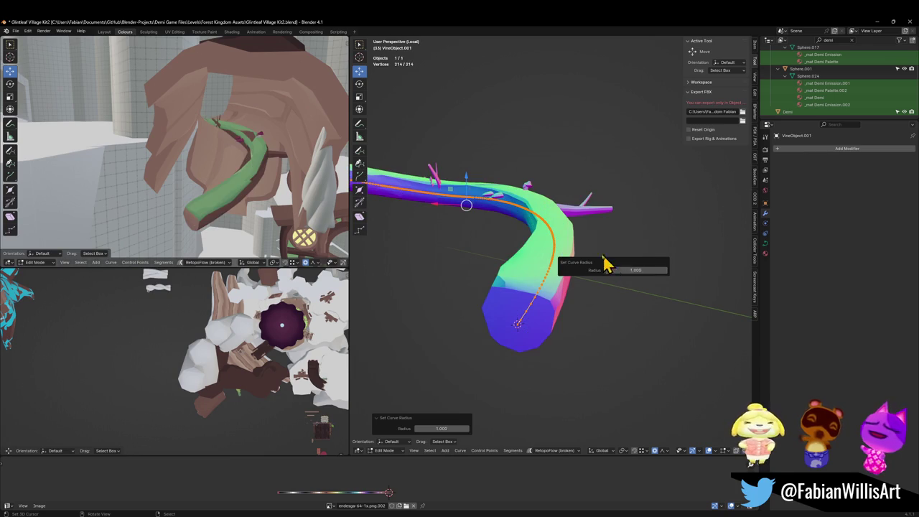
pyautogui.moveTo(242, 177)
pyautogui.mouseDown(button='middle')
pyautogui.moveTo(151, 179)
pyautogui.moveTo(199, 159)
pyautogui.mouseUp(button='middle')
pyautogui.scroll(-2, 184, 165)
pyautogui.moveTo(424, 163); pyautogui.dragTo(534, 249, button='middle')
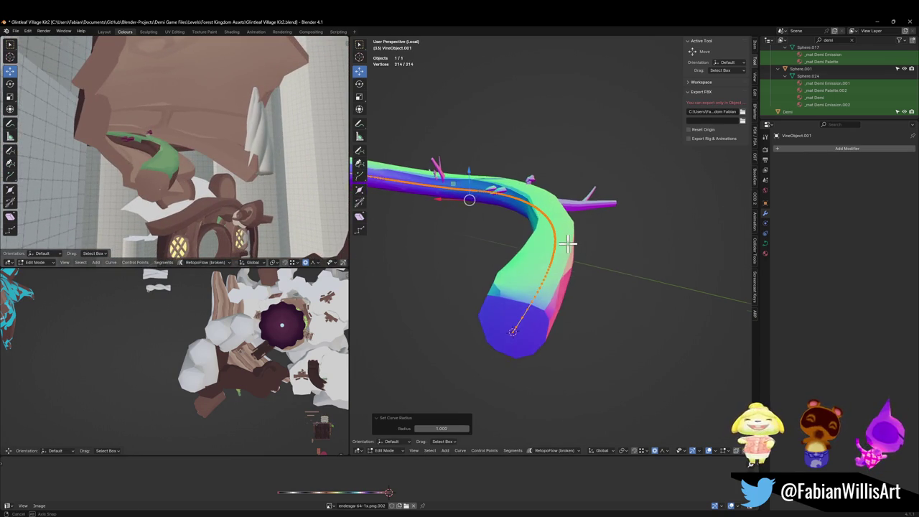
pyautogui.moveTo(160, 214)
pyautogui.mouseDown(button='middle')
pyautogui.moveTo(184, 160)
pyautogui.moveTo(184, 133)
pyautogui.moveTo(172, 158)
pyautogui.mouseUp(button='middle')
pyautogui.moveTo(556, 215); pyautogui.dragTo(559, 252, button='middle')
pyautogui.press('Tab')
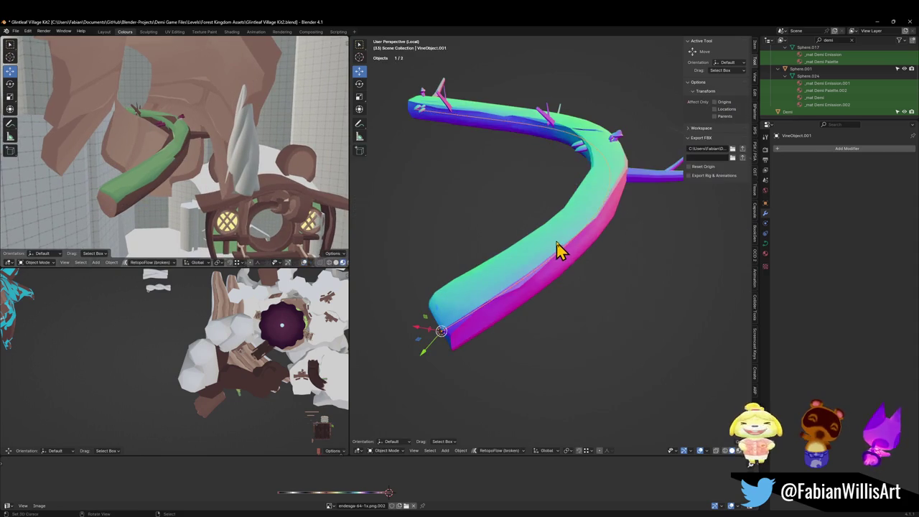
# Step: Add a Subdivision modifier to Cylinder.080 and move it above the Curve modifier
pyautogui.click(559, 250)
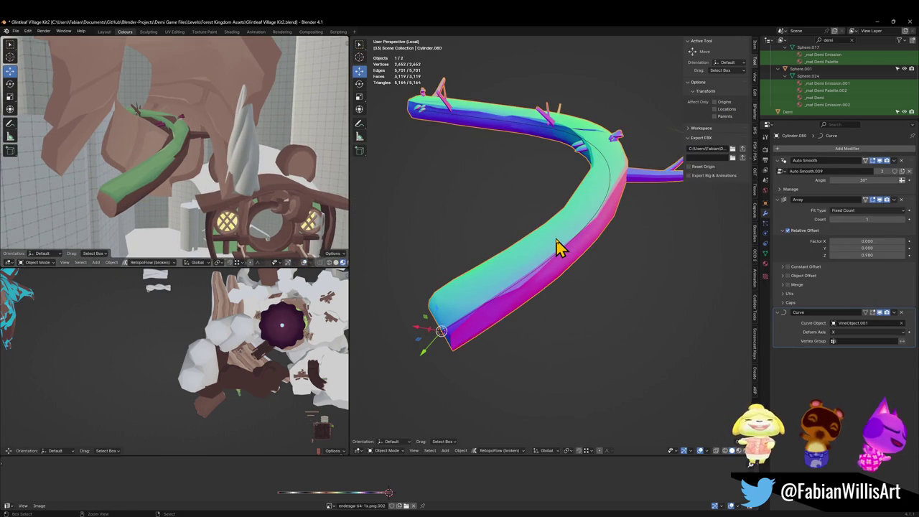
pyautogui.hotkey('ctrl', '1')
pyautogui.scroll(-1, 559, 248)
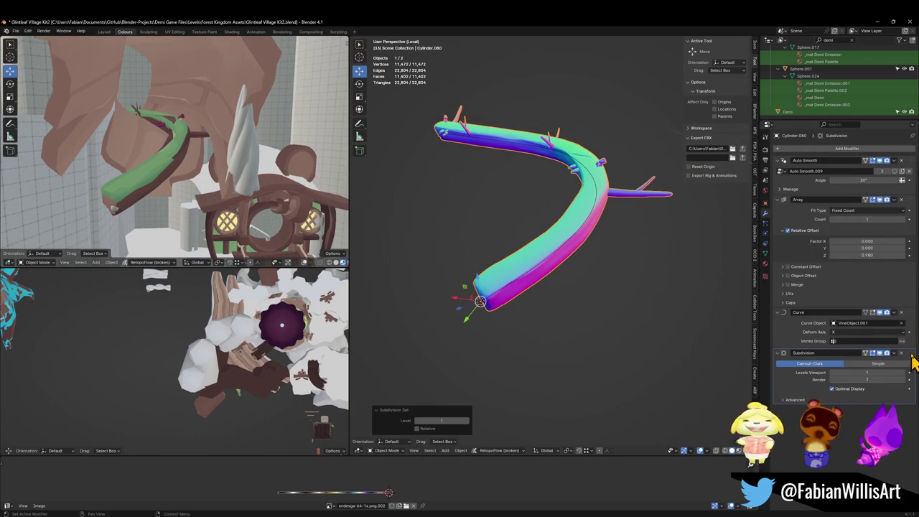
pyautogui.moveTo(911, 357); pyautogui.dragTo(898, 305)
# Step: Check Cylinder.072, then reselect Cylinder.080 and enter Edit Mode on its mesh
pyautogui.moveTo(593, 171); pyautogui.dragTo(618, 155, button='middle')
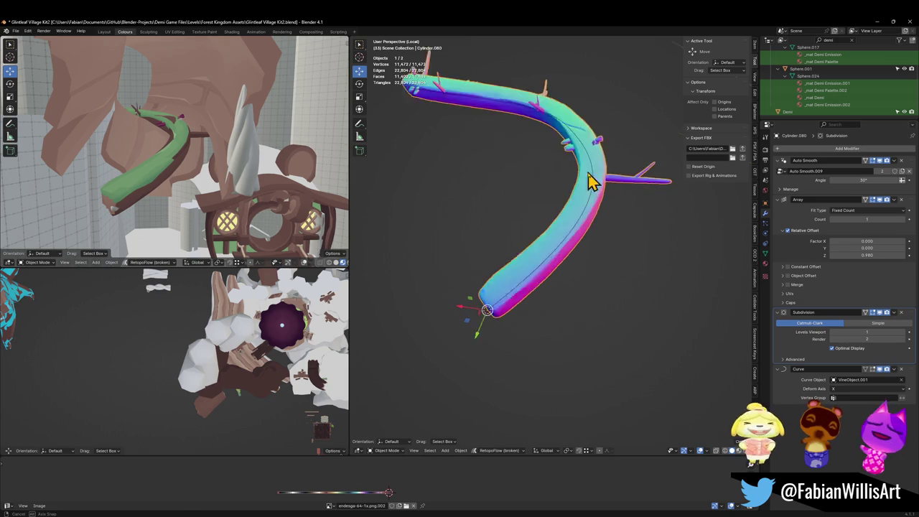
pyautogui.click(219, 106)
pyautogui.scroll(3, 199, 130)
pyautogui.moveTo(199, 129)
pyautogui.mouseDown(button='middle')
pyautogui.moveTo(133, 182)
pyautogui.moveTo(96, 172)
pyautogui.moveTo(119, 175)
pyautogui.moveTo(191, 123)
pyautogui.moveTo(193, 139)
pyautogui.moveTo(480, 173)
pyautogui.mouseUp(button='middle')
pyautogui.click(593, 210)
pyautogui.press('Tab')
pyautogui.moveTo(596, 206)
pyautogui.mouseDown(button='middle')
pyautogui.moveTo(539, 220)
pyautogui.moveTo(562, 273)
pyautogui.moveTo(597, 236)
pyautogui.mouseUp(button='middle')
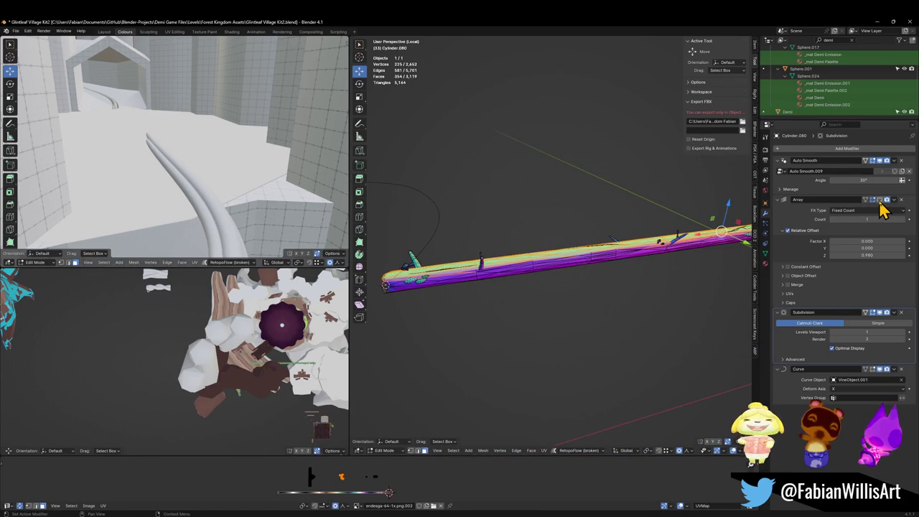
# Step: Close in on the vine mesh and select and frame one small side branch
pyautogui.moveTo(747, 228)
pyautogui.mouseDown(button='middle')
pyautogui.moveTo(574, 237)
pyautogui.moveTo(747, 215)
pyautogui.mouseUp(button='middle')
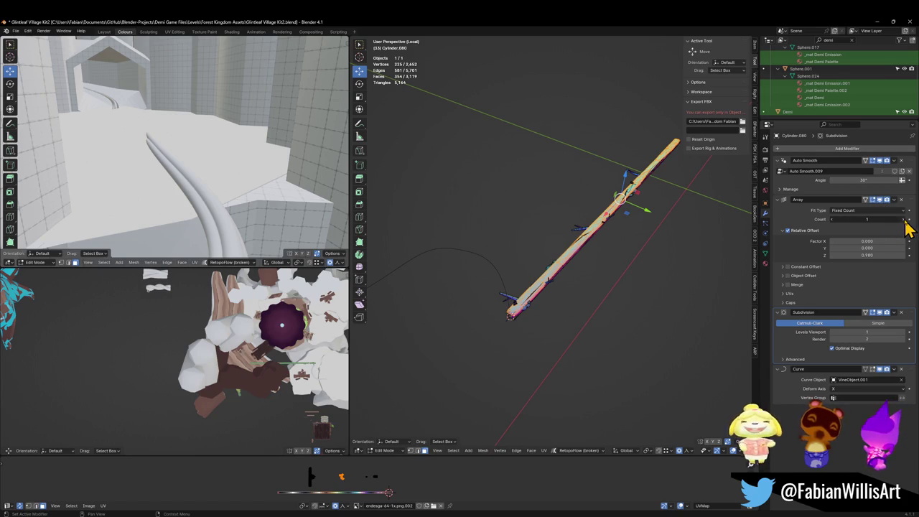
pyautogui.keyDown('ctrl'); pyautogui.scroll(1, 877, 221); pyautogui.keyUp('ctrl')
pyautogui.scroll(2, 675, 190)
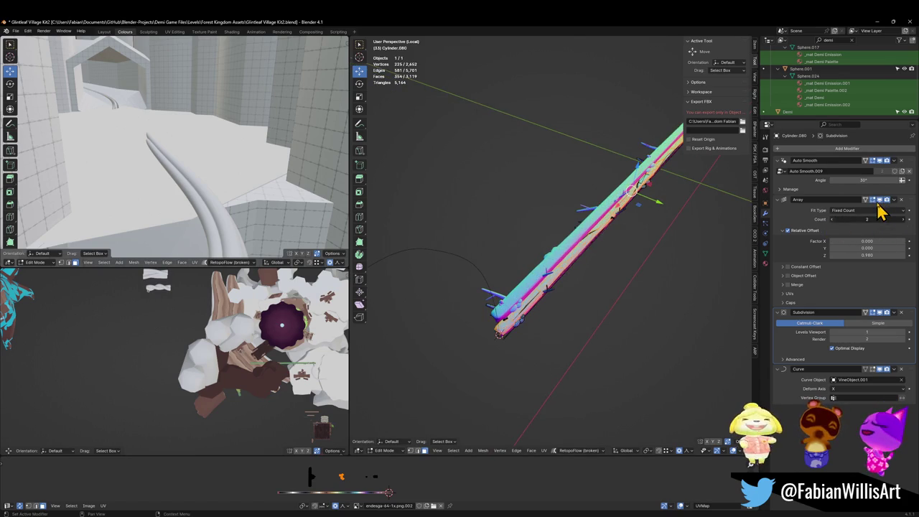
pyautogui.keyDown('ctrl'); pyautogui.scroll(-1, 878, 208); pyautogui.keyUp('ctrl')
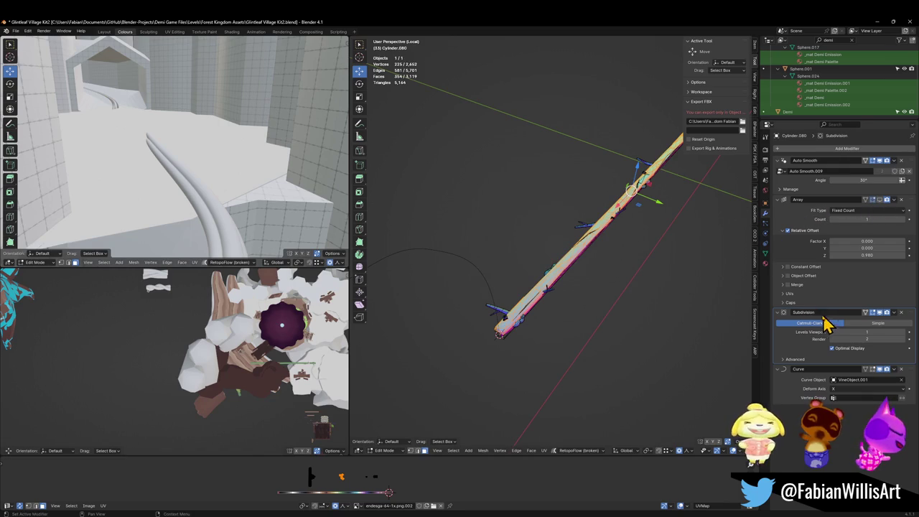
pyautogui.moveTo(659, 303)
pyautogui.mouseDown(button='middle')
pyautogui.moveTo(506, 261)
pyautogui.moveTo(566, 254)
pyautogui.moveTo(583, 225)
pyautogui.moveTo(577, 232)
pyautogui.moveTo(537, 124)
pyautogui.mouseUp(button='middle')
pyautogui.scroll(3, 579, 243)
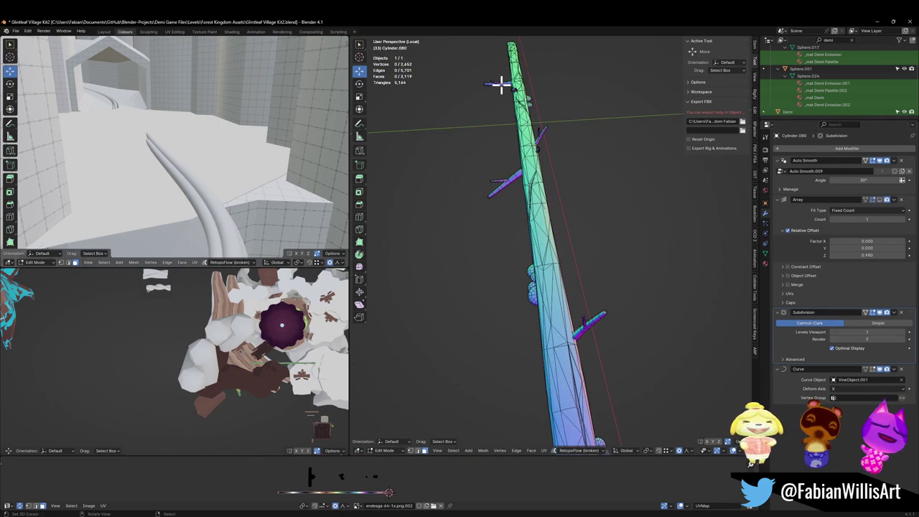
pyautogui.press('l')
pyautogui.press('KP_Decimal')
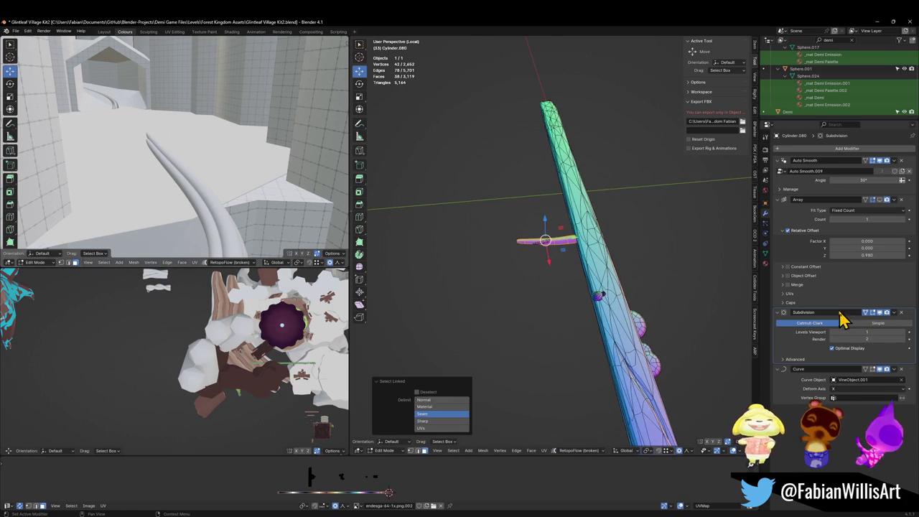
# Step: Show the curve bend in Edit Mode, hide the selected side twigs, and restore the full scene
pyautogui.click(873, 369)
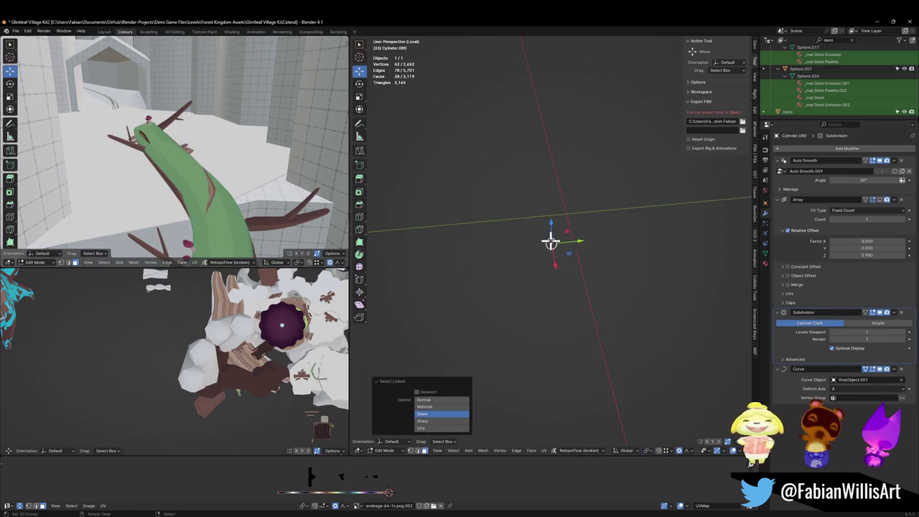
pyautogui.moveTo(594, 245)
pyautogui.mouseDown(button='middle')
pyautogui.moveTo(596, 236)
pyautogui.moveTo(583, 240)
pyautogui.moveTo(551, 208)
pyautogui.moveTo(606, 230)
pyautogui.moveTo(538, 194)
pyautogui.moveTo(634, 240)
pyautogui.moveTo(635, 223)
pyautogui.moveTo(653, 232)
pyautogui.moveTo(679, 307)
pyautogui.mouseUp(button='middle')
pyautogui.press('l')
pyautogui.click(632, 203)
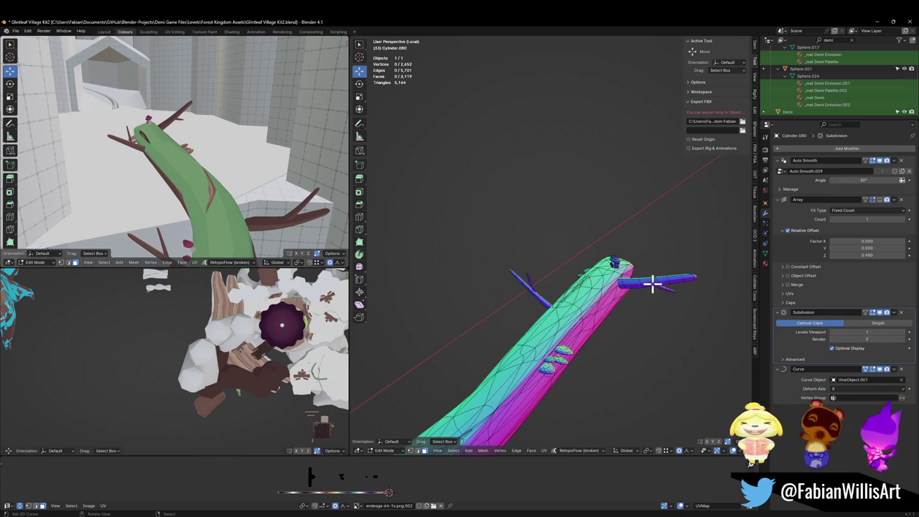
pyautogui.press('l')
pyautogui.press('l')
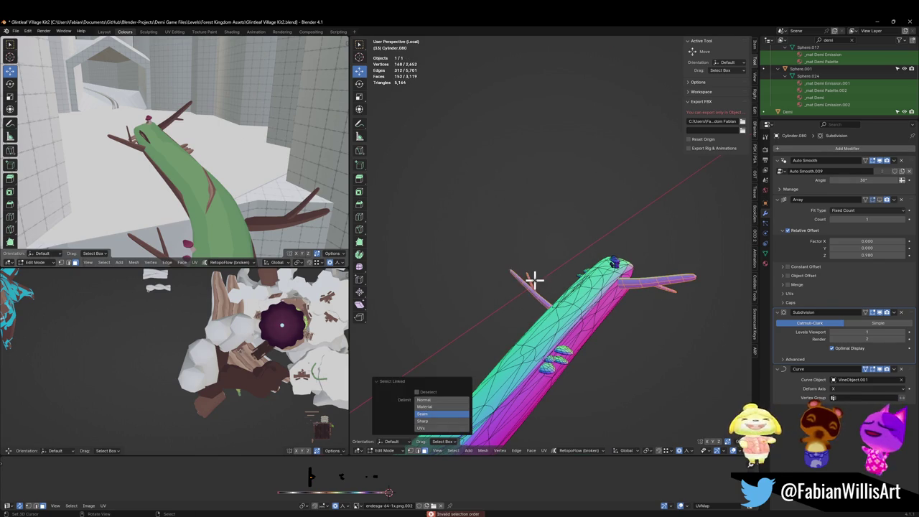
pyautogui.press('h')
pyautogui.moveTo(150, 170)
pyautogui.mouseDown(button='middle')
pyautogui.moveTo(189, 158)
pyautogui.moveTo(226, 185)
pyautogui.moveTo(180, 181)
pyautogui.moveTo(203, 162)
pyautogui.moveTo(205, 180)
pyautogui.moveTo(237, 154)
pyautogui.mouseUp(button='middle')
pyautogui.press('Tab')
pyautogui.press('KP_Divide')
pyautogui.hotkey('shift', '`')
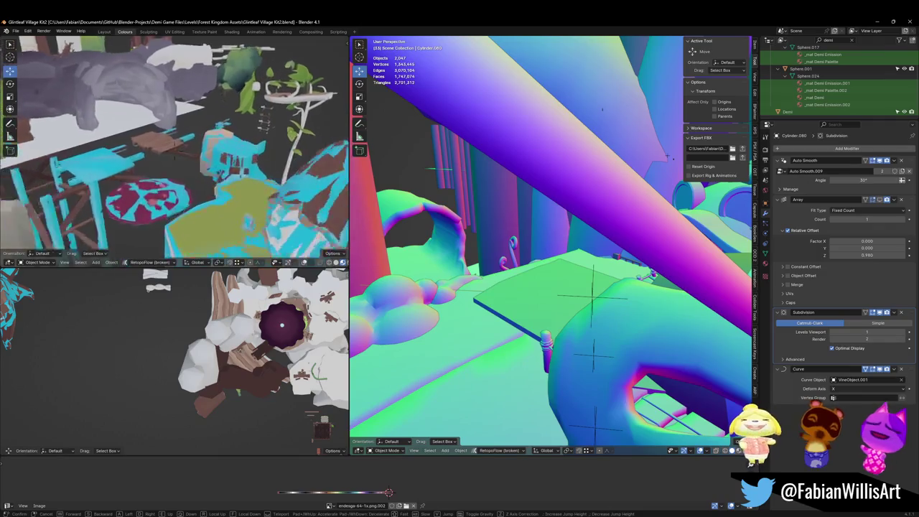
# Step: Fly over the village and down toward the ground with walk navigation
pyautogui.press('w')
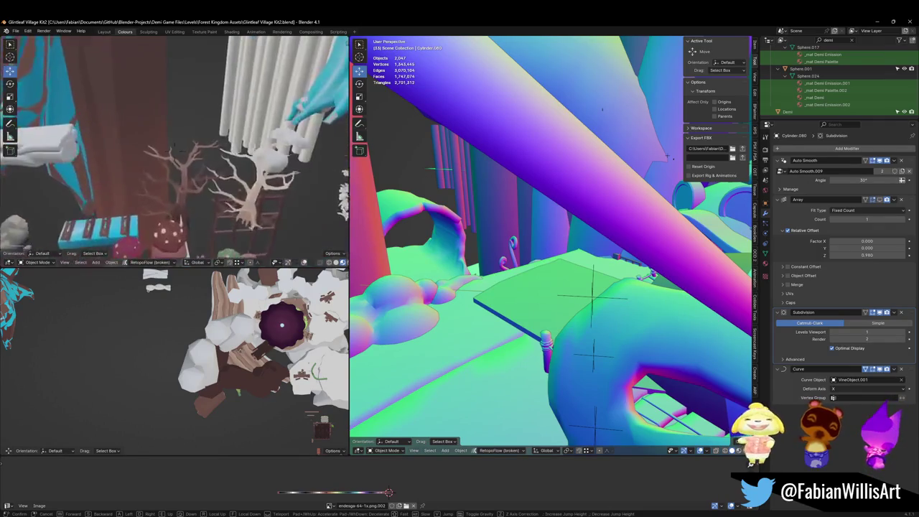
pyautogui.press('s')
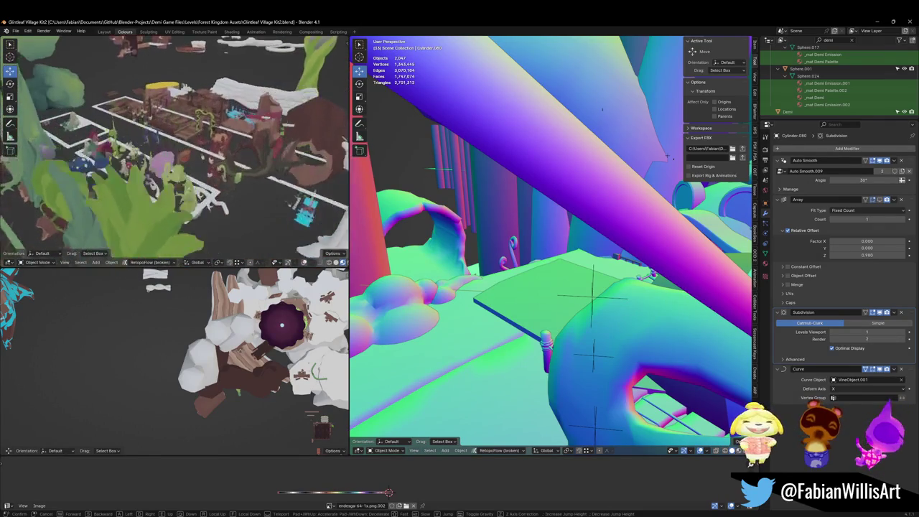
pyautogui.press('w')
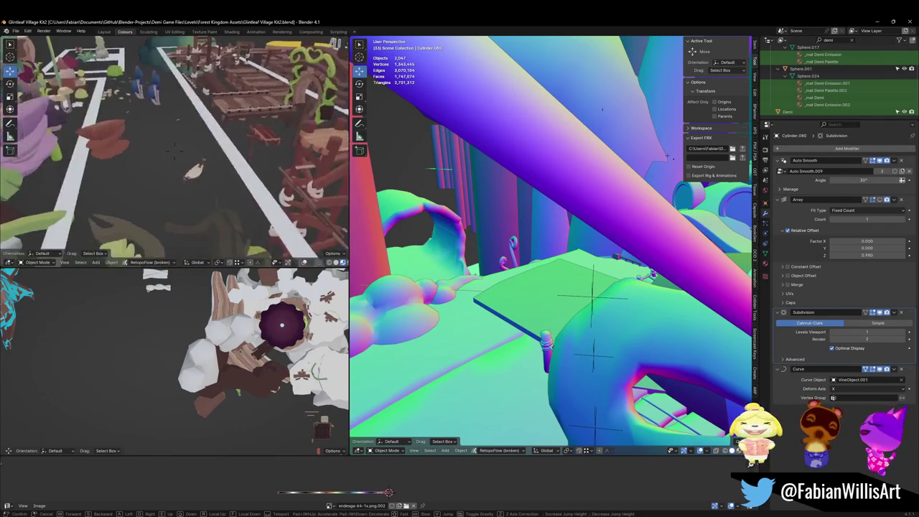
pyautogui.click(214, 236)
# Step: Duplicate the hammock in place as Hammock.001 and fly toward the house
pyautogui.click(201, 190)
pyautogui.hotkey('shift', 'd')
pyautogui.rightClick(210, 200)
pyautogui.hotkey('shift', '`')
pyautogui.press('w')
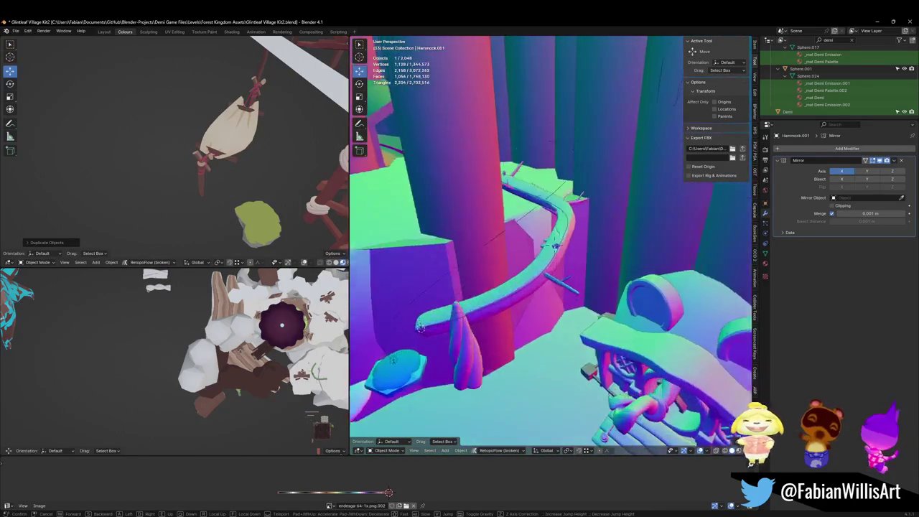
# Step: Land by the house, snap the hammock copy to the ground spot, and enter Edit Mode
pyautogui.click(530, 298)
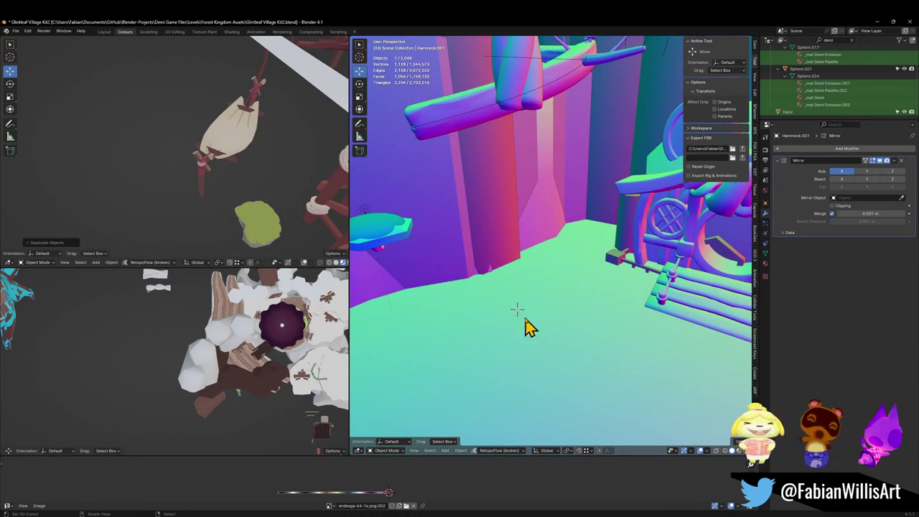
pyautogui.hotkey('shift', 's')
pyautogui.click(533, 287)
pyautogui.scroll(5, 530, 293)
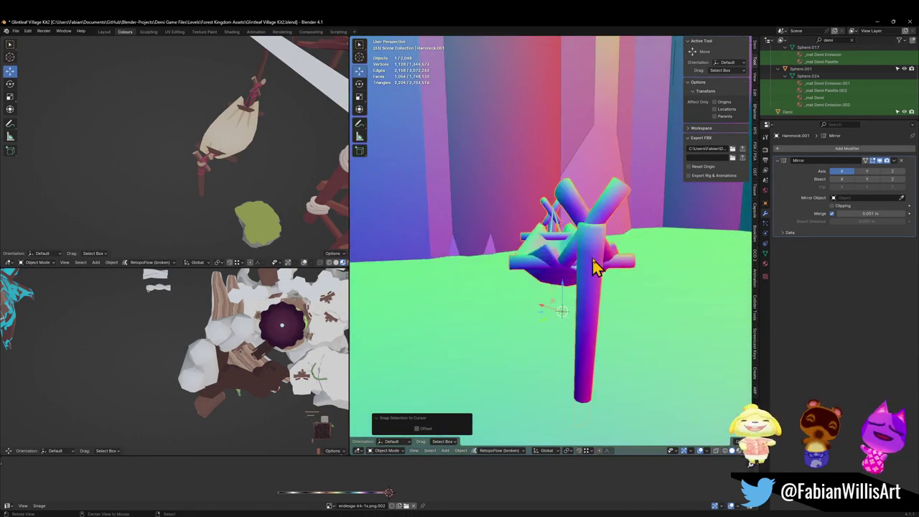
pyautogui.scroll(-5, 589, 270)
pyautogui.moveTo(603, 252)
pyautogui.mouseDown(button='middle')
pyautogui.moveTo(579, 256)
pyautogui.moveTo(636, 252)
pyautogui.mouseUp(button='middle')
pyautogui.press('Tab')
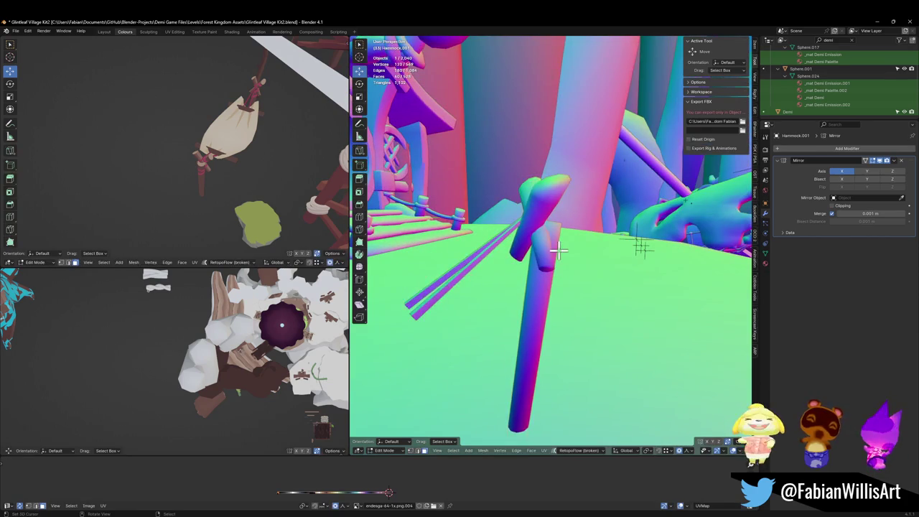
pyautogui.moveTo(559, 250); pyautogui.dragTo(538, 236, button='middle')
pyautogui.scroll(-4, 560, 245)
pyautogui.moveTo(585, 257)
pyautogui.mouseDown(button='middle')
pyautogui.moveTo(606, 246)
pyautogui.moveTo(642, 253)
pyautogui.moveTo(533, 251)
pyautogui.moveTo(593, 250)
pyautogui.mouseUp(button='middle')
pyautogui.scroll(1, 610, 244)
# Step: Duplicate one connected post piece and separate it into its own object, Hammock.002
pyautogui.press('l')
pyautogui.press('KP_Decimal')
pyautogui.hotkey('alt', 'a')
pyautogui.press('l')
pyautogui.moveTo(447, 296); pyautogui.dragTo(431, 267, button='middle')
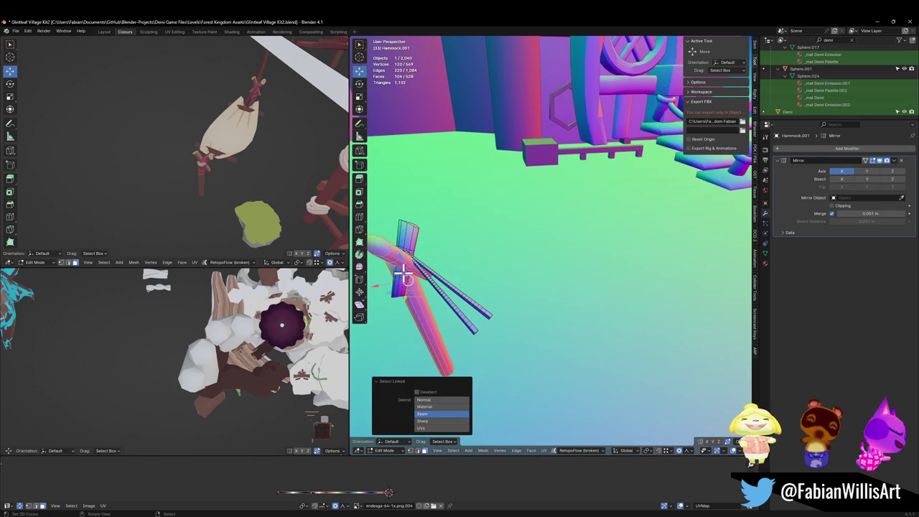
pyautogui.hotkey('shift', 'd')
pyautogui.rightClick(437, 252)
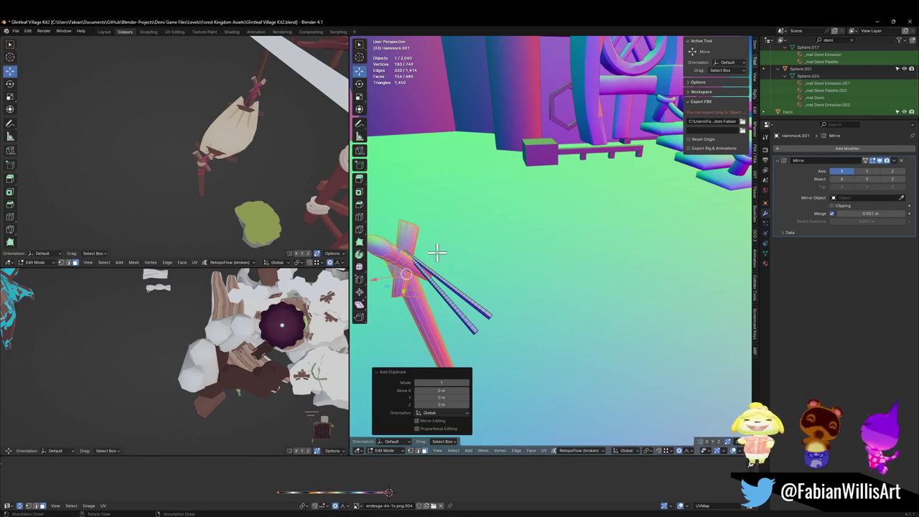
pyautogui.press('p')
pyautogui.click(436, 262)
pyautogui.press('Tab')
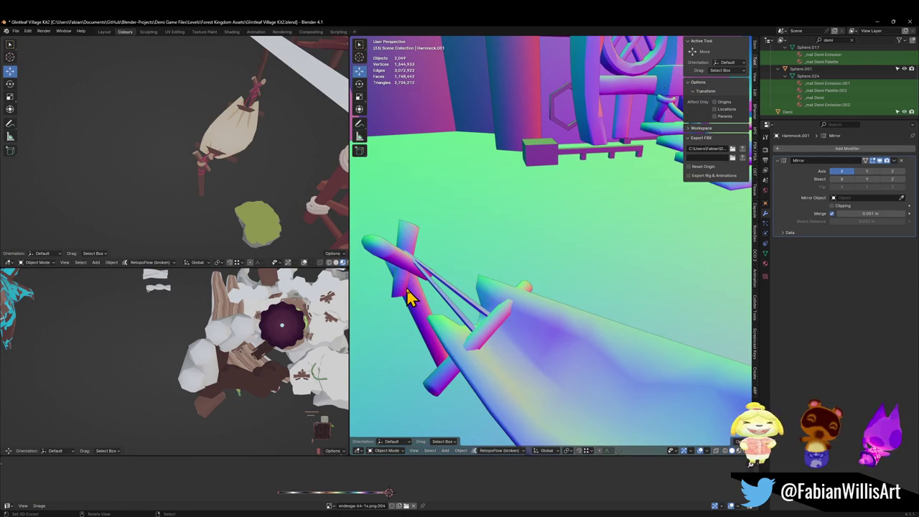
# Step: Move the separated post into place and delete the leftover hammock copy
pyautogui.hotkey('shift', 'd')
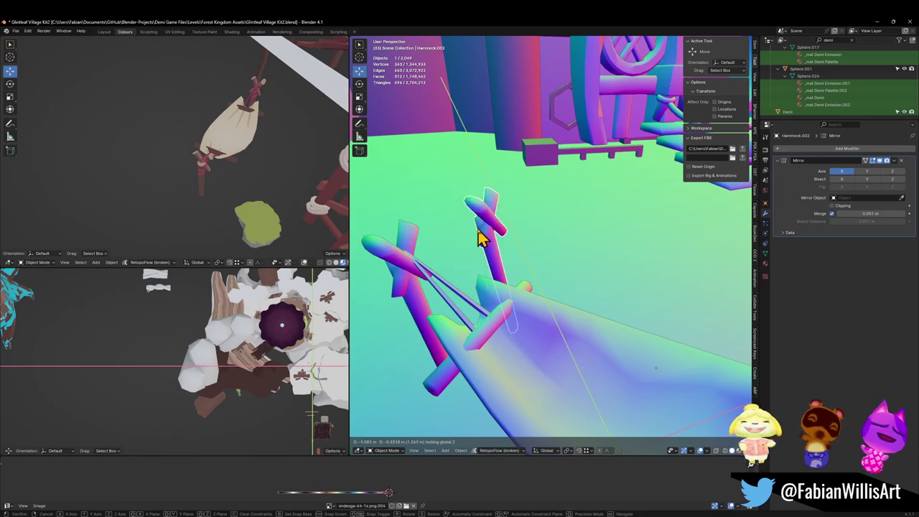
pyautogui.click(477, 225)
pyautogui.press('Delete')
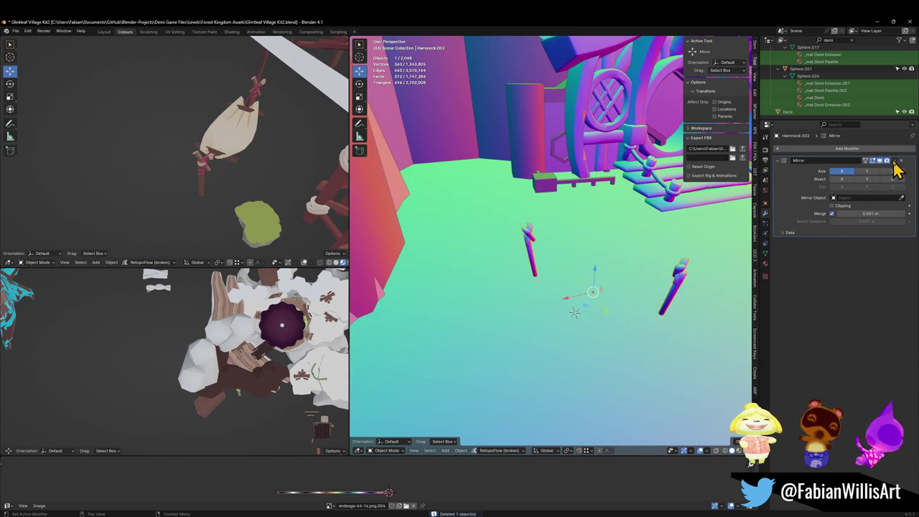
# Step: Remove the post's Mirror modifier, clear its rotation and scale it up about four times
pyautogui.click(903, 160)
pyautogui.scroll(3, 568, 262)
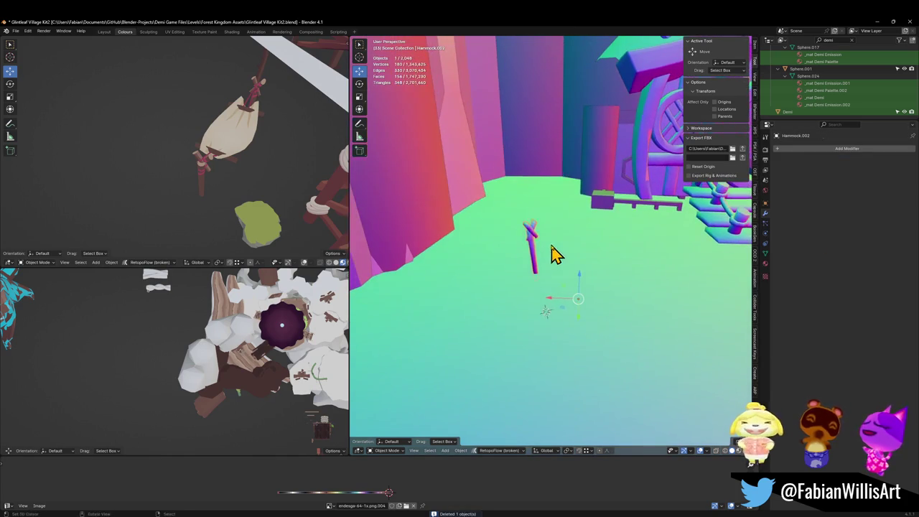
pyautogui.press('q')
pyautogui.press('Escape')
pyautogui.hotkey('alt', 'r')
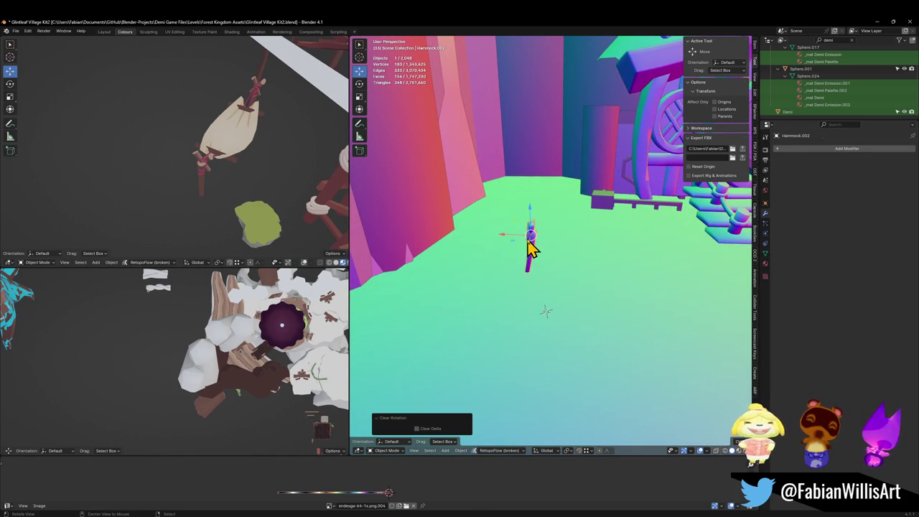
pyautogui.scroll(3, 597, 251)
pyautogui.press('s')
pyautogui.click(589, 176)
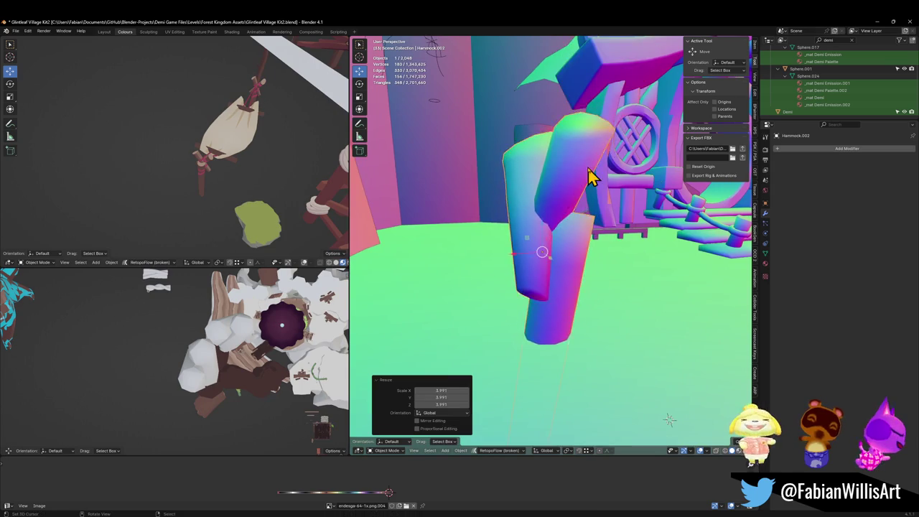
pyautogui.scroll(-4, 578, 205)
# Step: Rotate the post 65.8° around Z and raise it vertically
pyautogui.press('r')
pyautogui.press('z')
pyautogui.click(585, 248)
pyautogui.press('g')
pyautogui.press('z')
pyautogui.click(589, 120)
pyautogui.moveTo(589, 119); pyautogui.dragTo(605, 224, button='middle')
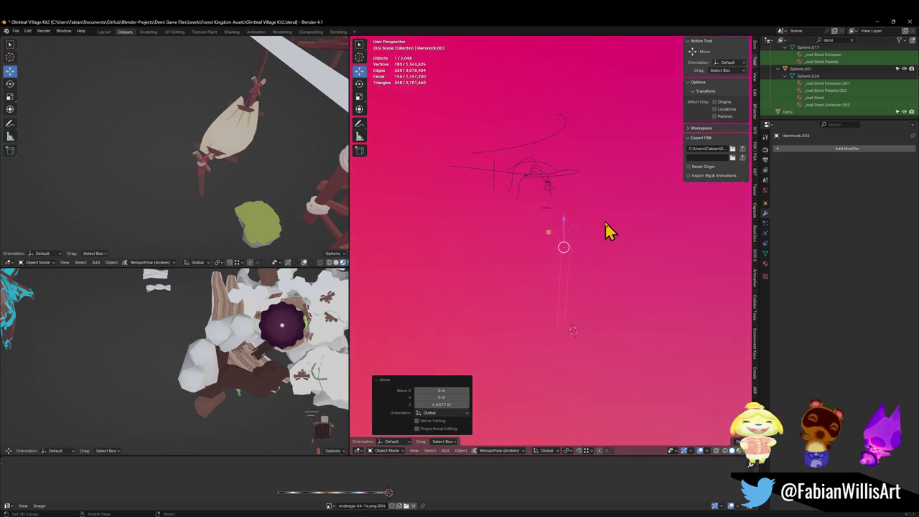
pyautogui.scroll(-4, 582, 232)
pyautogui.scroll(-2, 559, 232)
# Step: Tilt the post and position it upright beneath the curved branch by the house
pyautogui.press('r')
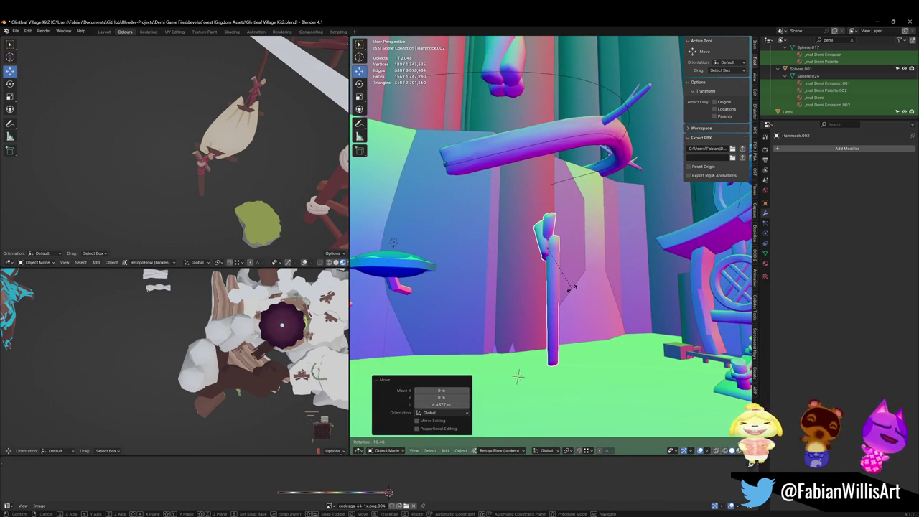
pyautogui.click(569, 303)
pyautogui.press('g')
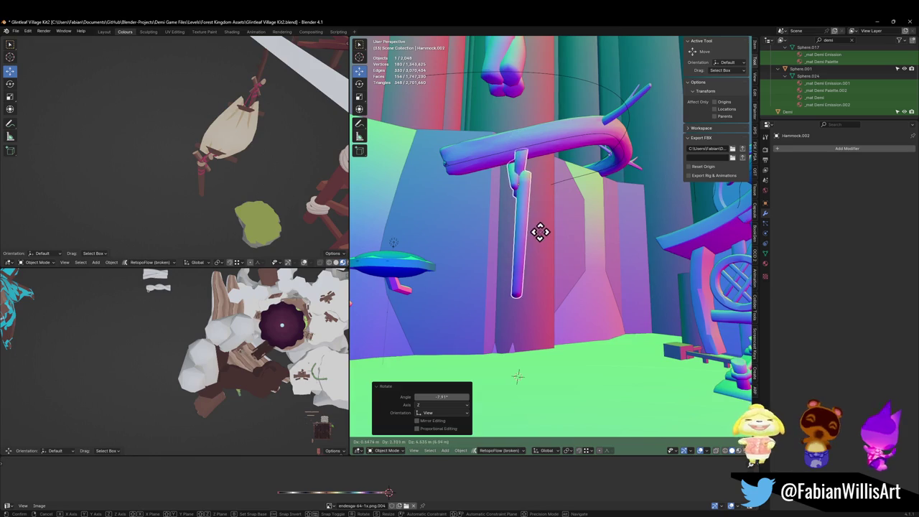
pyautogui.click(546, 242)
pyautogui.moveTo(204, 337)
pyautogui.keyDown('shift'); pyautogui.mouseDown(button='middle')
pyautogui.moveTo(197, 332)
pyautogui.moveTo(263, 333)
pyautogui.moveTo(178, 319)
pyautogui.moveTo(182, 307)
pyautogui.moveTo(197, 349)
pyautogui.moveTo(188, 337)
pyautogui.moveTo(180, 353)
pyautogui.moveTo(195, 343)
pyautogui.moveTo(180, 339)
pyautogui.moveTo(185, 381)
pyautogui.moveTo(197, 309)
pyautogui.moveTo(202, 320)
pyautogui.mouseUp(button='middle'); pyautogui.keyUp('shift')
pyautogui.press('KP_Decimal')
pyautogui.press('g')
pyautogui.click(199, 345)
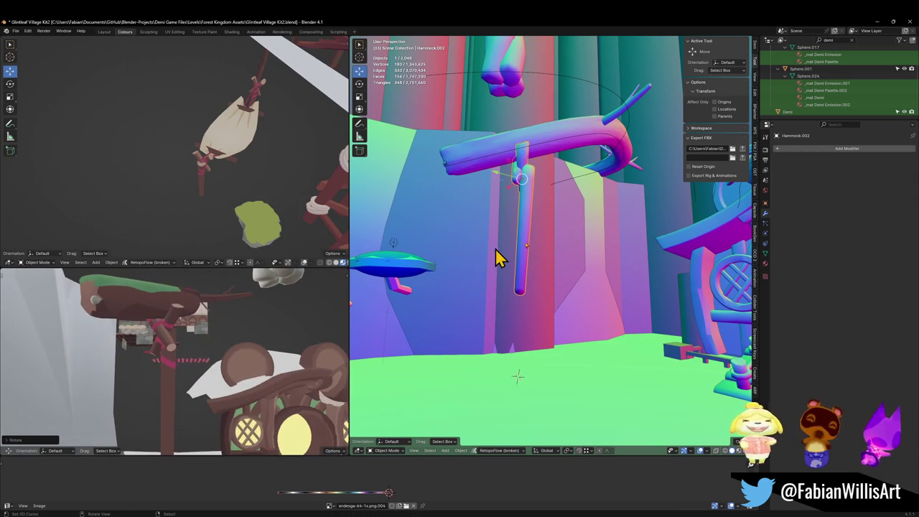
pyautogui.scroll(2, 525, 280)
# Step: In Edit Mode, select the post's bottom vertex and drag it down along Z
pyautogui.press('Tab')
pyautogui.scroll(-1, 544, 313)
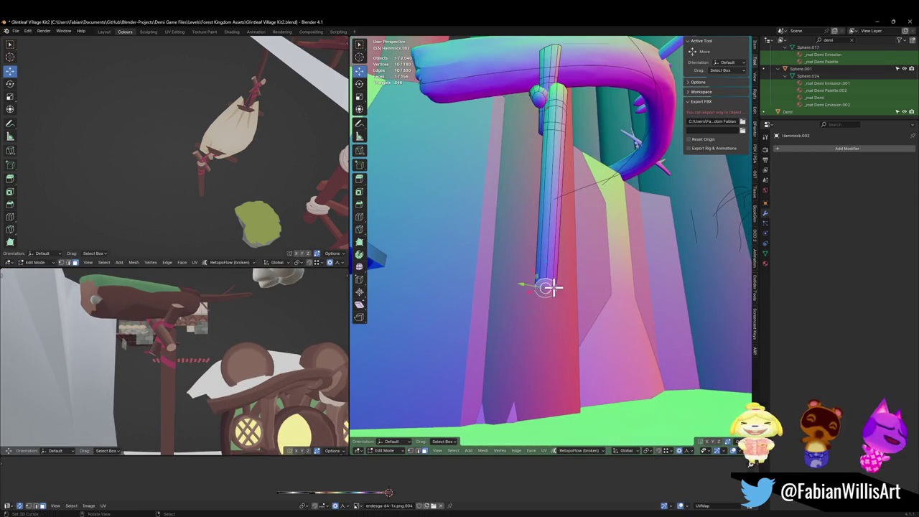
pyautogui.click(548, 287)
pyautogui.scroll(2, 548, 288)
pyautogui.press('g')
pyautogui.press('z')
pyautogui.click(557, 406)
pyautogui.moveTo(573, 350); pyautogui.dragTo(579, 241, button='middle')
# Step: Lower the bottom vertex to 8.6337 m so the post meets the ground, then exit Edit Mode
pyautogui.press('g')
pyautogui.press('z')
pyautogui.click(580, 302)
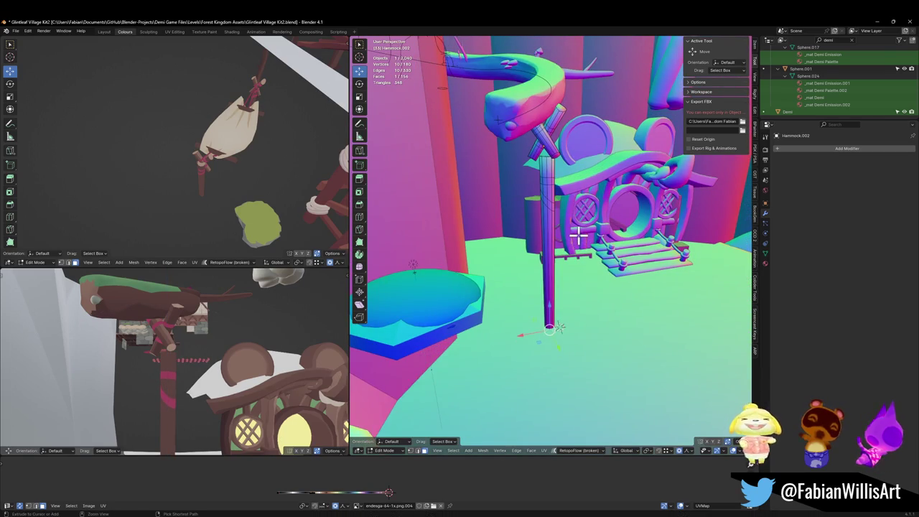
pyautogui.press('g')
pyautogui.press('z')
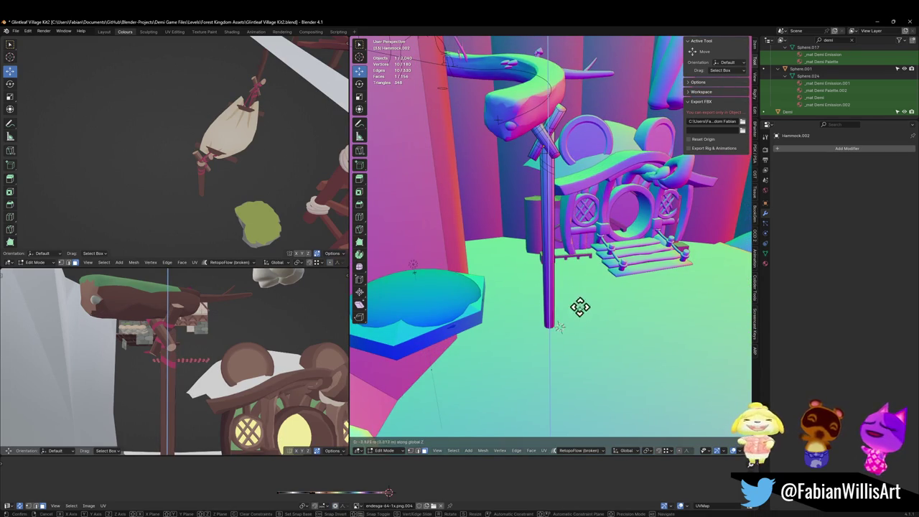
pyautogui.click(586, 299)
pyautogui.moveTo(585, 298)
pyautogui.mouseDown(button='middle')
pyautogui.moveTo(553, 222)
pyautogui.moveTo(524, 199)
pyautogui.moveTo(511, 267)
pyautogui.moveTo(548, 230)
pyautogui.mouseUp(button='middle')
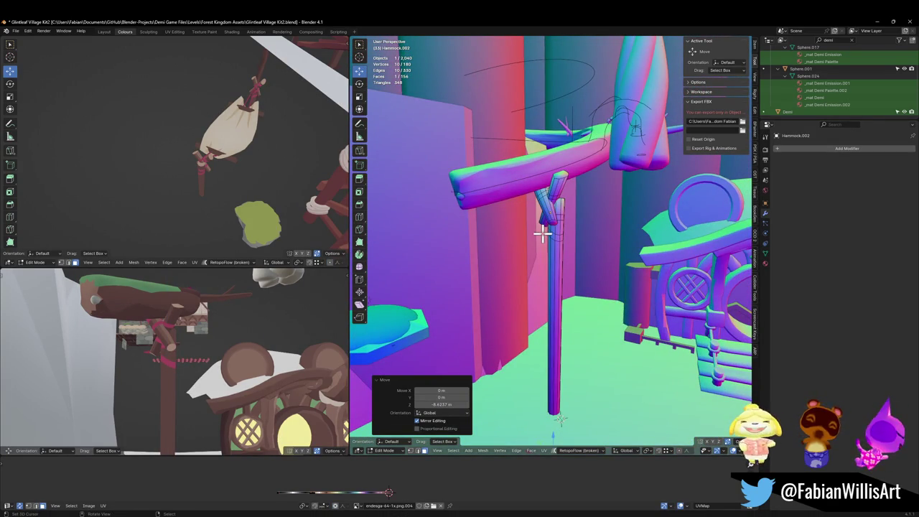
pyautogui.press('Tab')
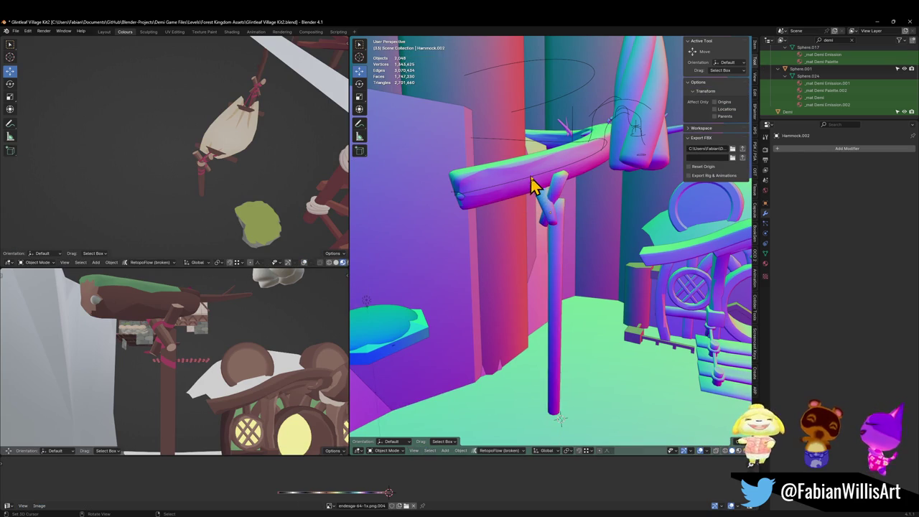
# Step: Select the curved branch and then the vine rope
pyautogui.click(540, 187)
pyautogui.click(540, 186)
pyautogui.moveTo(540, 185); pyautogui.dragTo(559, 201, button='middle')
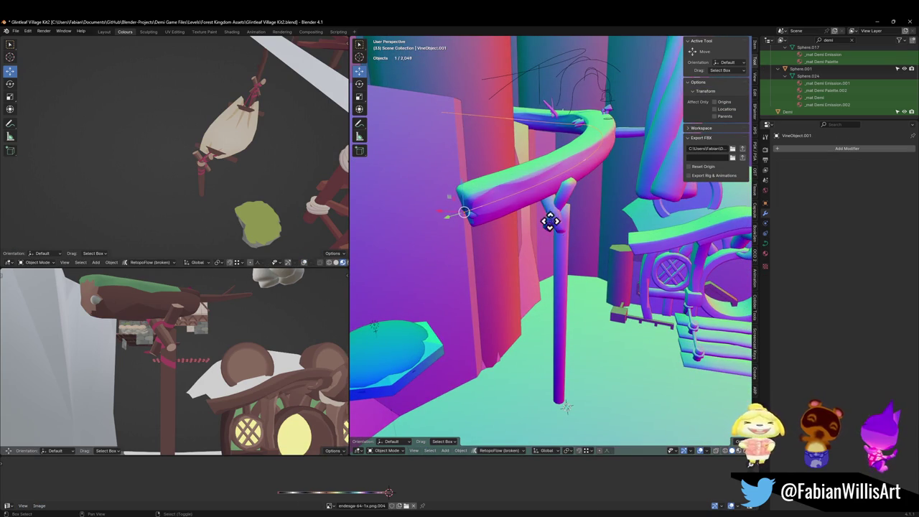
# Step: Duplicate the vine rope and place the copy, moving it only in height
pyautogui.hotkey('shift', 'd')
pyautogui.press('z')
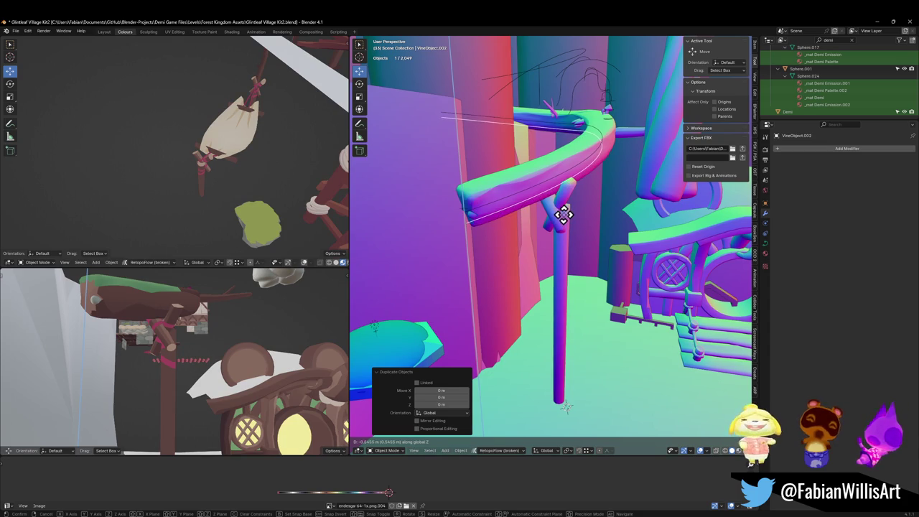
pyautogui.click(564, 214)
# Step: Give Hammock.002 an Array modifier with relative offset Factor X set to -1
pyautogui.click(567, 230)
pyautogui.click(818, 151)
pyautogui.click(797, 169)
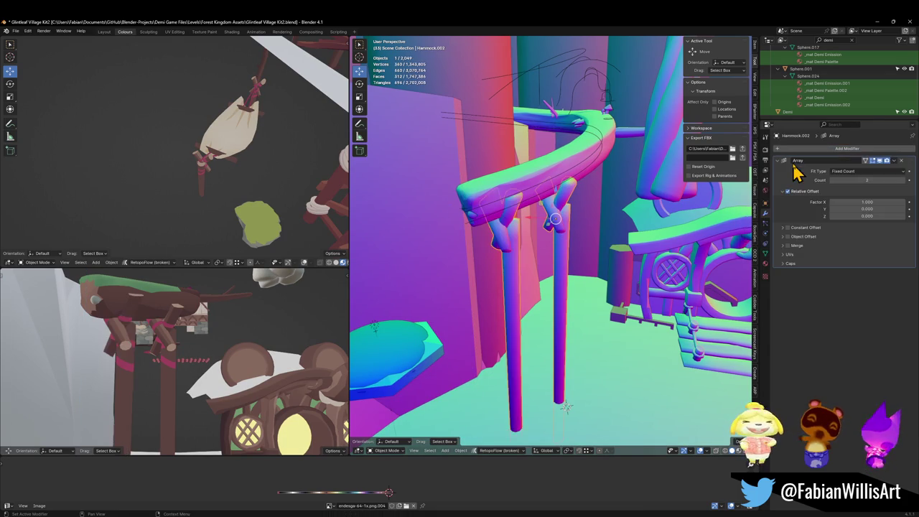
pyautogui.moveTo(653, 144); pyautogui.dragTo(740, 199, button='middle')
pyautogui.moveTo(839, 203); pyautogui.dragTo(876, 205)
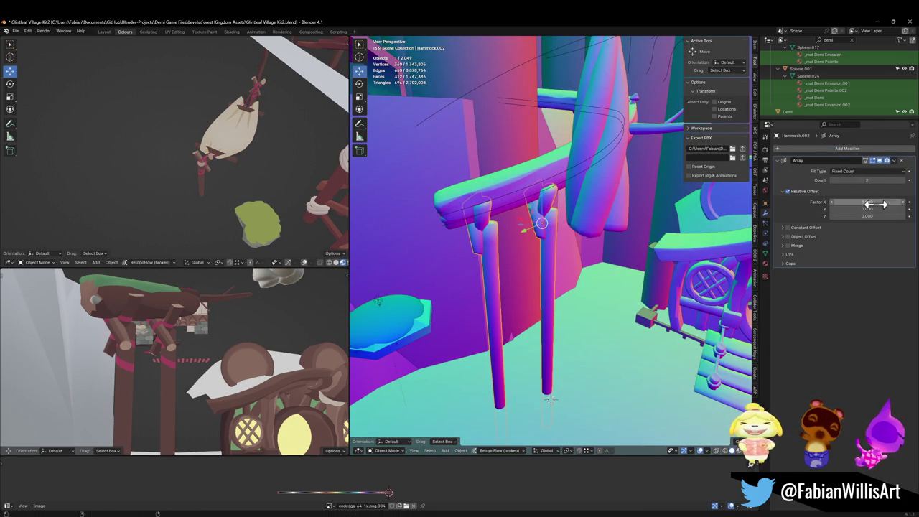
pyautogui.click(857, 202)
pyautogui.write('1')
pyautogui.press('Return')
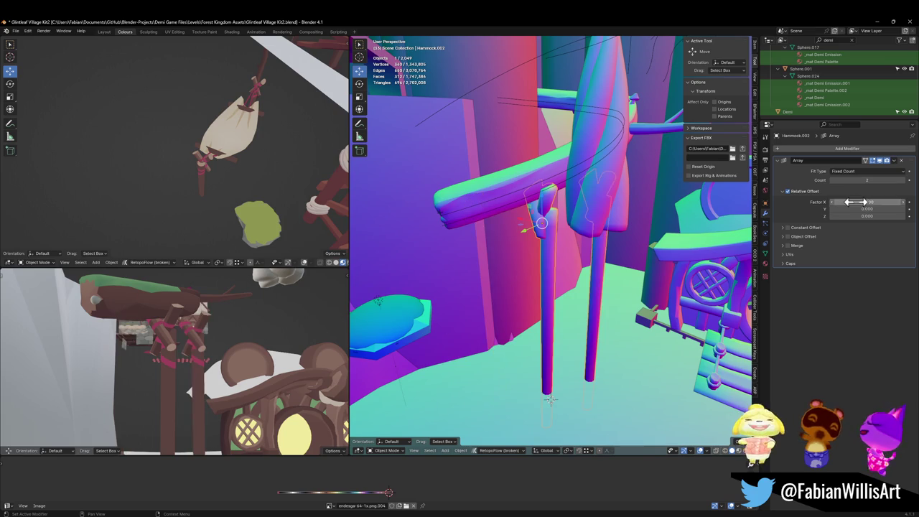
# Step: Add a Curve modifier to the hammock post through the modifier search
pyautogui.click(811, 149)
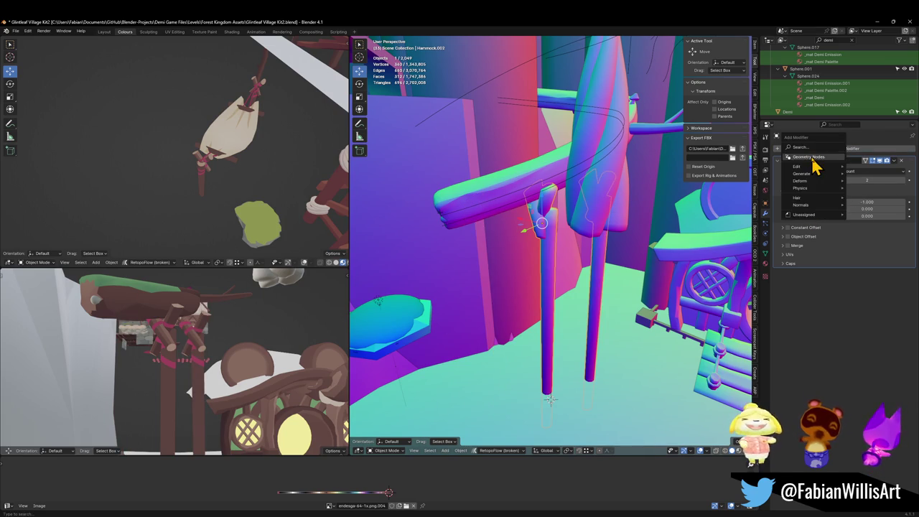
pyautogui.write('curv')
pyautogui.press('Return')
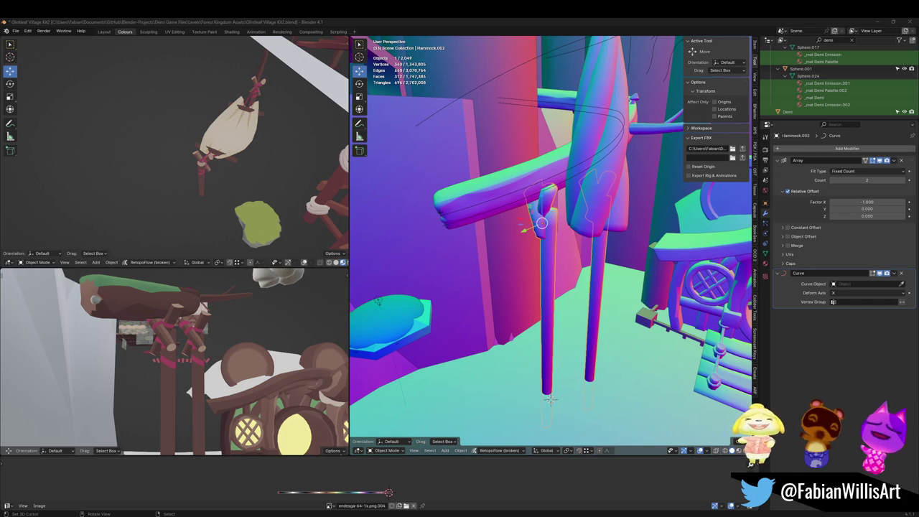
# Step: Set VineObject.002 as the Curve modifier's curve object with the eyedropper
pyautogui.scroll(3, 501, 196)
pyautogui.moveTo(459, 240); pyautogui.dragTo(551, 239, button='middle')
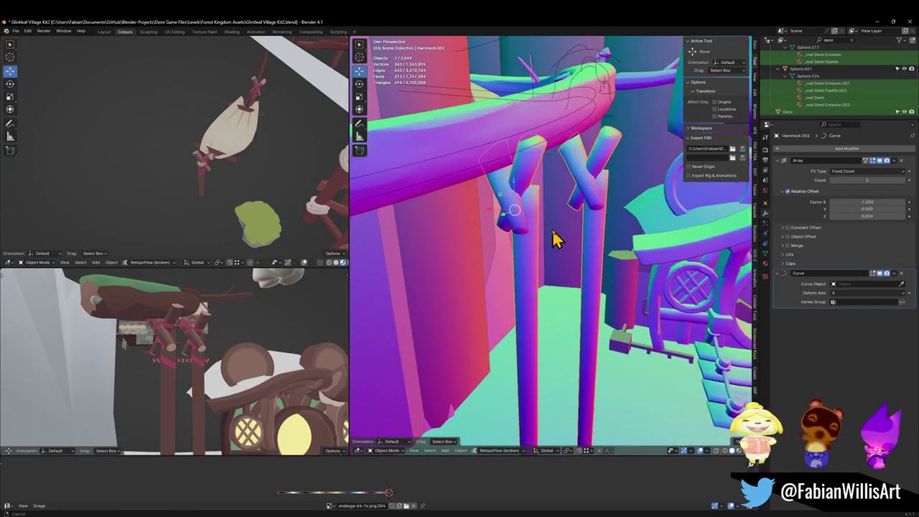
pyautogui.click(902, 286)
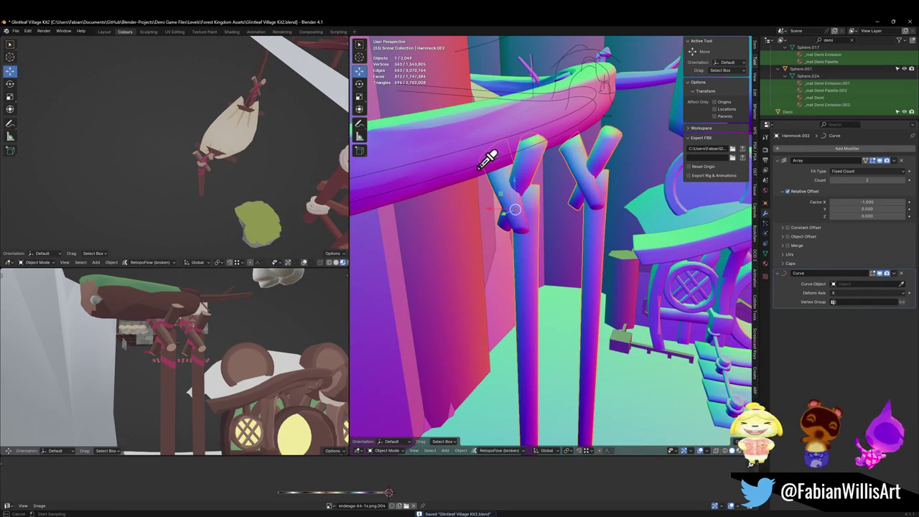
pyautogui.click(482, 158)
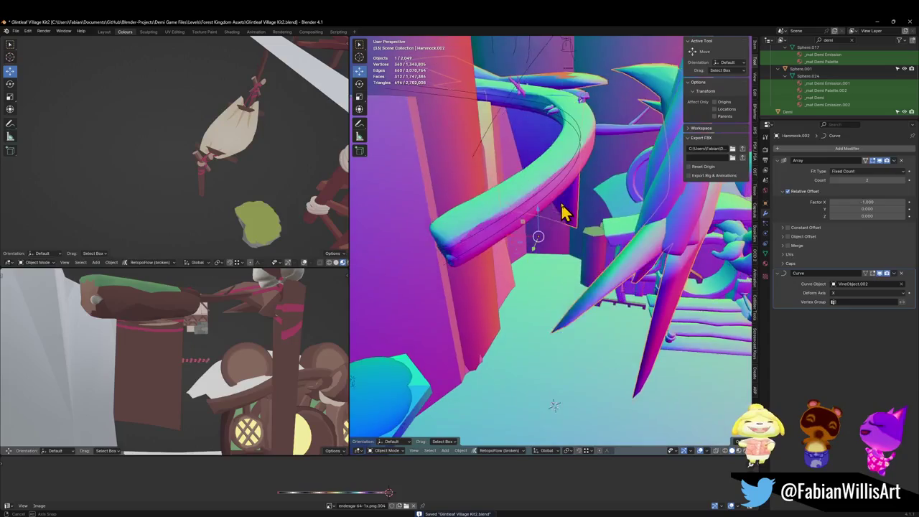
# Step: Try a couple of different deform axes on the hammock's Curve modifier
pyautogui.click(853, 294)
pyautogui.click(847, 313)
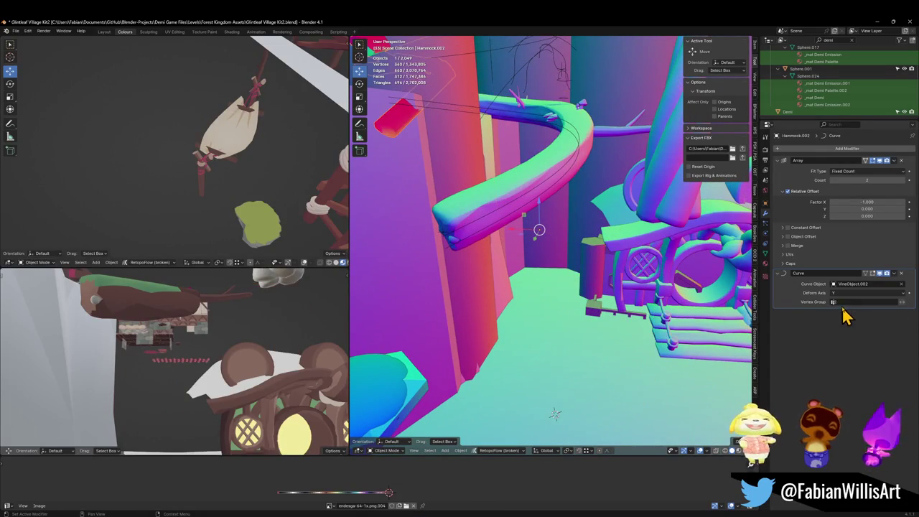
pyautogui.click(842, 293)
pyautogui.click(845, 324)
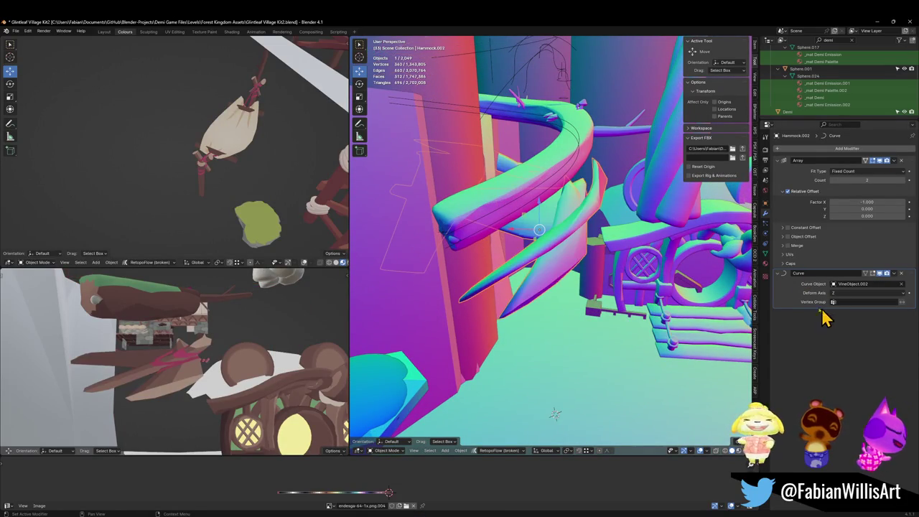
pyautogui.moveTo(579, 231); pyautogui.dragTo(565, 211, button='middle')
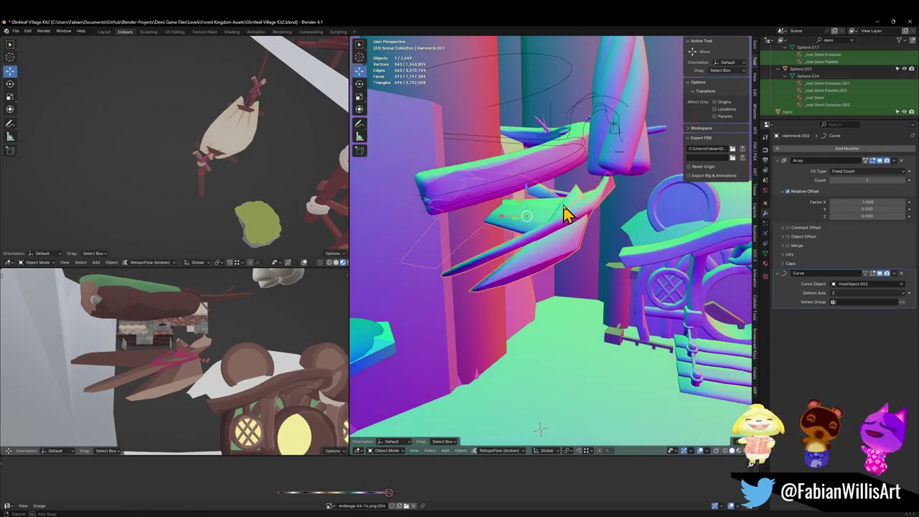
# Step: Snap the hammock to a 3D cursor at the vine's end and clear its rotation
pyautogui.keyDown('shift'); pyautogui.rightClick(436, 212); pyautogui.keyUp('shift')
pyautogui.hotkey('shift', 's')
pyautogui.click(513, 252)
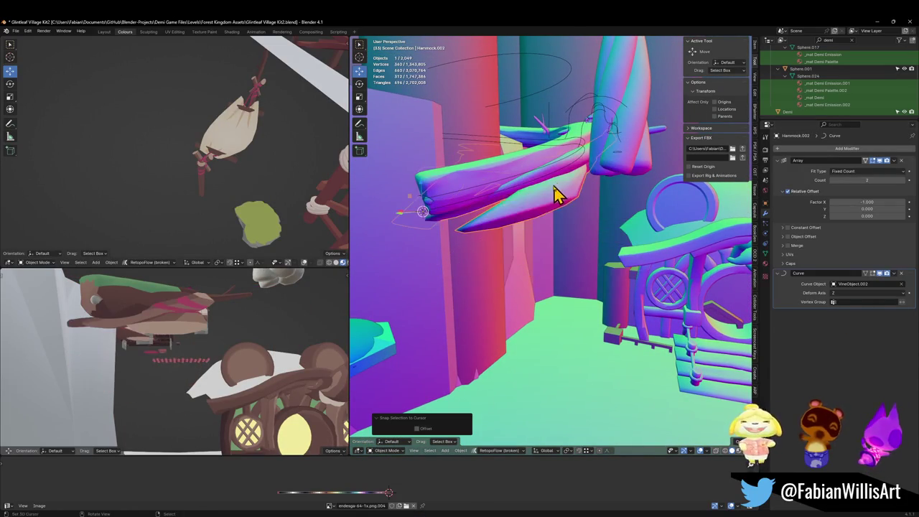
pyautogui.click(869, 293)
pyautogui.click(842, 318)
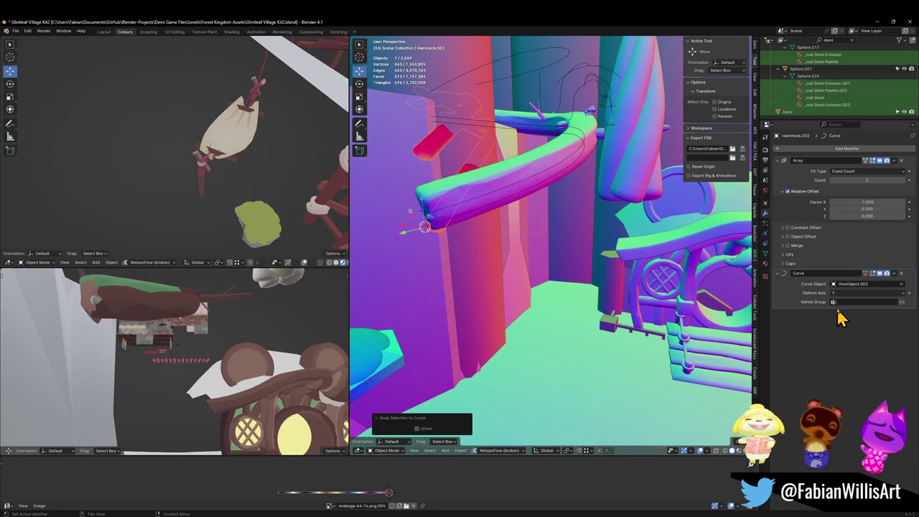
pyautogui.hotkey('alt', 'r')
pyautogui.moveTo(543, 219)
pyautogui.mouseDown(button='middle')
pyautogui.moveTo(556, 230)
pyautogui.moveTo(550, 238)
pyautogui.mouseUp(button='middle')
# Step: Cycle through deform axes and settle on -Y for the hammock's bend
pyautogui.click(842, 293)
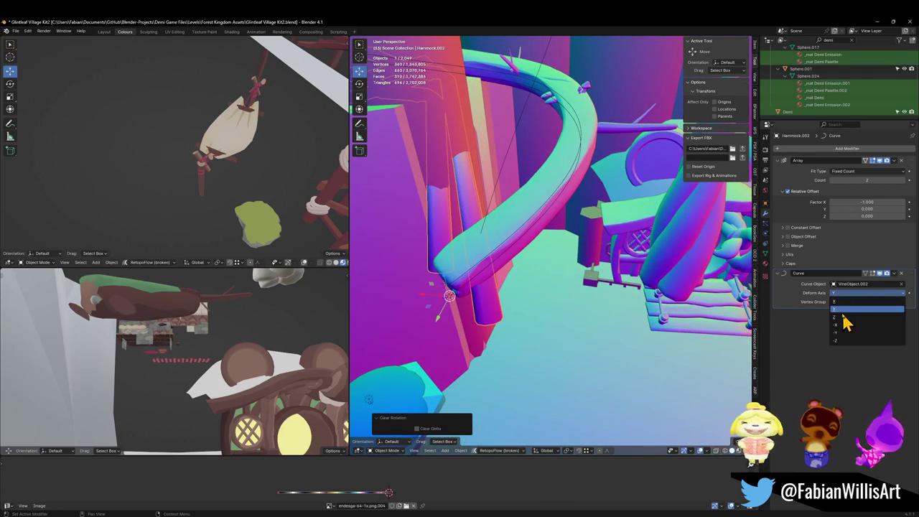
pyautogui.click(844, 311)
pyautogui.moveTo(642, 271)
pyautogui.mouseDown(button='middle')
pyautogui.moveTo(601, 236)
pyautogui.moveTo(618, 240)
pyautogui.mouseUp(button='middle')
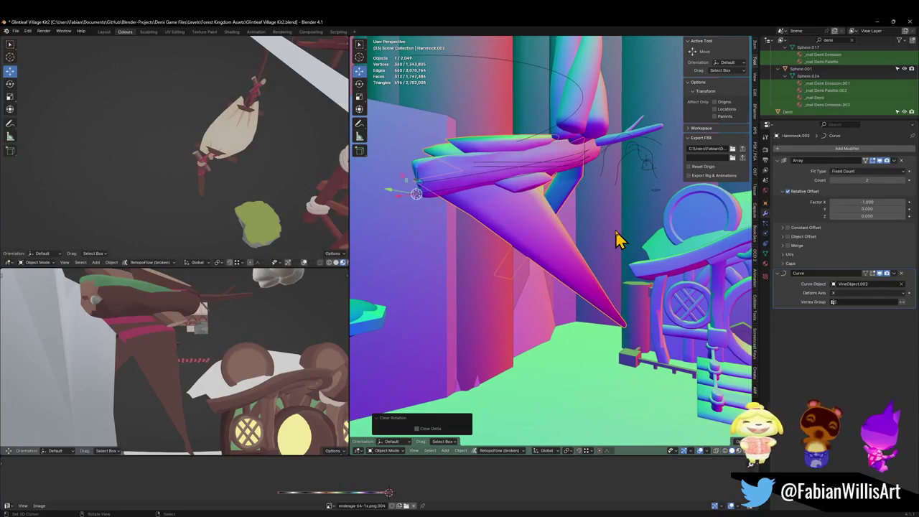
pyautogui.click(854, 296)
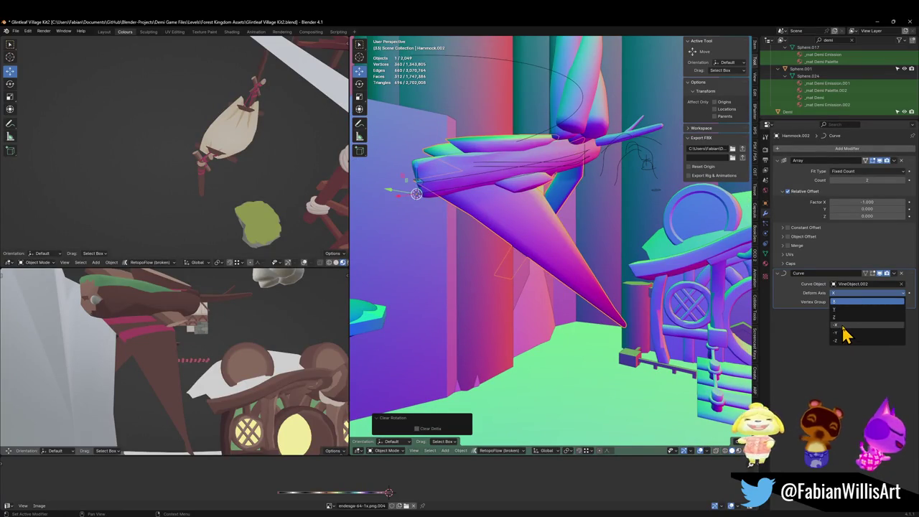
pyautogui.click(847, 334)
pyautogui.click(844, 294)
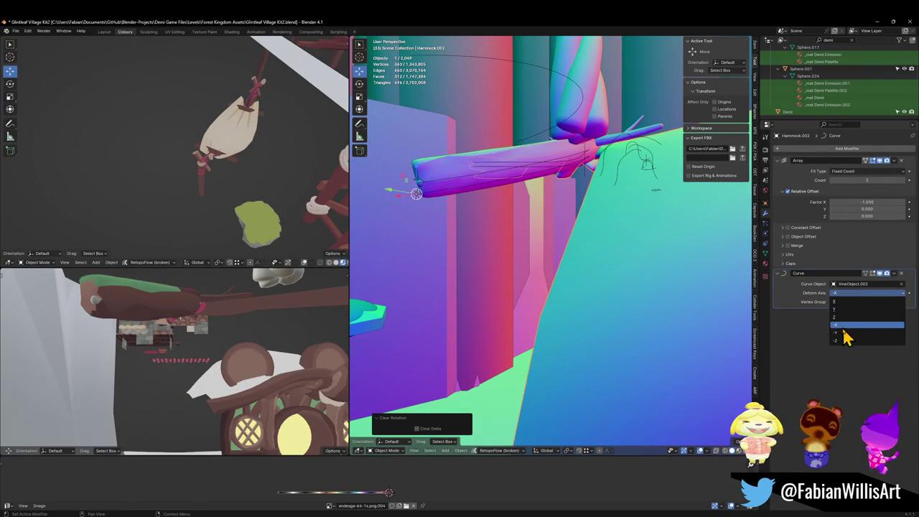
pyautogui.click(844, 329)
pyautogui.click(850, 296)
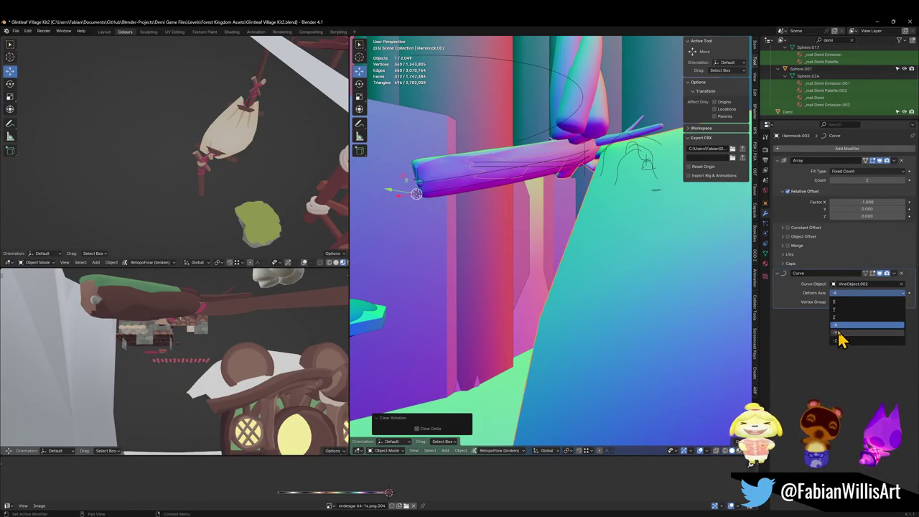
pyautogui.click(838, 334)
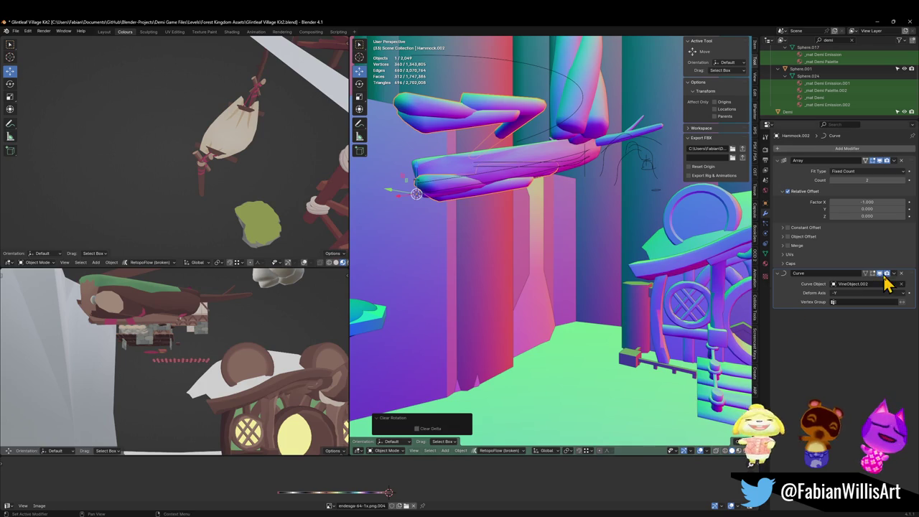
# Step: In local top view, rotate the hammock slightly and apply its rotation and scale
pyautogui.moveTo(728, 281); pyautogui.dragTo(550, 240, button='middle')
pyautogui.scroll(4, 575, 266)
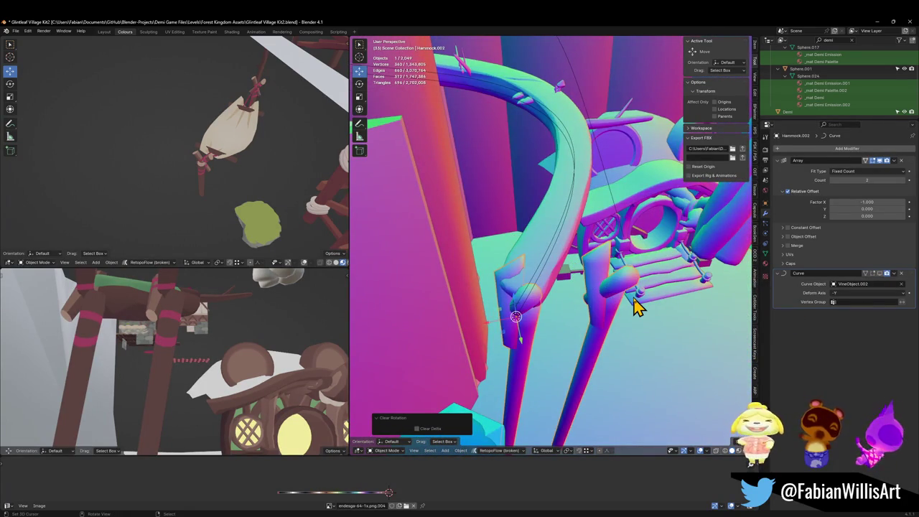
pyautogui.press('KP_Divide')
pyautogui.press('KP_7')
pyautogui.press('r')
pyautogui.click(631, 267)
pyautogui.hotkey('ctrl', 'a')
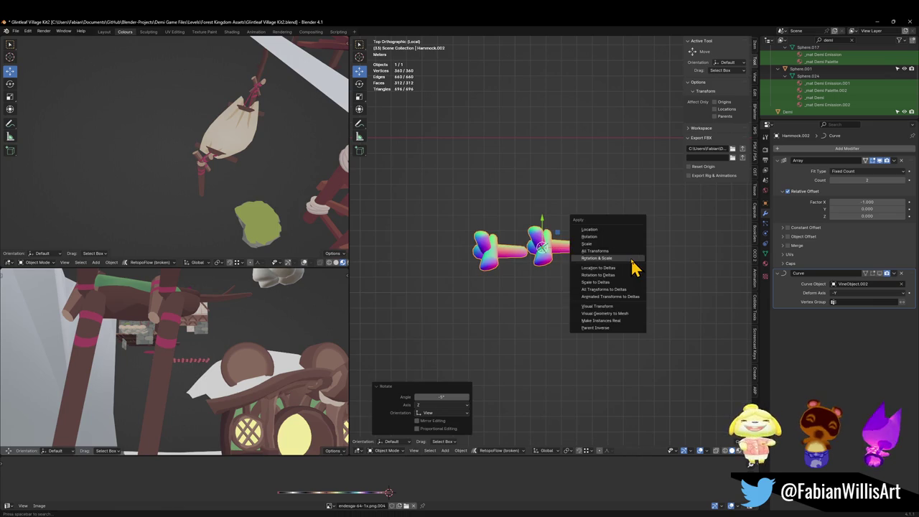
pyautogui.click(632, 259)
pyautogui.press('KP_Divide')
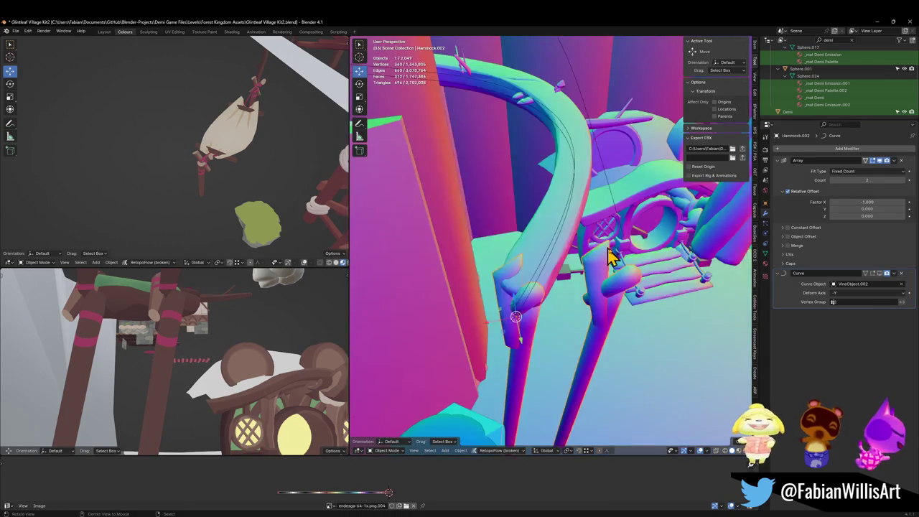
pyautogui.scroll(-3, 607, 252)
pyautogui.scroll(3, 607, 253)
pyautogui.moveTo(607, 253)
pyautogui.mouseDown(button='middle')
pyautogui.moveTo(592, 240)
pyautogui.moveTo(670, 300)
pyautogui.mouseUp(button='middle')
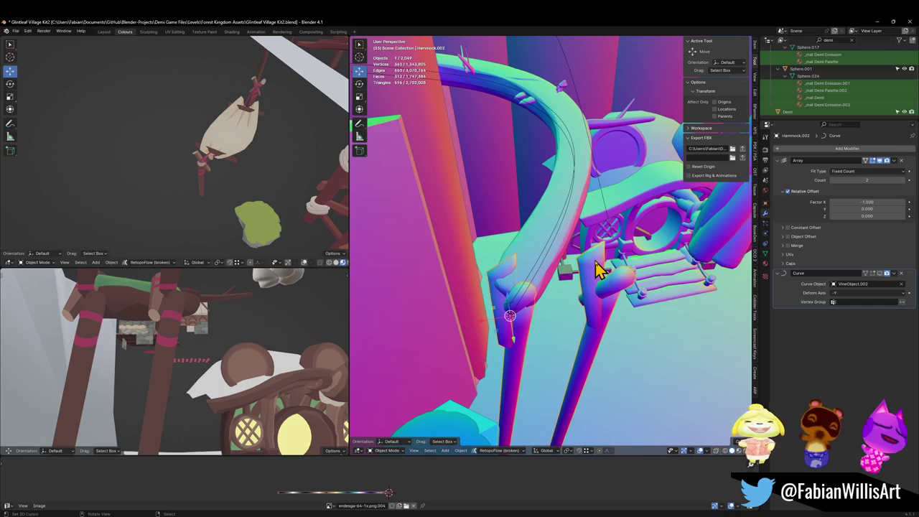
# Step: Rotate the hammock -90° in local top view, then apply rotation and scale
pyautogui.press('KP_Divide')
pyautogui.press('KP_7')
pyautogui.press('g')
pyautogui.press('9')
pyautogui.press('0')
pyautogui.press('BackSpace')
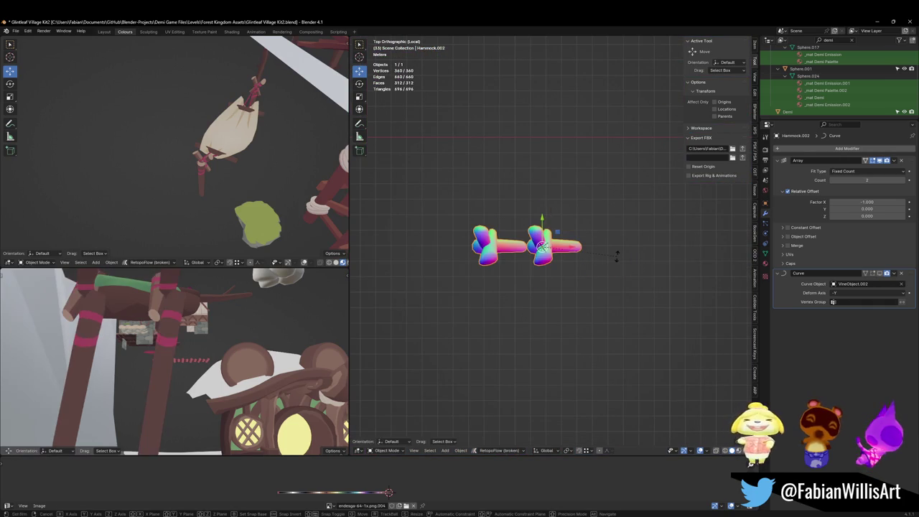
pyautogui.press('-')
pyautogui.press('0')
pyautogui.press('Return')
pyautogui.hotkey('ctrl', 'a')
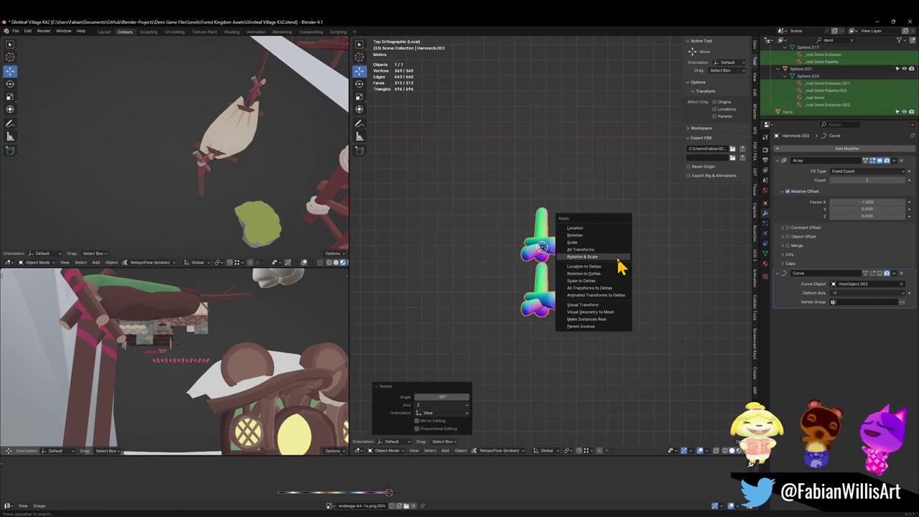
pyautogui.click(619, 266)
pyautogui.press('KP_Divide')
pyautogui.moveTo(550, 247)
pyautogui.mouseDown(button='middle')
pyautogui.moveTo(581, 248)
pyautogui.moveTo(544, 247)
pyautogui.mouseUp(button='middle')
pyautogui.scroll(3, 544, 247)
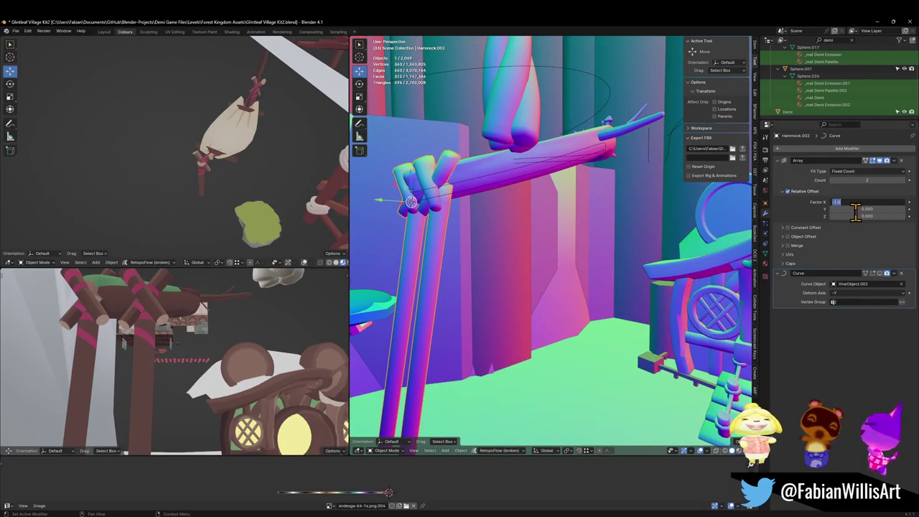
pyautogui.click(869, 202)
pyautogui.write('0')
# Step: Zero the array's X offset and spread the second post to Y offset -1.110
pyautogui.press('Return')
pyautogui.moveTo(845, 215); pyautogui.dragTo(871, 221)
pyautogui.moveTo(747, 215)
pyautogui.mouseDown(button='middle')
pyautogui.moveTo(611, 205)
pyautogui.moveTo(652, 211)
pyautogui.moveTo(655, 236)
pyautogui.moveTo(582, 255)
pyautogui.moveTo(603, 252)
pyautogui.mouseUp(button='middle')
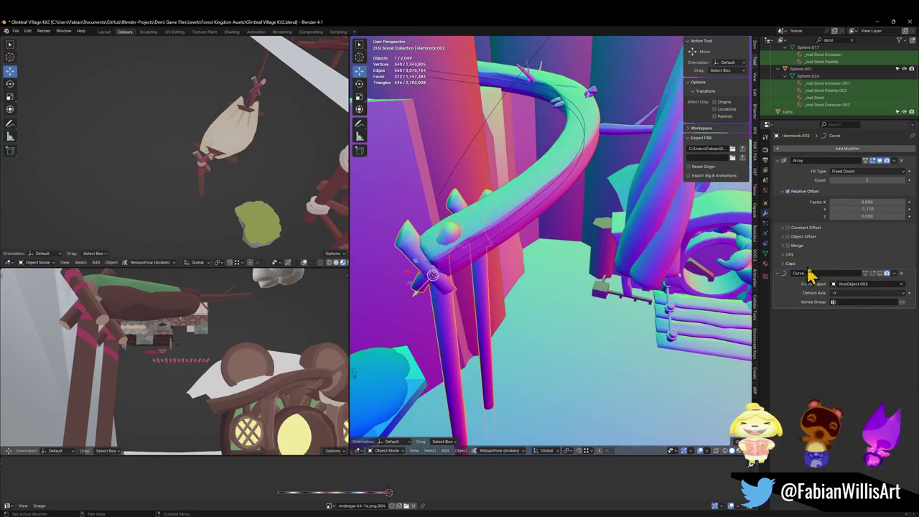
# Step: Toggle the curve bend, test deform axes, and scale the hammock along X
pyautogui.click(877, 275)
pyautogui.moveTo(682, 268)
pyautogui.mouseDown(button='middle')
pyautogui.moveTo(558, 256)
pyautogui.moveTo(566, 246)
pyautogui.mouseUp(button='middle')
pyautogui.click(847, 294)
pyautogui.click(844, 303)
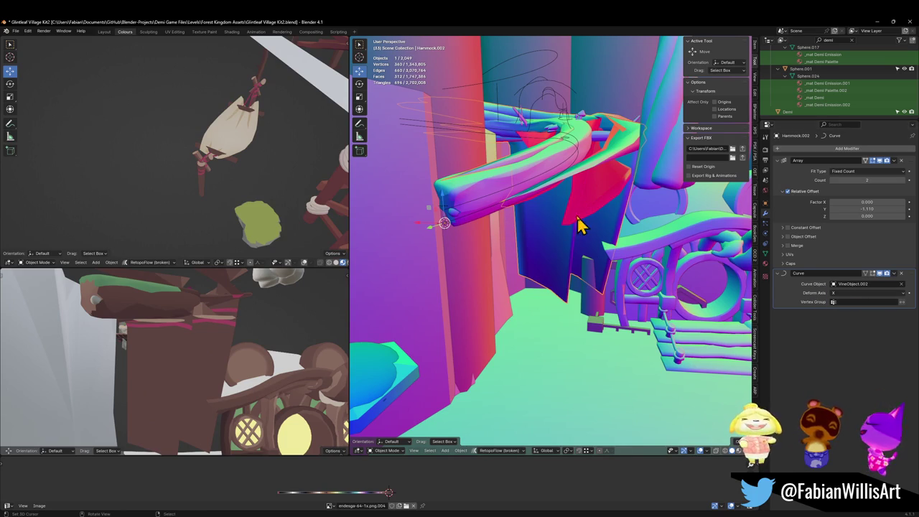
pyautogui.press('s')
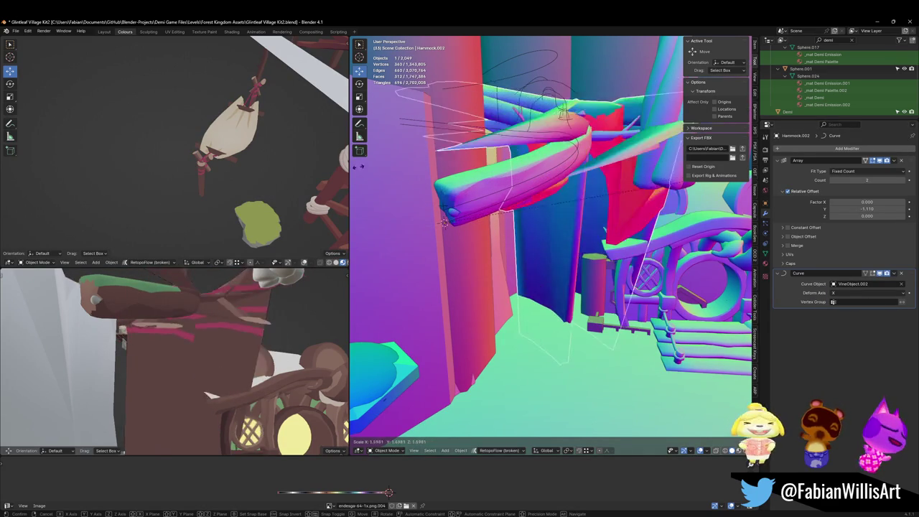
pyautogui.press('Return')
pyautogui.click(845, 294)
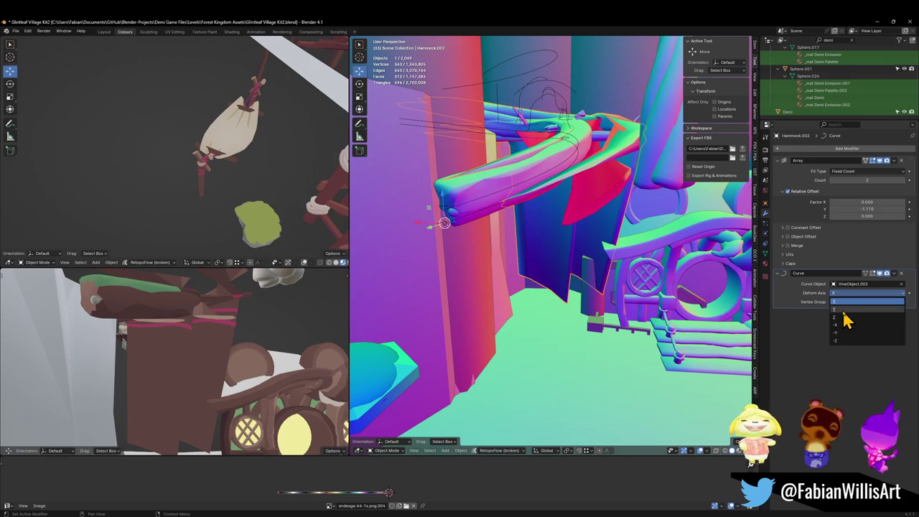
pyautogui.click(845, 317)
# Step: Turn off Stretch and Bounds Clamp on the vine curve VineObject.002
pyautogui.moveTo(453, 196); pyautogui.dragTo(544, 228, button='middle')
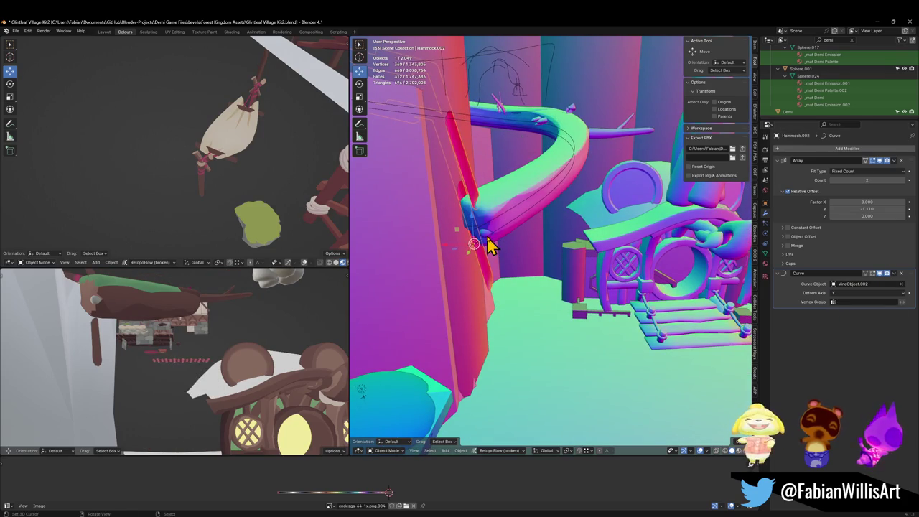
pyautogui.click(494, 246)
pyautogui.click(765, 244)
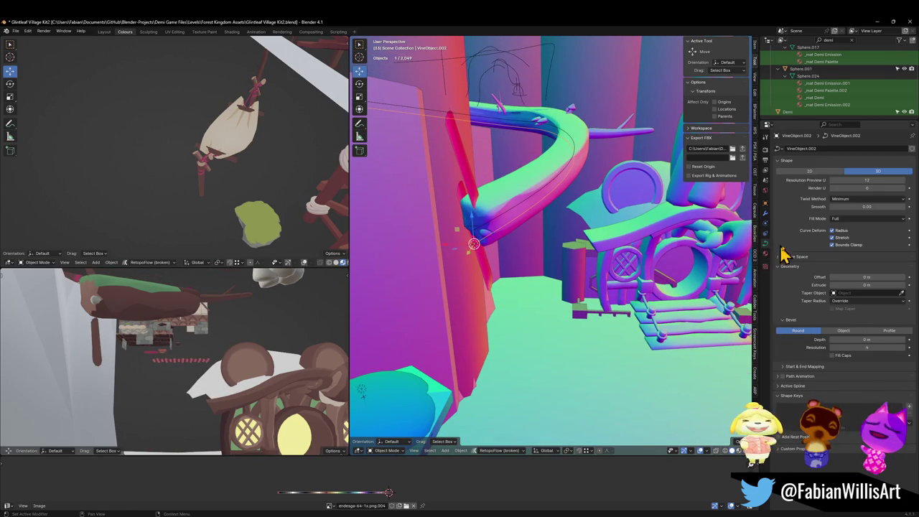
pyautogui.moveTo(841, 237); pyautogui.dragTo(847, 248)
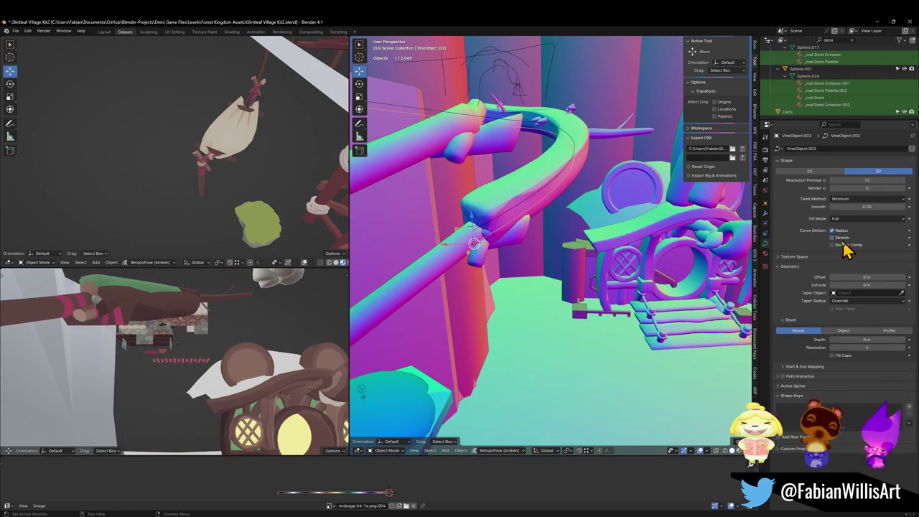
# Step: Set the Curve modifier's deform axis to X on the hammock
pyautogui.click(463, 253)
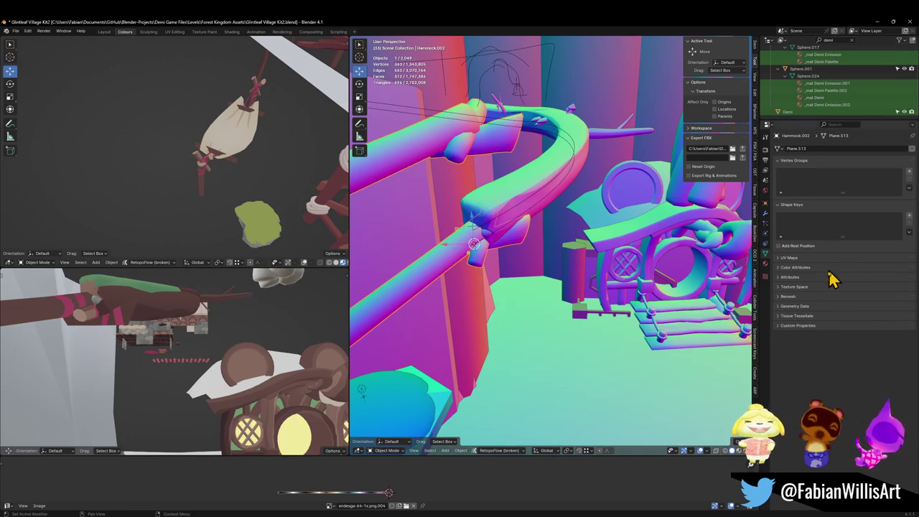
pyautogui.click(766, 214)
pyautogui.click(862, 293)
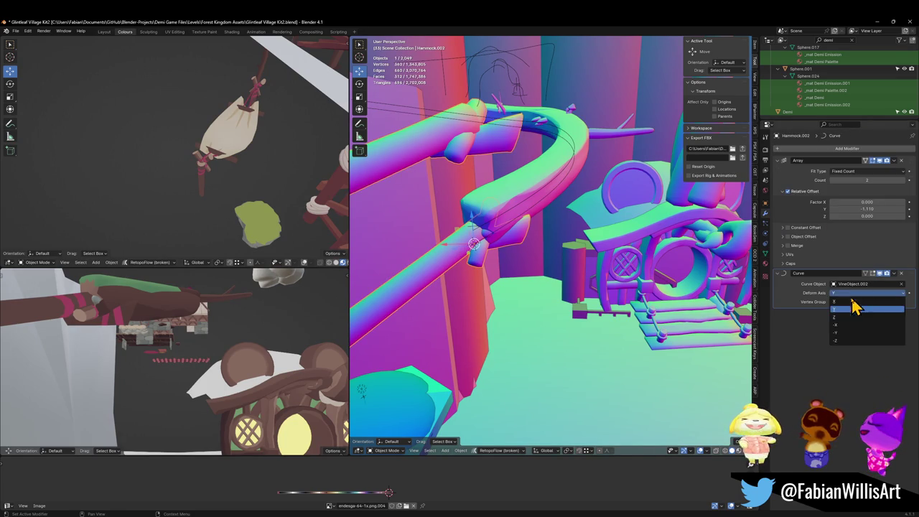
pyautogui.click(845, 302)
pyautogui.moveTo(718, 273)
pyautogui.mouseDown(button='middle')
pyautogui.moveTo(537, 226)
pyautogui.moveTo(550, 263)
pyautogui.moveTo(582, 302)
pyautogui.moveTo(501, 217)
pyautogui.mouseUp(button='middle')
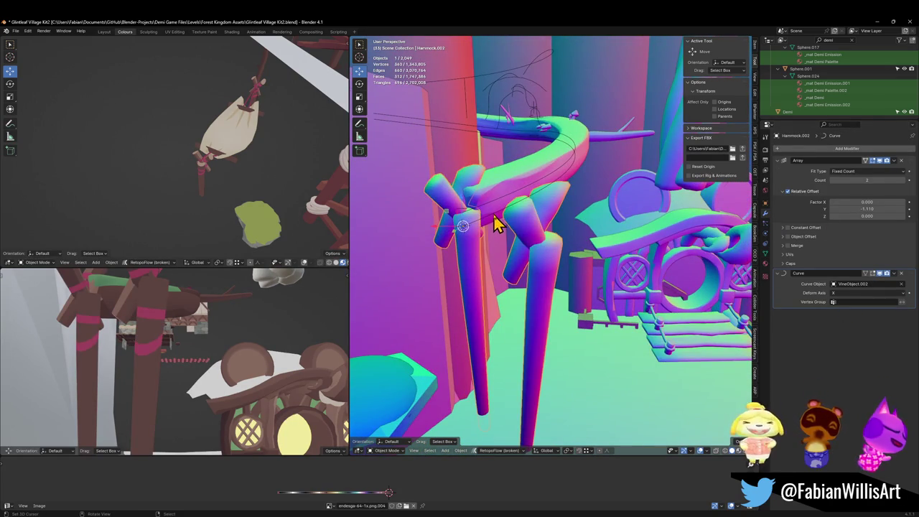
# Step: Rotate the hammock posts about 82.2° around the Z axis
pyautogui.press('r')
pyautogui.press('z')
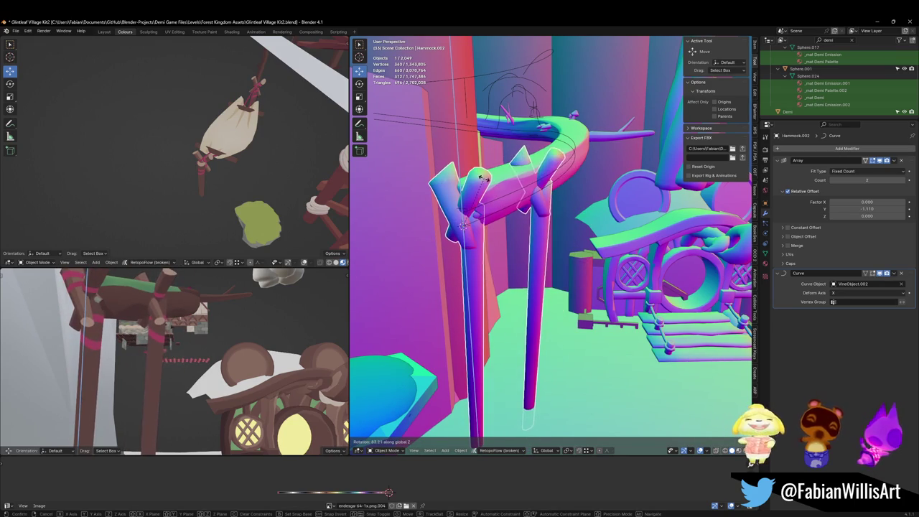
pyautogui.click(528, 189)
pyautogui.moveTo(528, 189)
pyautogui.mouseDown(button='middle')
pyautogui.moveTo(540, 180)
pyautogui.moveTo(567, 198)
pyautogui.mouseUp(button='middle')
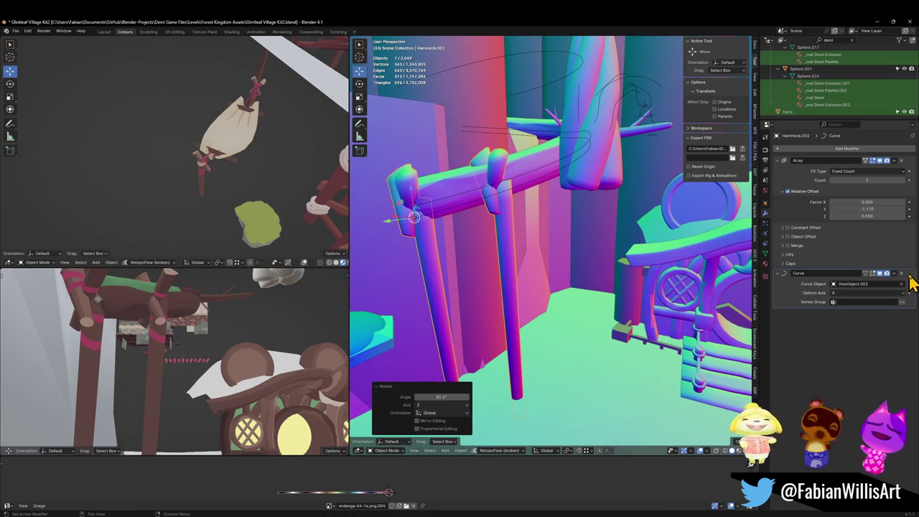
# Step: Move the Curve modifier above the Array and slide the duplicate post back onto the original
pyautogui.moveTo(910, 274); pyautogui.dragTo(908, 161)
pyautogui.moveTo(540, 201)
pyautogui.mouseDown(button='middle')
pyautogui.moveTo(558, 206)
pyautogui.moveTo(571, 193)
pyautogui.mouseUp(button='middle')
pyautogui.moveTo(875, 246); pyautogui.dragTo(855, 249)
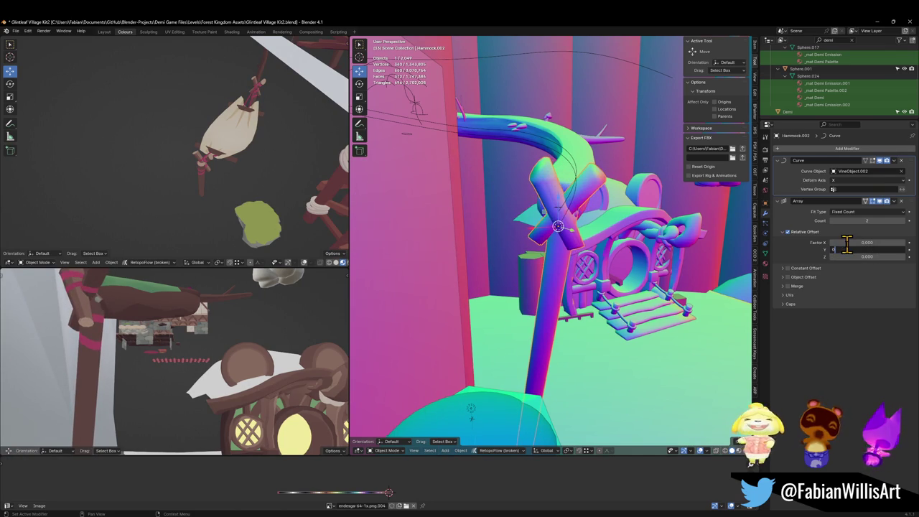
# Step: Commit a zero sideways offset for the duplicate and lower the hammock about 2 m
pyautogui.press('Return')
pyautogui.moveTo(718, 209)
pyautogui.mouseDown(button='middle')
pyautogui.moveTo(663, 195)
pyautogui.moveTo(528, 211)
pyautogui.mouseUp(button='middle')
pyautogui.press('g')
pyautogui.press('z')
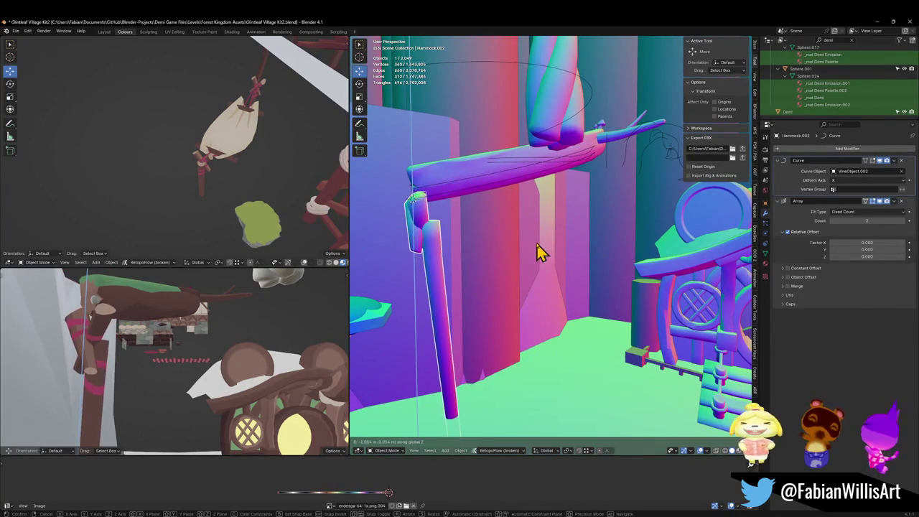
pyautogui.click(521, 250)
# Step: Slide the post along X, switch to local orientation, and shift it 0.72 m along Y
pyautogui.press('g')
pyautogui.press('x')
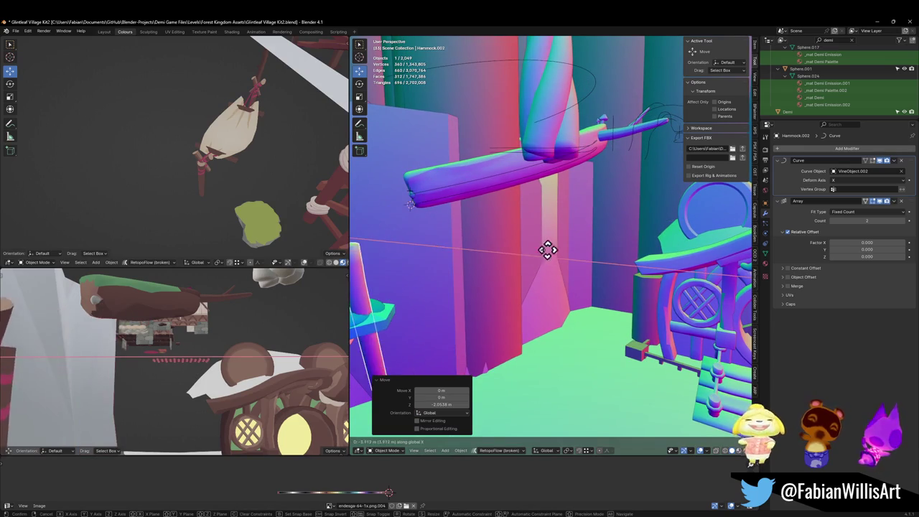
pyautogui.click(519, 251)
pyautogui.press(',')
pyautogui.click(528, 276)
pyautogui.moveTo(528, 277)
pyautogui.mouseDown(button='middle')
pyautogui.moveTo(548, 240)
pyautogui.moveTo(536, 259)
pyautogui.mouseUp(button='middle')
pyautogui.press('g')
pyautogui.press('x')
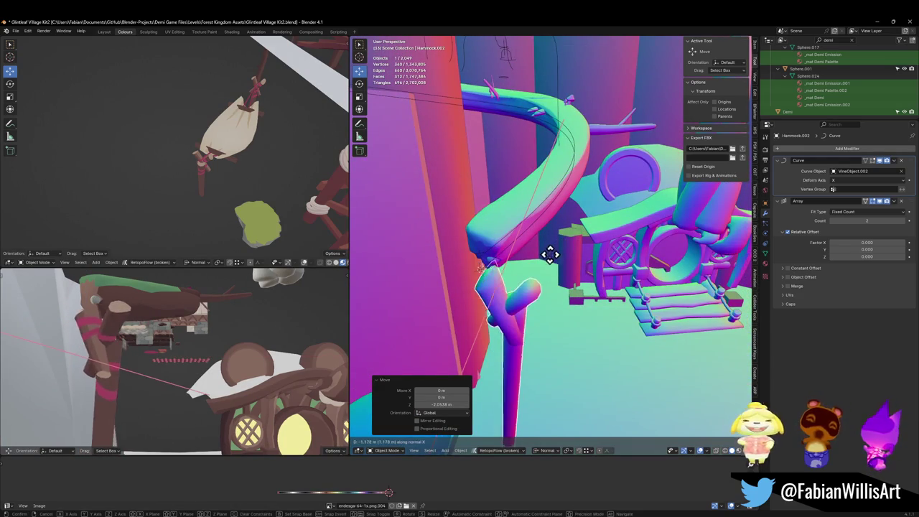
pyautogui.press('y')
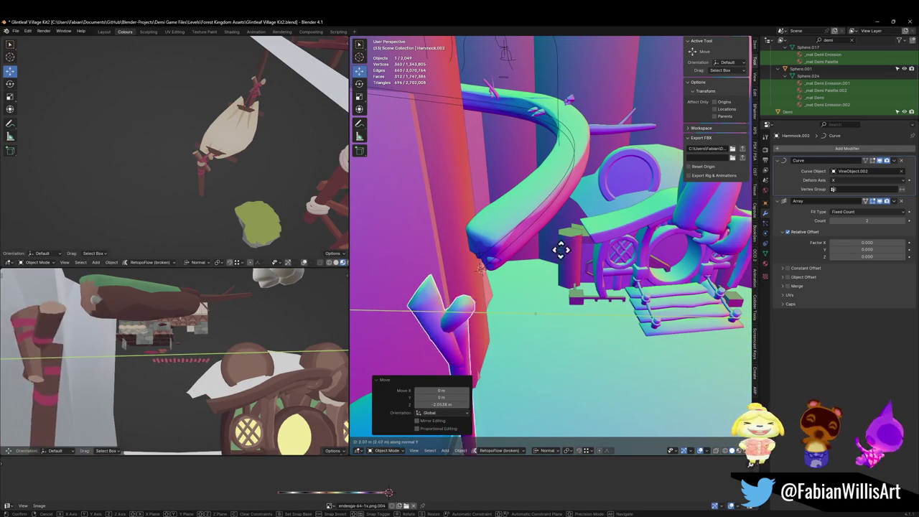
pyautogui.click(567, 276)
# Step: Reposition the post freely, then raise it about 0.75 m vertically
pyautogui.moveTo(579, 269); pyautogui.dragTo(609, 266, button='middle')
pyautogui.press('g')
pyautogui.click(615, 269)
pyautogui.press('g')
pyautogui.press('z')
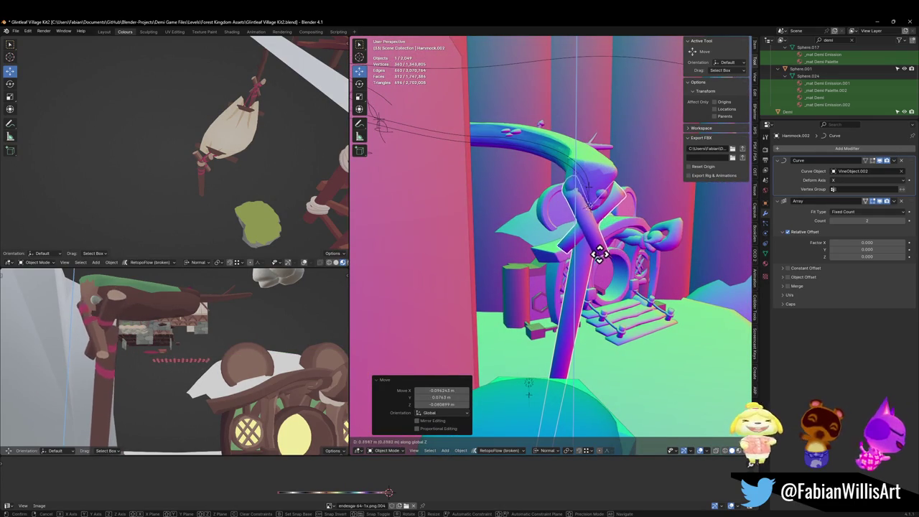
pyautogui.click(603, 260)
# Step: Shift the post along Y under the vine arch and save Glintleaf Village Kit2.blend
pyautogui.moveTo(603, 261)
pyautogui.mouseDown(button='middle')
pyautogui.moveTo(516, 255)
pyautogui.moveTo(495, 230)
pyautogui.mouseUp(button='middle')
pyautogui.press('g')
pyautogui.press('y')
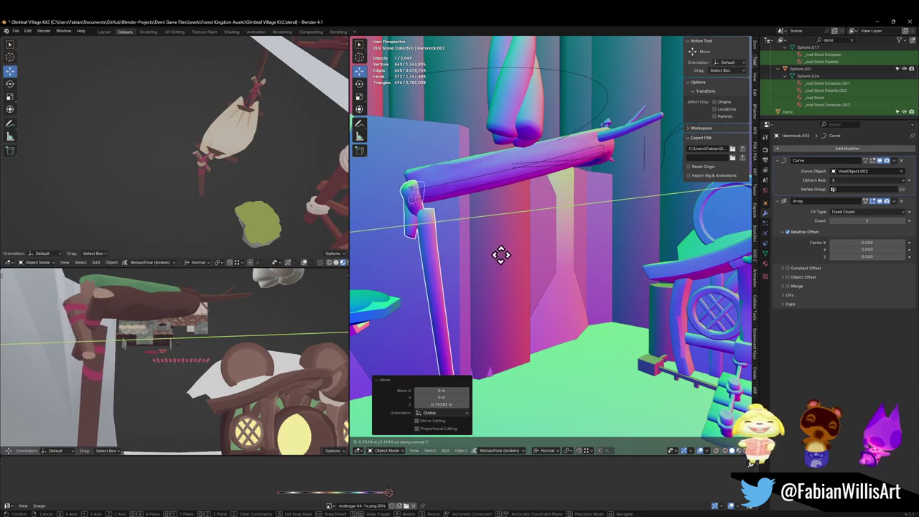
pyautogui.click(441, 221)
pyautogui.moveTo(129, 317)
pyautogui.mouseDown(button='middle')
pyautogui.moveTo(198, 324)
pyautogui.moveTo(191, 312)
pyautogui.mouseUp(button='middle')
pyautogui.press('g')
pyautogui.click(215, 323)
pyautogui.hotkey('ctrl', 's')
pyautogui.moveTo(365, 273)
pyautogui.mouseDown(button='middle')
pyautogui.moveTo(513, 261)
pyautogui.moveTo(490, 246)
pyautogui.moveTo(514, 237)
pyautogui.mouseUp(button='middle')
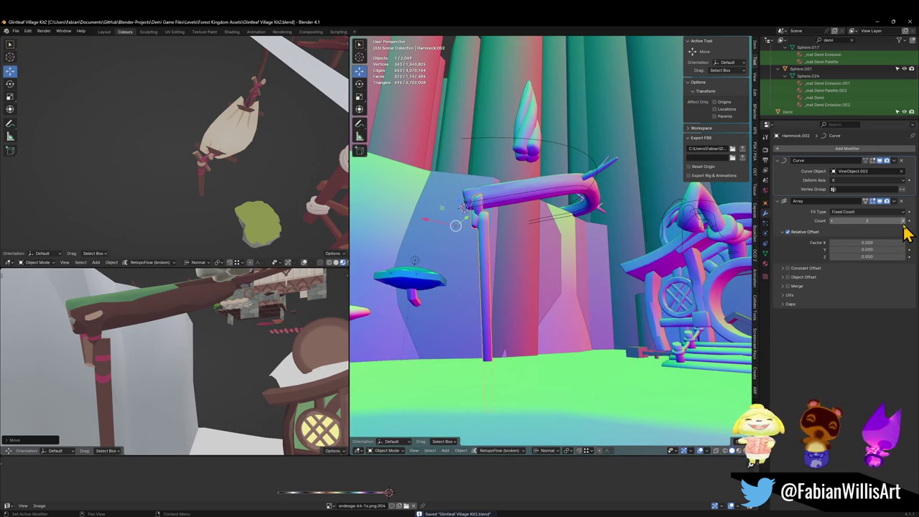
# Step: Tweak the post copy's offsets, raising the vertical offset to 0.070, and increase the Array Count to 5
pyautogui.moveTo(868, 242); pyautogui.dragTo(898, 242)
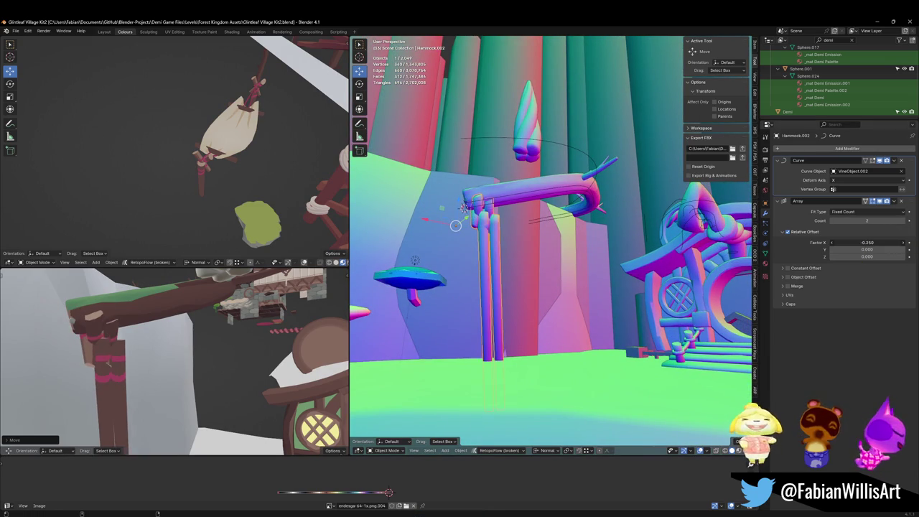
pyautogui.moveTo(740, 229)
pyautogui.mouseDown(button='middle')
pyautogui.moveTo(697, 230)
pyautogui.moveTo(711, 236)
pyautogui.mouseUp(button='middle')
pyautogui.moveTo(860, 257); pyautogui.dragTo(882, 249)
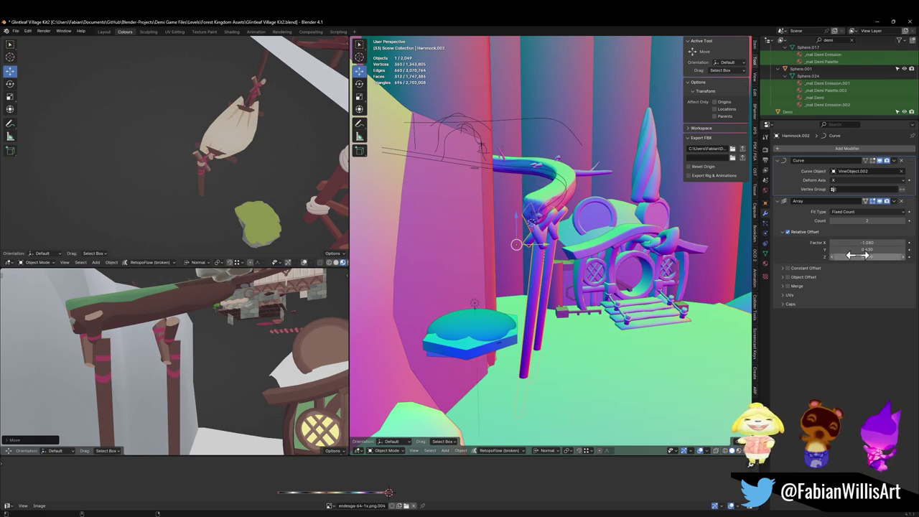
pyautogui.moveTo(867, 256); pyautogui.dragTo(883, 249)
pyautogui.moveTo(204, 301)
pyautogui.mouseDown(button='middle')
pyautogui.moveTo(257, 329)
pyautogui.moveTo(206, 318)
pyautogui.moveTo(252, 325)
pyautogui.mouseUp(button='middle')
pyautogui.scroll(-5, 248, 327)
pyautogui.scroll(3, 232, 327)
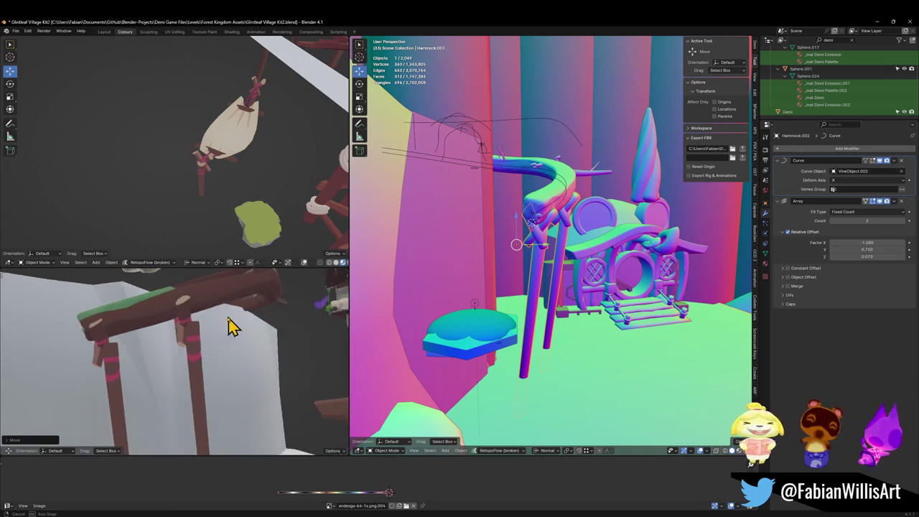
pyautogui.click(904, 221)
pyautogui.click(904, 221)
# Step: Move the Array modifier above the Curve modifier on Hammock.002
pyautogui.moveTo(583, 246)
pyautogui.mouseDown(button='middle')
pyautogui.moveTo(541, 256)
pyautogui.moveTo(520, 283)
pyautogui.moveTo(622, 251)
pyautogui.moveTo(555, 273)
pyautogui.moveTo(608, 250)
pyautogui.moveTo(595, 240)
pyautogui.moveTo(604, 244)
pyautogui.mouseUp(button='middle')
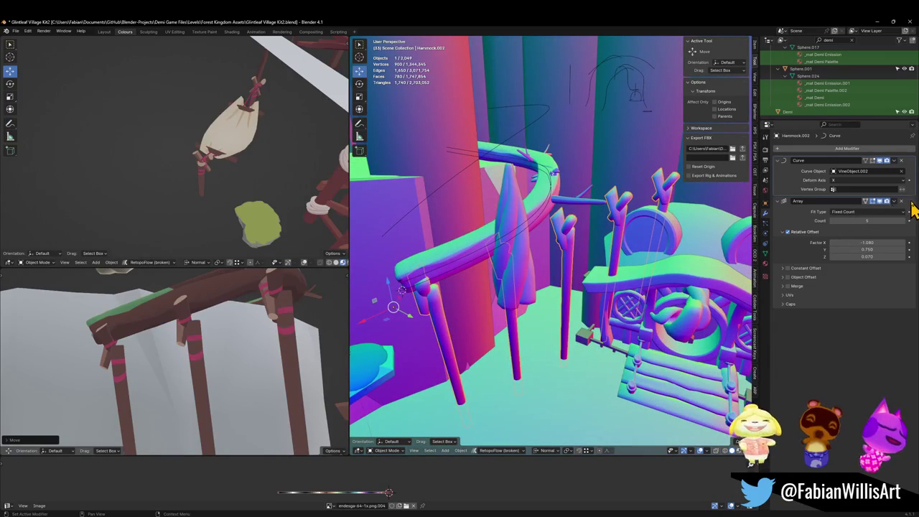
pyautogui.moveTo(911, 201); pyautogui.dragTo(911, 161)
pyautogui.moveTo(560, 244)
pyautogui.mouseDown(button='middle')
pyautogui.moveTo(511, 259)
pyautogui.moveTo(609, 256)
pyautogui.mouseUp(button='middle')
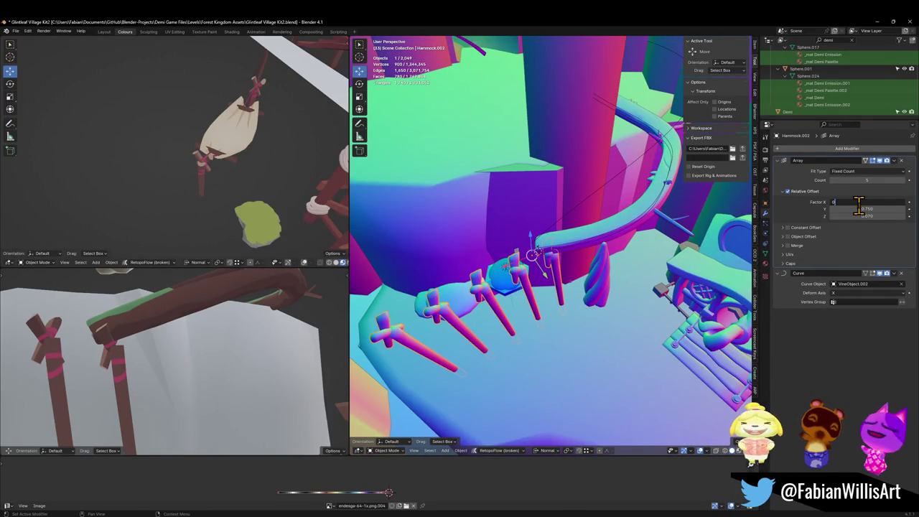
# Step: Set the array offsets to X 0, Y -1.950, Z 0 so the posts space along the vine
pyautogui.press('Tab')
pyautogui.write('0')
pyautogui.press('Tab')
pyautogui.press('Return')
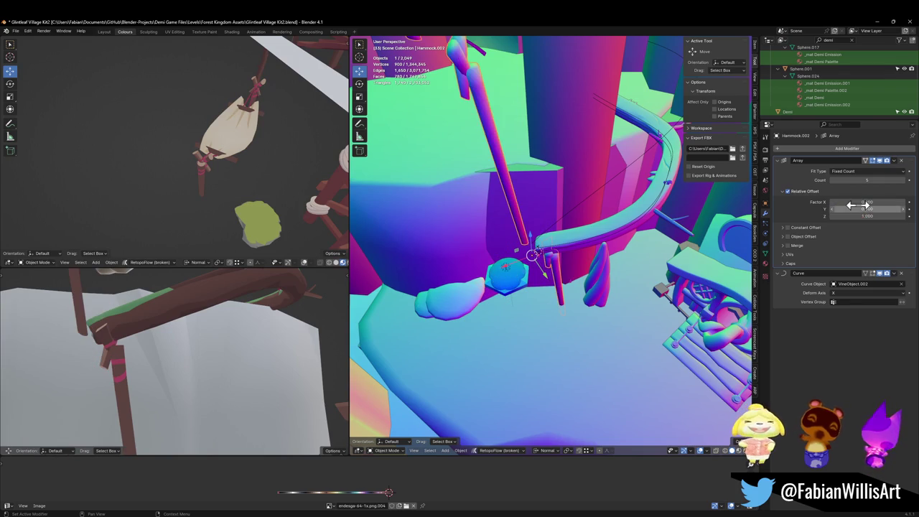
pyautogui.write('0')
pyautogui.press('Return')
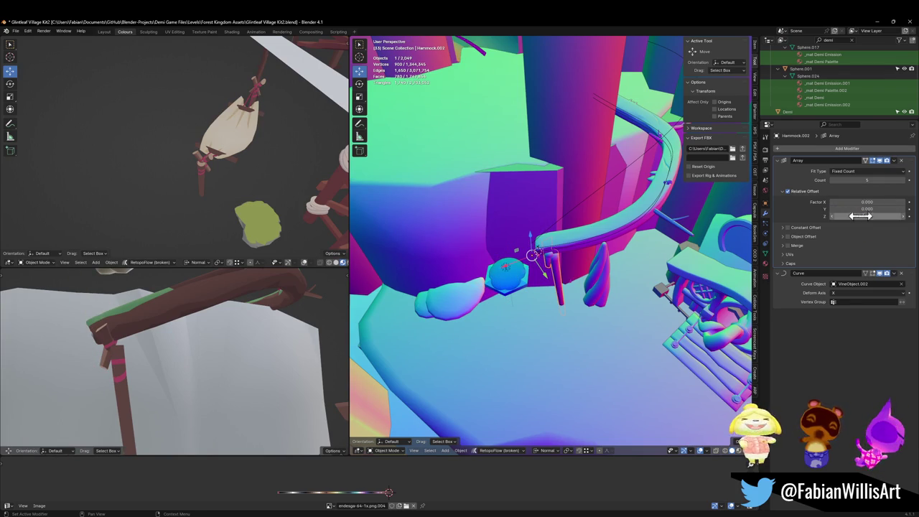
pyautogui.moveTo(867, 202)
pyautogui.mouseDown()
pyautogui.moveTo(888, 202)
pyautogui.moveTo(838, 209)
pyautogui.mouseUp()
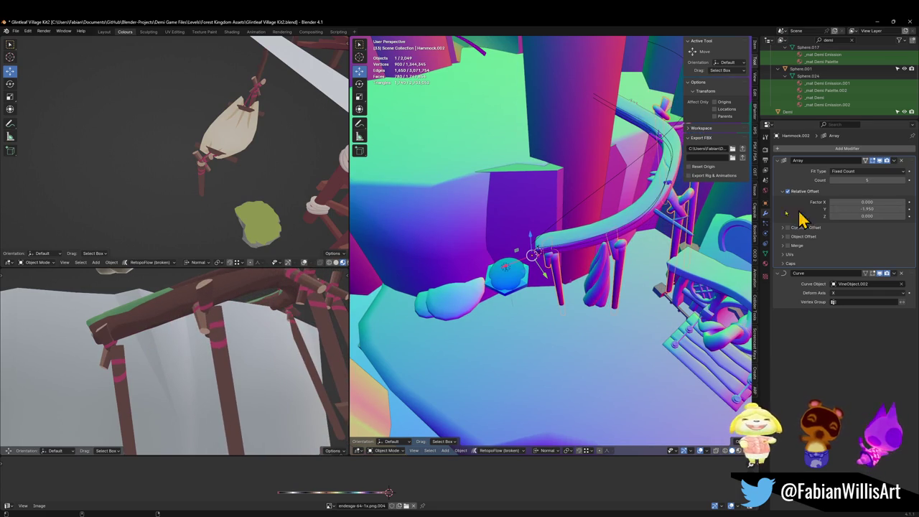
pyautogui.moveTo(503, 237); pyautogui.dragTo(563, 230, button='middle')
# Step: Select VineObject.002, enter Edit Mode and select all its curve points
pyautogui.moveTo(528, 179); pyautogui.dragTo(591, 266, button='middle')
pyautogui.scroll(3, 615, 205)
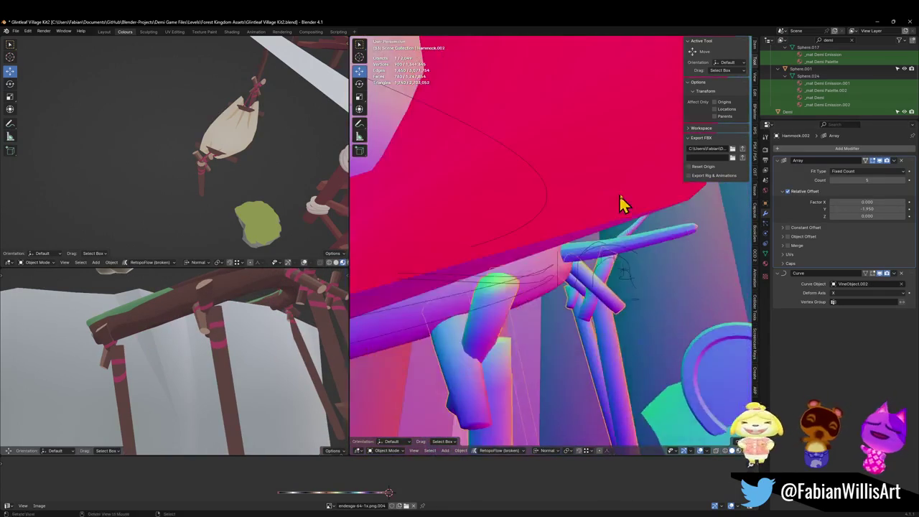
pyautogui.moveTo(615, 206); pyautogui.dragTo(610, 203, button='middle')
pyautogui.scroll(-5, 611, 203)
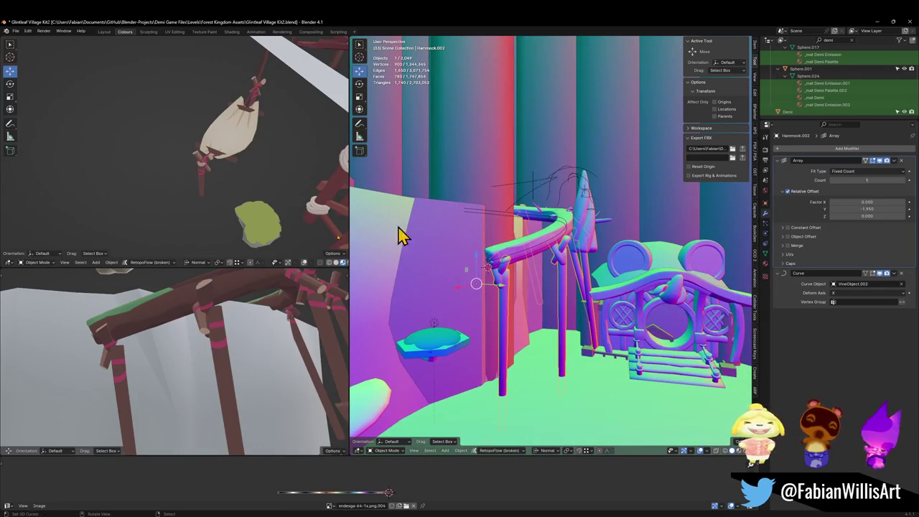
pyautogui.scroll(-3, 212, 335)
pyautogui.scroll(-2, 252, 332)
pyautogui.moveTo(252, 332); pyautogui.dragTo(309, 336, button='middle')
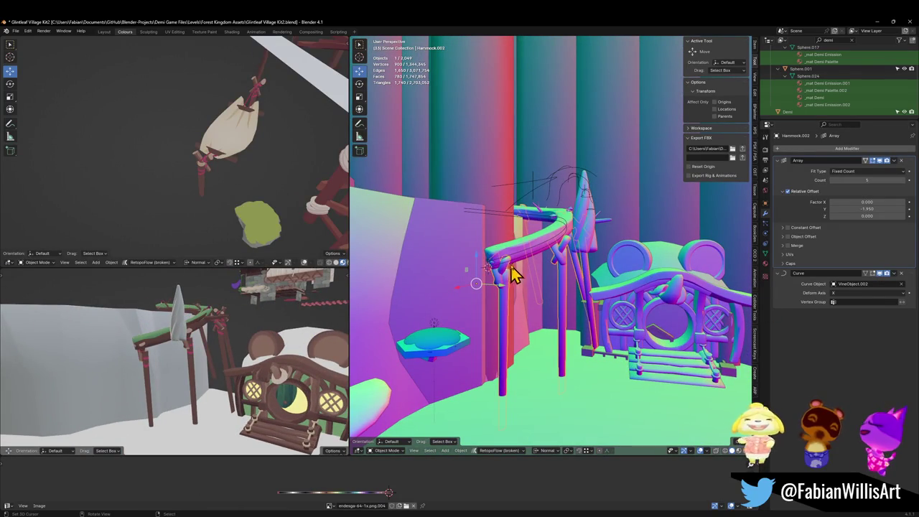
pyautogui.scroll(3, 550, 266)
pyautogui.scroll(2, 543, 285)
pyautogui.click(579, 270)
pyautogui.moveTo(579, 270)
pyautogui.mouseDown(button='middle')
pyautogui.moveTo(611, 261)
pyautogui.moveTo(573, 216)
pyautogui.moveTo(584, 207)
pyautogui.mouseUp(button='middle')
pyautogui.press('Tab')
pyautogui.press('a')
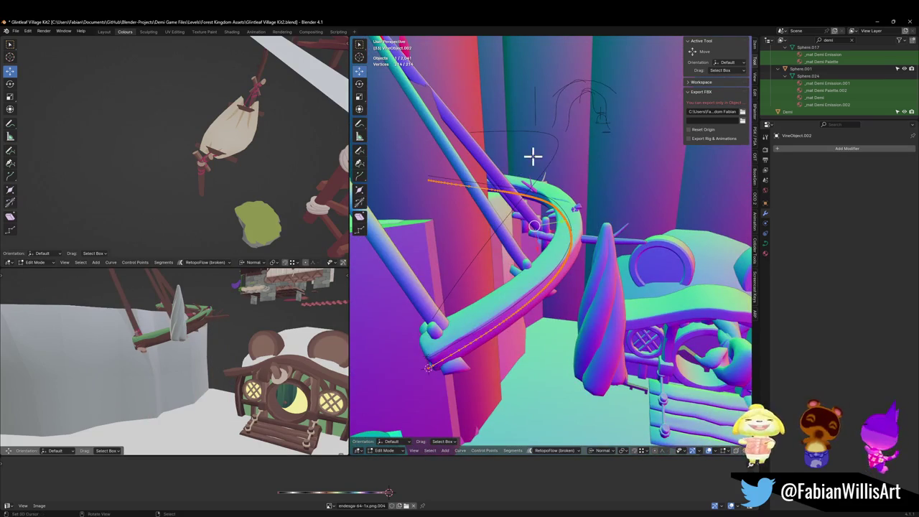
# Step: Tilt all vine curve points by -145° and leave Edit Mode
pyautogui.hotkey('ctrl', 't')
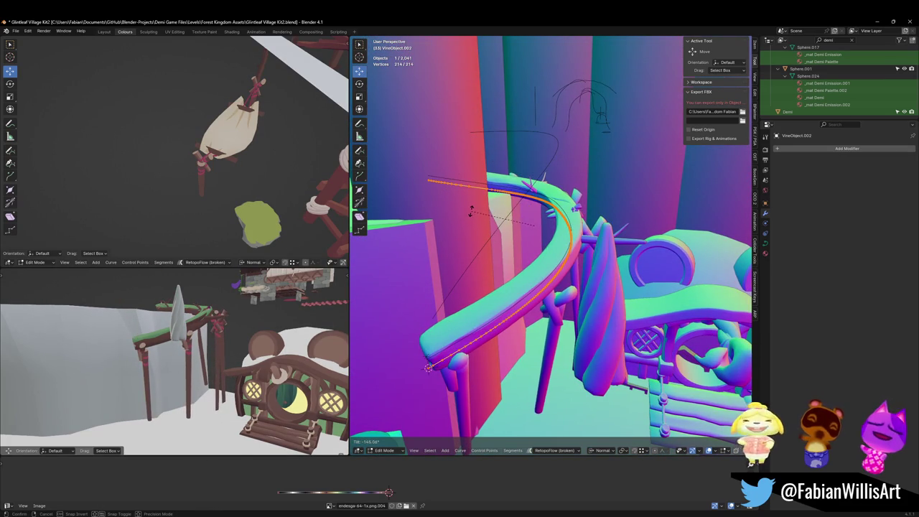
pyautogui.click(470, 210)
pyautogui.moveTo(544, 218)
pyautogui.mouseDown(button='middle')
pyautogui.moveTo(533, 219)
pyautogui.moveTo(585, 247)
pyautogui.mouseUp(button='middle')
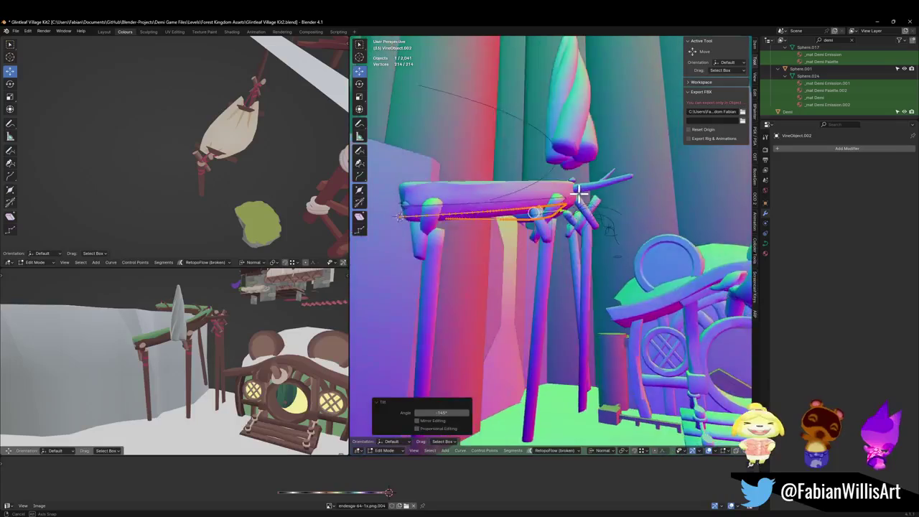
pyautogui.press('Tab')
# Step: Select the Hammock.002 posts and try a vertical spacing change, then cancel it
pyautogui.click(583, 250)
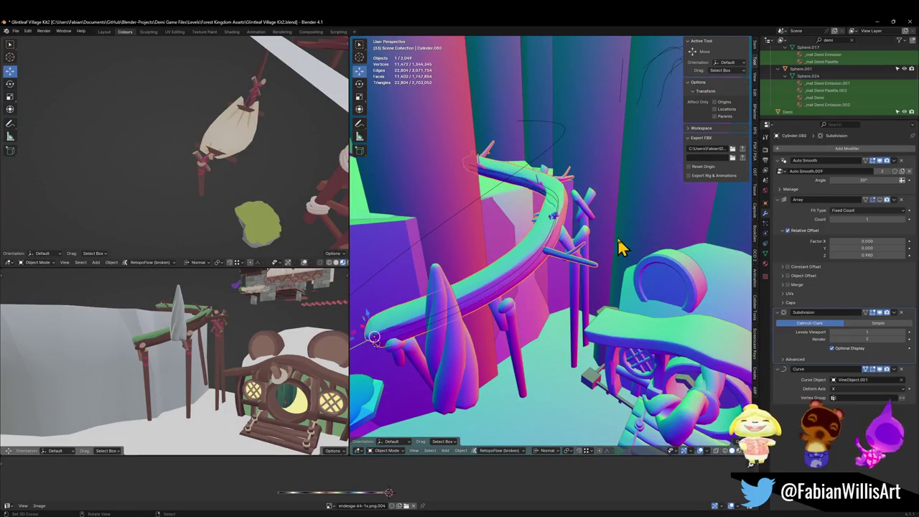
pyautogui.click(583, 246)
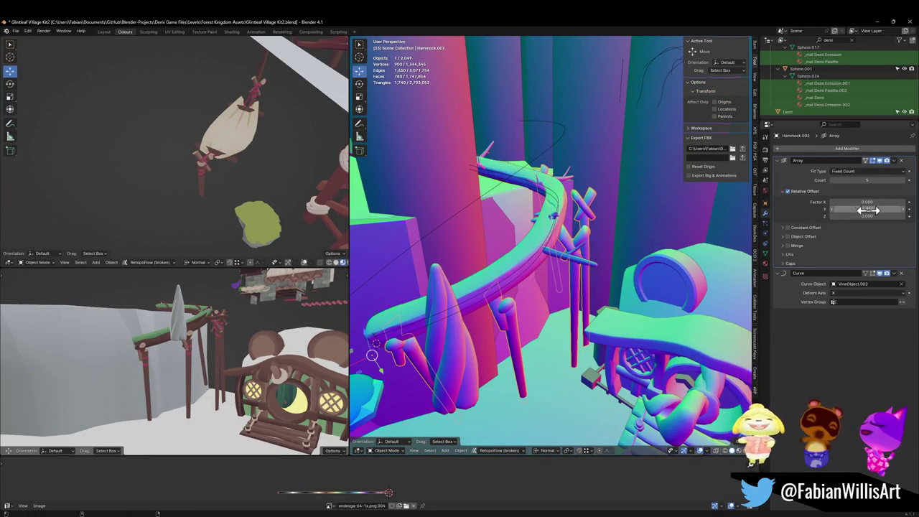
pyautogui.moveTo(868, 215)
pyautogui.mouseDown()
pyautogui.moveTo(847, 216)
pyautogui.moveTo(891, 202)
pyautogui.moveTo(862, 202)
pyautogui.mouseUp()
pyautogui.press('Escape')
# Step: Reduce the posts' array X spacing to 0.300
pyautogui.moveTo(158, 283)
pyautogui.mouseDown(button='middle')
pyautogui.moveTo(201, 366)
pyautogui.moveTo(237, 344)
pyautogui.moveTo(266, 353)
pyautogui.moveTo(198, 357)
pyautogui.moveTo(154, 376)
pyautogui.moveTo(247, 323)
pyautogui.moveTo(230, 361)
pyautogui.moveTo(250, 343)
pyautogui.mouseUp(button='middle')
pyautogui.scroll(-3, 236, 349)
pyautogui.scroll(-2, 243, 344)
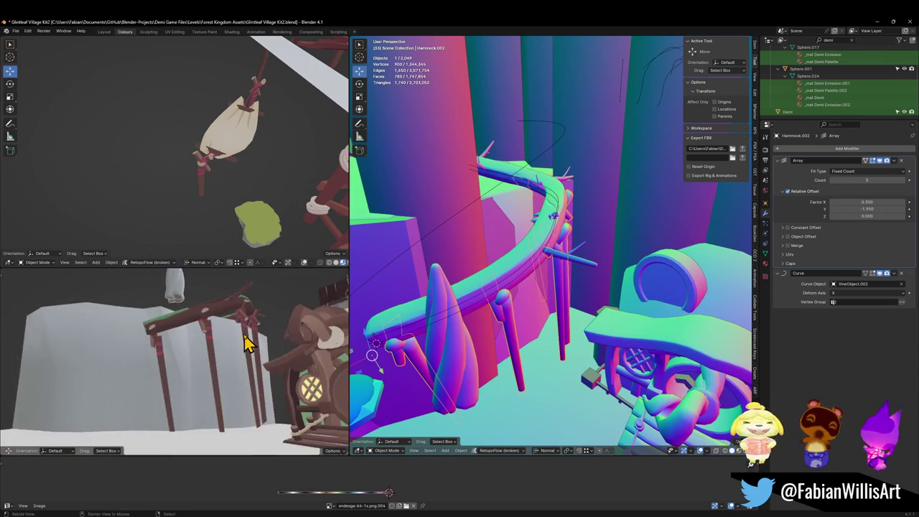
pyautogui.scroll(1, 239, 347)
# Step: Edit the hammock mesh with the curve bend shown, select all and rotate it
pyautogui.moveTo(515, 345)
pyautogui.mouseDown(button='middle')
pyautogui.moveTo(460, 331)
pyautogui.moveTo(487, 327)
pyautogui.mouseUp(button='middle')
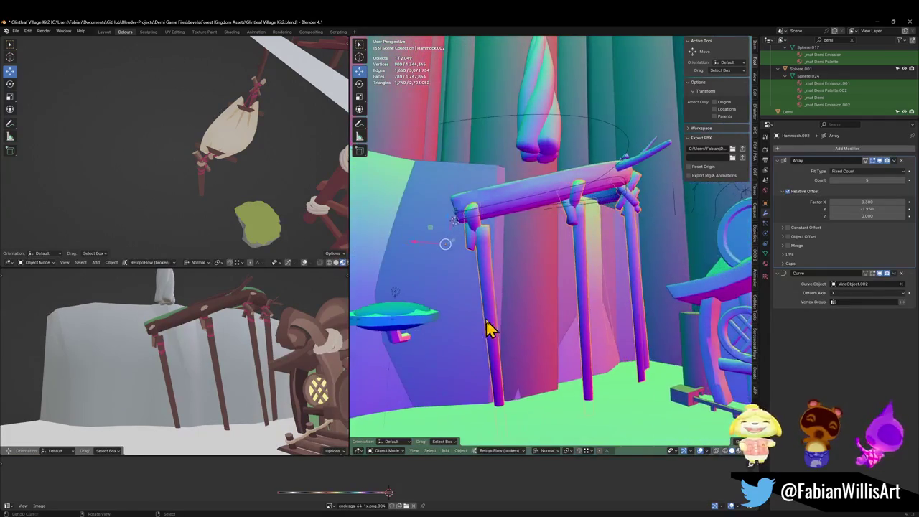
pyautogui.press('Tab')
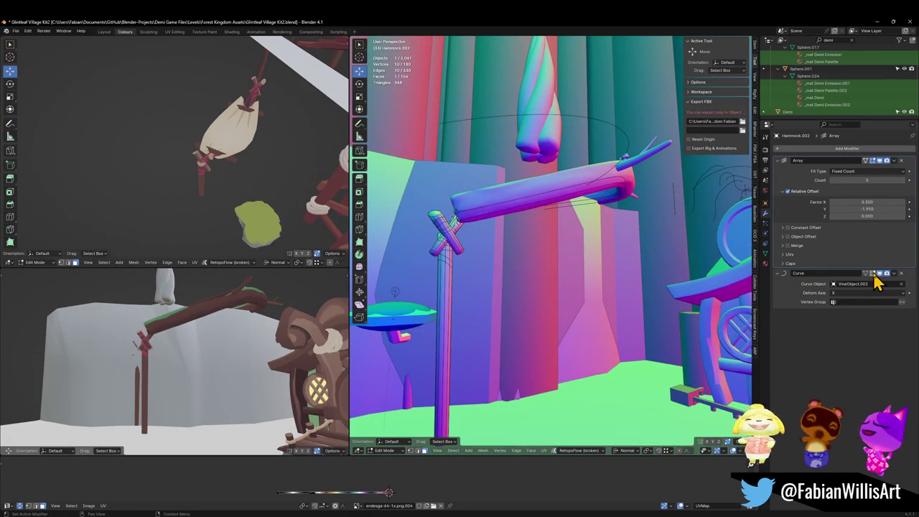
pyautogui.click(866, 274)
pyautogui.moveTo(536, 299); pyautogui.dragTo(528, 291, button='middle')
pyautogui.press('a')
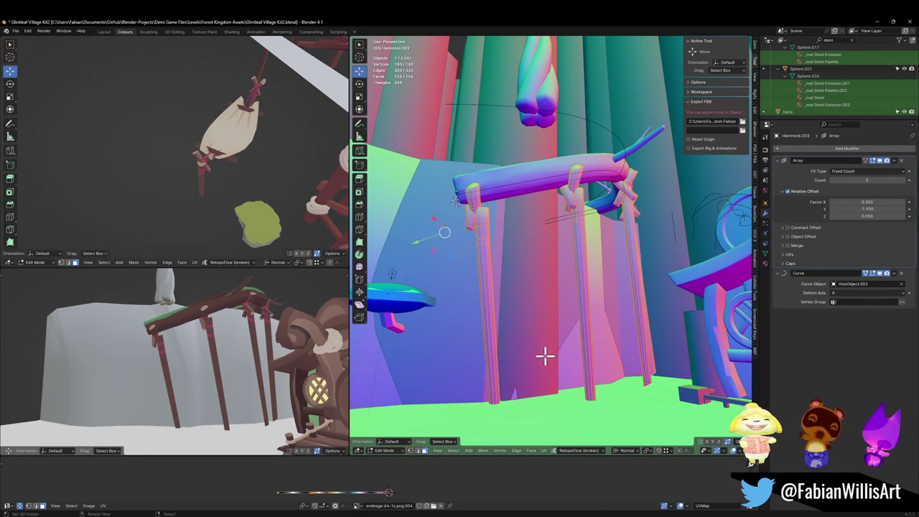
pyautogui.press('r')
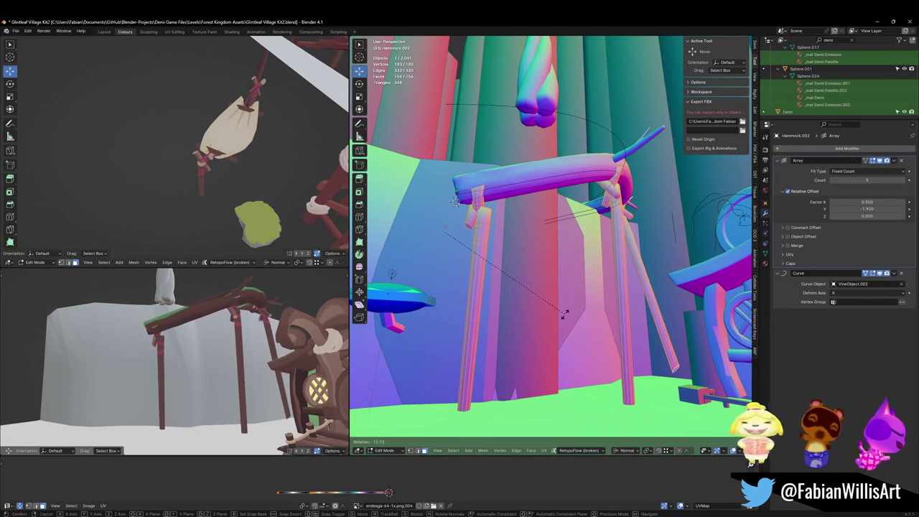
pyautogui.click(558, 316)
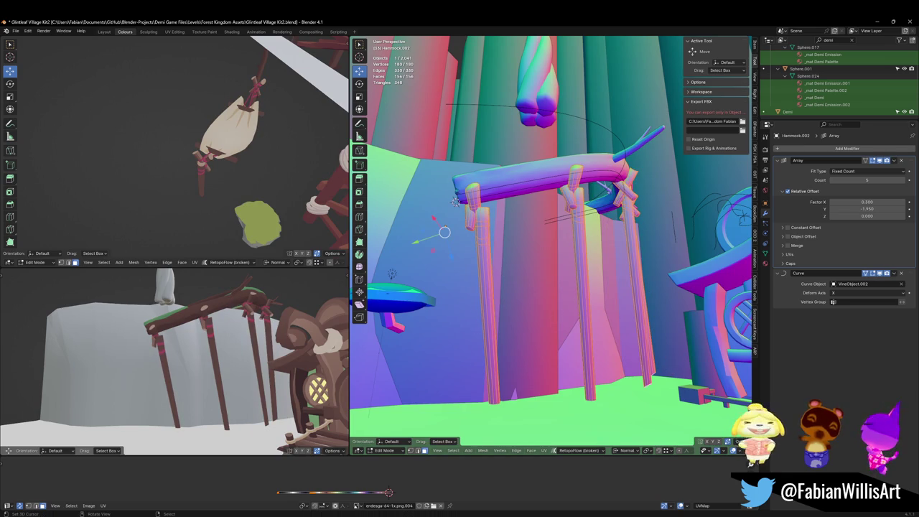
# Step: Rotate the hammock legs twice more until they lean outward beneath the beam
pyautogui.moveTo(510, 270)
pyautogui.mouseDown(button='middle')
pyautogui.moveTo(531, 273)
pyautogui.moveTo(571, 325)
pyautogui.mouseUp(button='middle')
pyautogui.press('r')
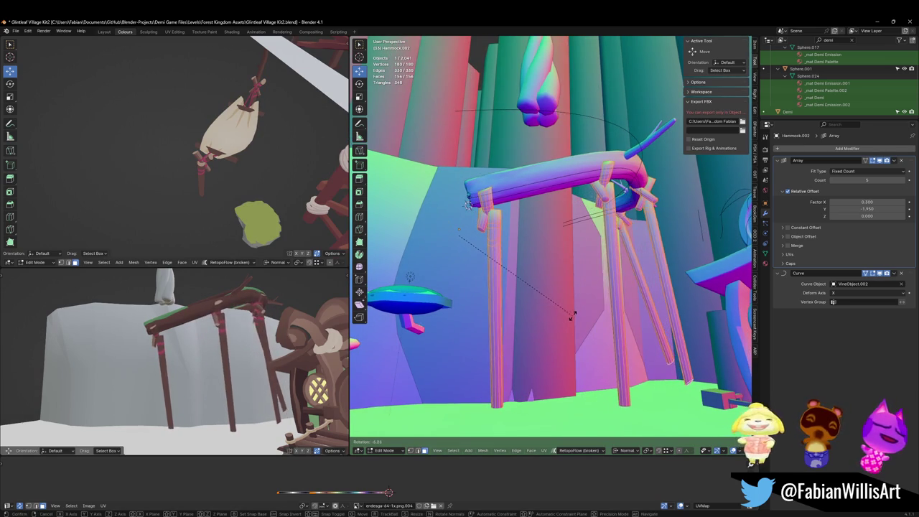
pyautogui.click(560, 316)
pyautogui.moveTo(128, 332); pyautogui.dragTo(215, 349, button='middle')
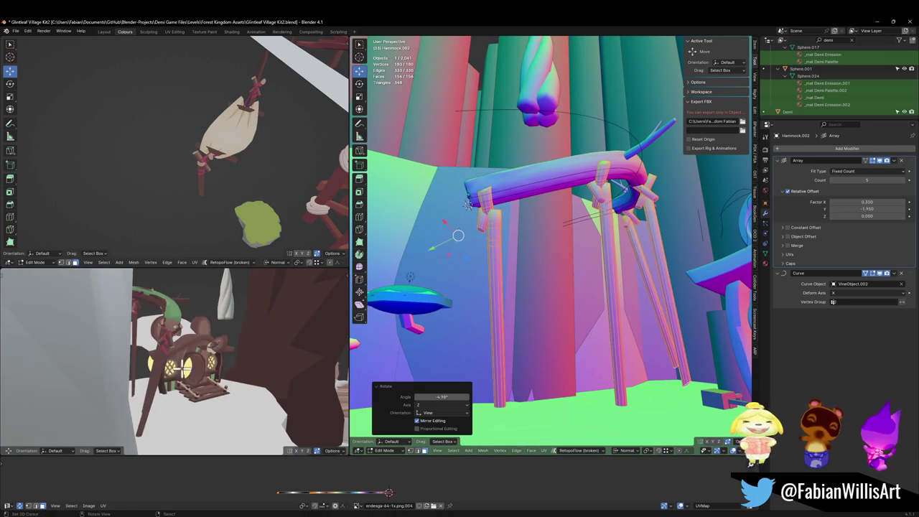
pyautogui.press('r')
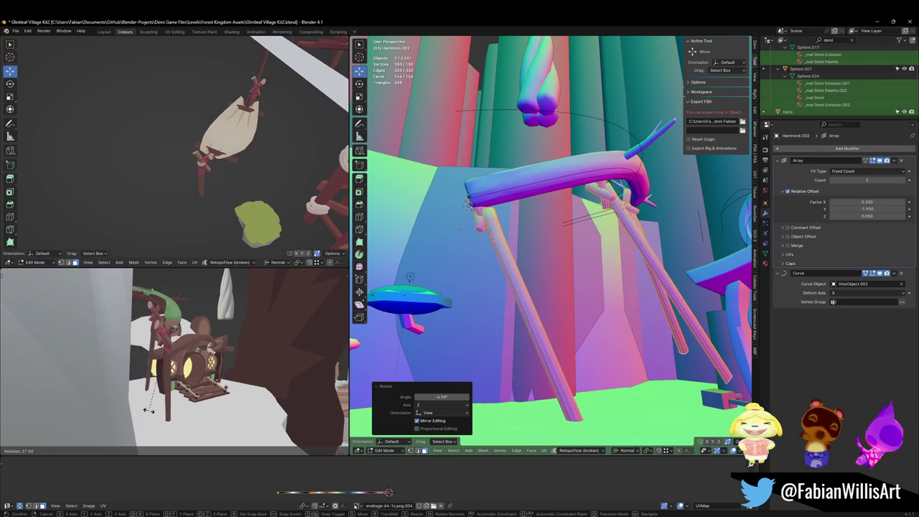
pyautogui.click(278, 383)
pyautogui.moveTo(546, 244); pyautogui.dragTo(541, 248, button='middle')
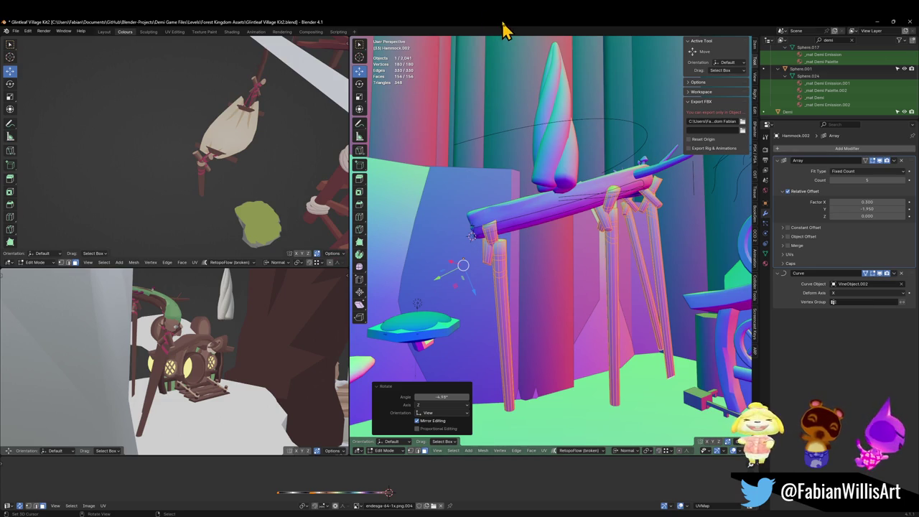
pyautogui.moveTo(544, 239)
pyautogui.mouseDown(button='middle')
pyautogui.moveTo(593, 251)
pyautogui.moveTo(589, 262)
pyautogui.mouseUp(button='middle')
# Step: Deselect the hammock's vertices and zoom the UV editor onto the palette texture
pyautogui.moveTo(217, 332)
pyautogui.mouseDown(button='middle')
pyautogui.moveTo(230, 324)
pyautogui.moveTo(225, 343)
pyautogui.moveTo(153, 365)
pyautogui.moveTo(166, 309)
pyautogui.moveTo(201, 345)
pyautogui.moveTo(136, 323)
pyautogui.moveTo(256, 328)
pyautogui.moveTo(220, 328)
pyautogui.moveTo(226, 322)
pyautogui.moveTo(180, 337)
pyautogui.mouseUp(button='middle')
pyautogui.moveTo(607, 323)
pyautogui.mouseDown(button='middle')
pyautogui.moveTo(544, 308)
pyautogui.moveTo(544, 294)
pyautogui.mouseUp(button='middle')
pyautogui.hotkey('alt', 'a')
pyautogui.moveTo(352, 501); pyautogui.dragTo(337, 476, button='middle')
pyautogui.scroll(2, 263, 503)
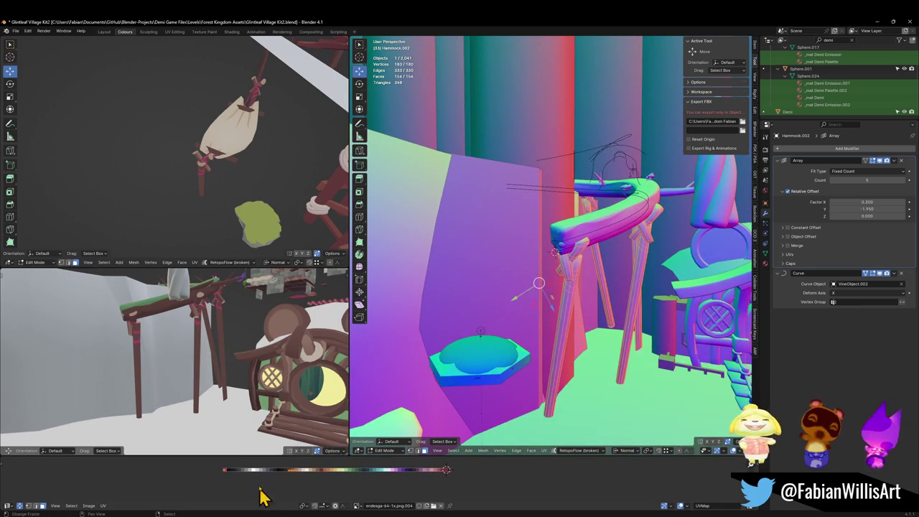
# Step: Box-select the UVs on the palette's left end and slide them along X twice to a new colour
pyautogui.moveTo(213, 460); pyautogui.dragTo(245, 482)
pyautogui.press('g')
pyautogui.press('x')
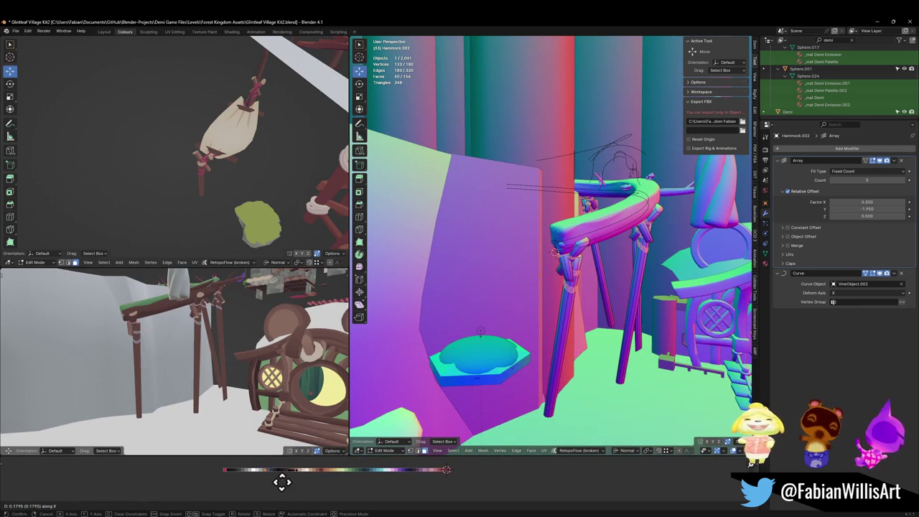
pyautogui.click(329, 488)
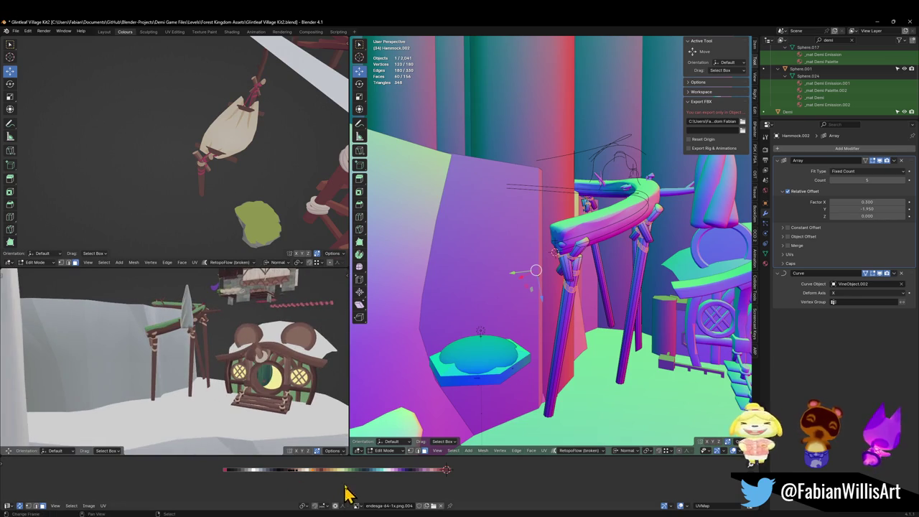
pyautogui.press('g')
pyautogui.press('x')
pyautogui.click(386, 480)
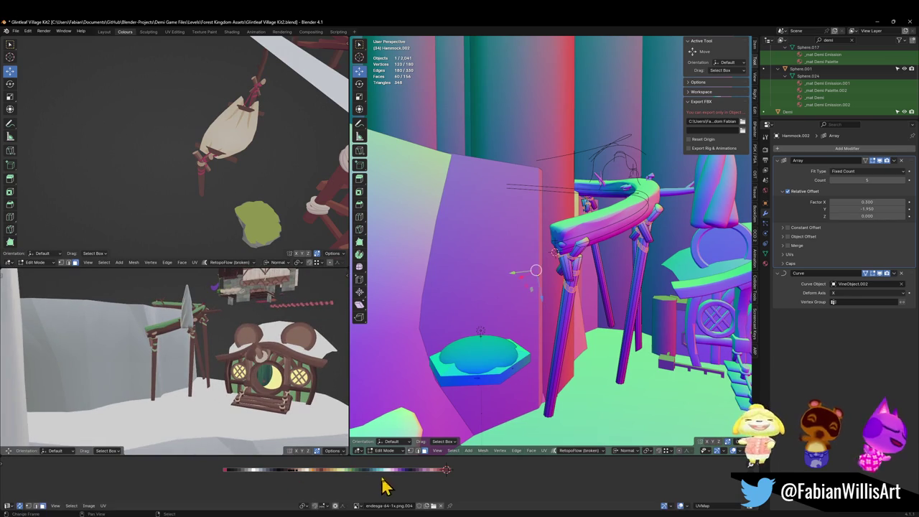
pyautogui.moveTo(237, 350)
pyautogui.mouseDown(button='middle')
pyautogui.moveTo(254, 341)
pyautogui.moveTo(207, 347)
pyautogui.moveTo(262, 338)
pyautogui.moveTo(263, 347)
pyautogui.moveTo(191, 352)
pyautogui.moveTo(211, 357)
pyautogui.moveTo(223, 334)
pyautogui.moveTo(185, 350)
pyautogui.moveTo(244, 322)
pyautogui.mouseUp(button='middle')
pyautogui.moveTo(431, 301); pyautogui.dragTo(544, 287, button='middle')
# Step: Return to Object Mode, save the file, reveal hidden objects and delete the stray one
pyautogui.press('Tab')
pyautogui.scroll(3, 582, 316)
pyautogui.moveTo(585, 331)
pyautogui.mouseDown(button='middle')
pyautogui.moveTo(622, 328)
pyautogui.moveTo(581, 322)
pyautogui.mouseUp(button='middle')
pyautogui.hotkey('ctrl', 's')
pyautogui.hotkey('alt', 'h')
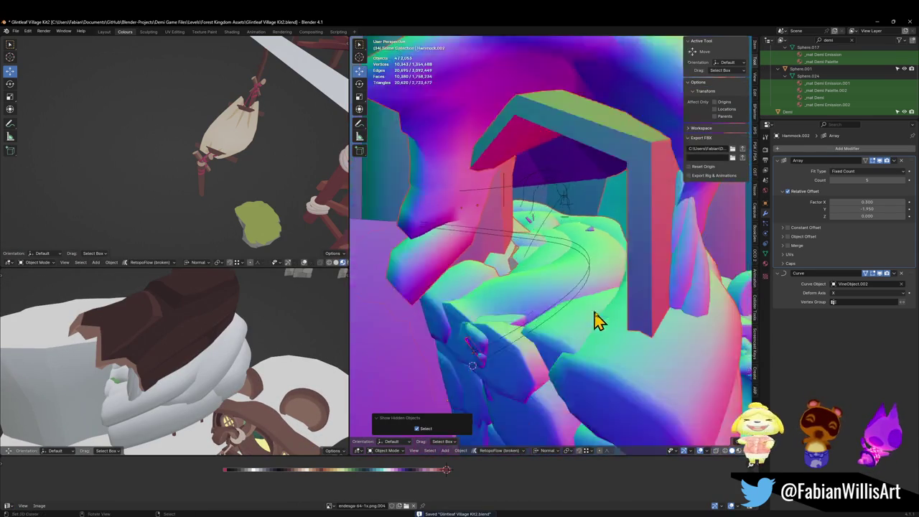
pyautogui.press('Delete')
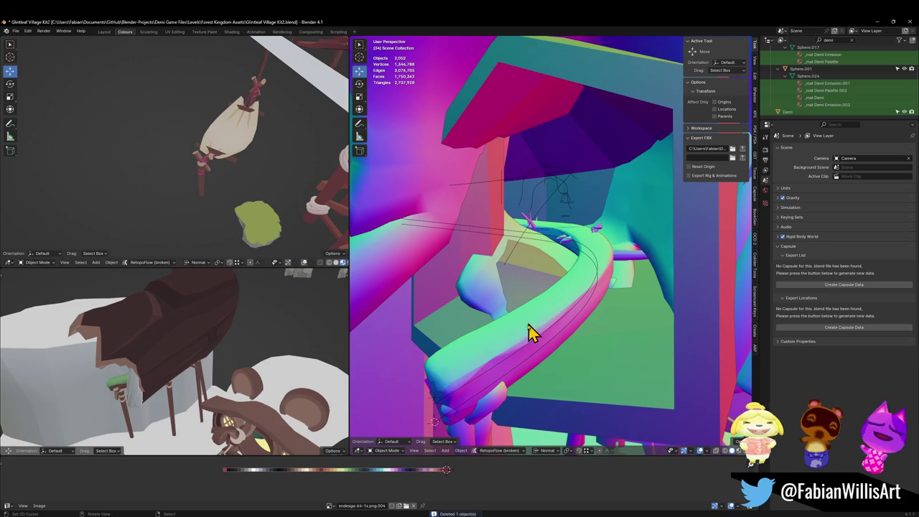
# Step: Cancel an initial rail move and delete the old vine, Plane.280
pyautogui.click(536, 332)
pyautogui.moveTo(538, 327); pyautogui.dragTo(544, 320, button='middle')
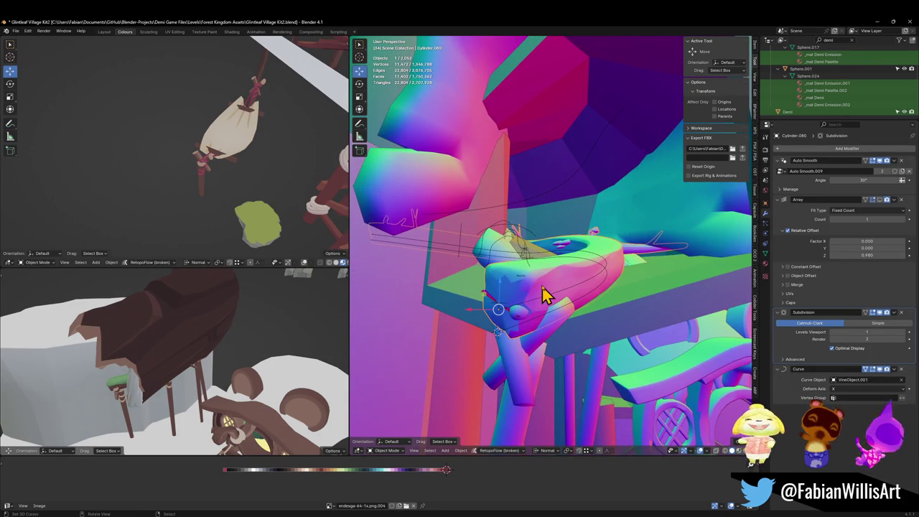
pyautogui.press('g')
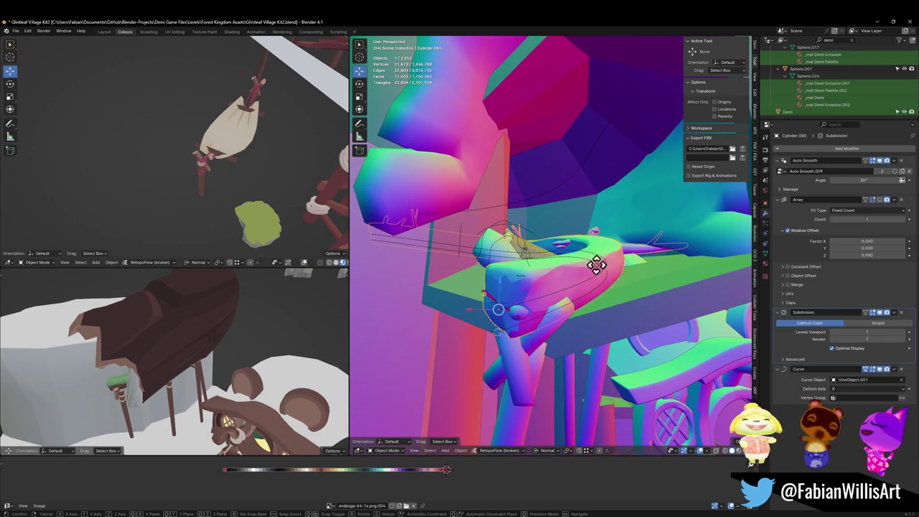
pyautogui.press('z')
pyautogui.press('z')
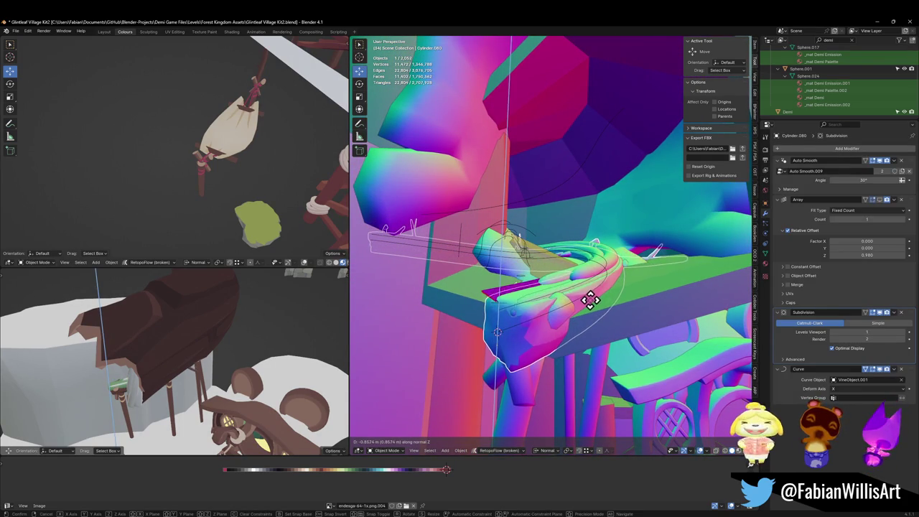
pyautogui.press('Escape')
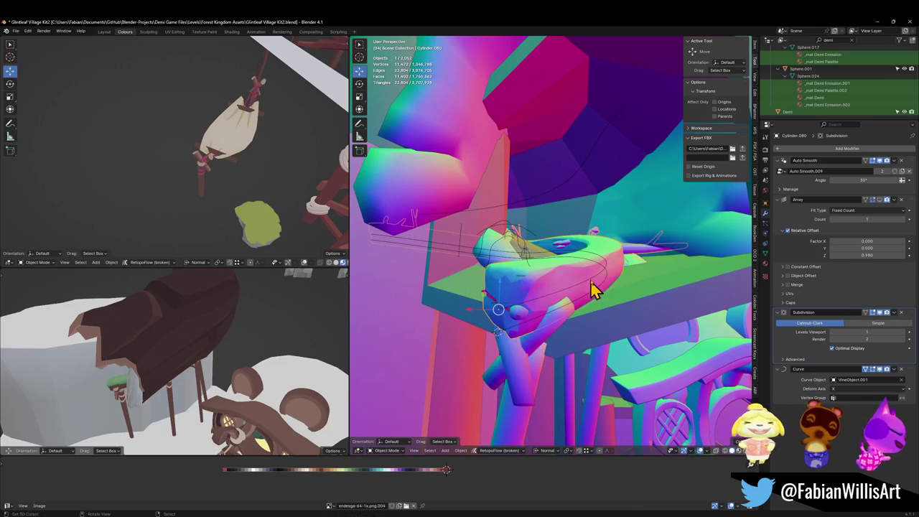
pyautogui.click(593, 280)
pyautogui.press('KP_Decimal')
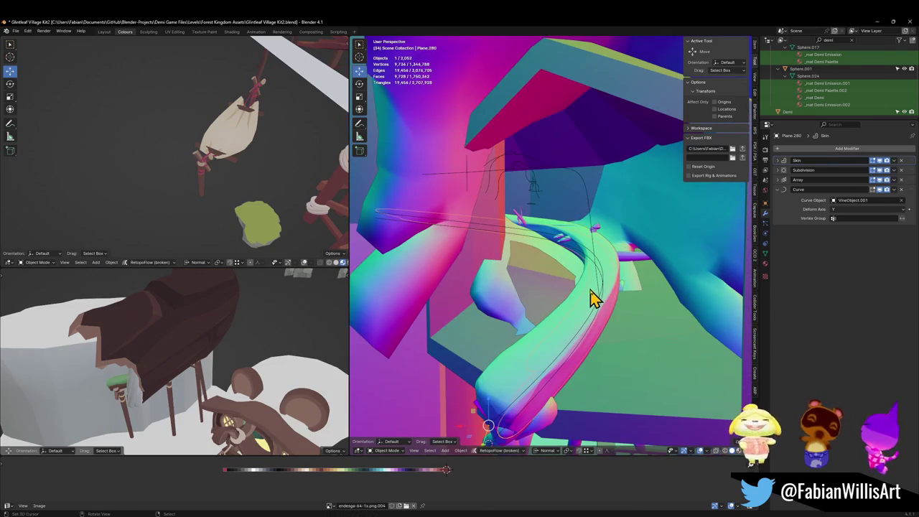
pyautogui.press('Delete')
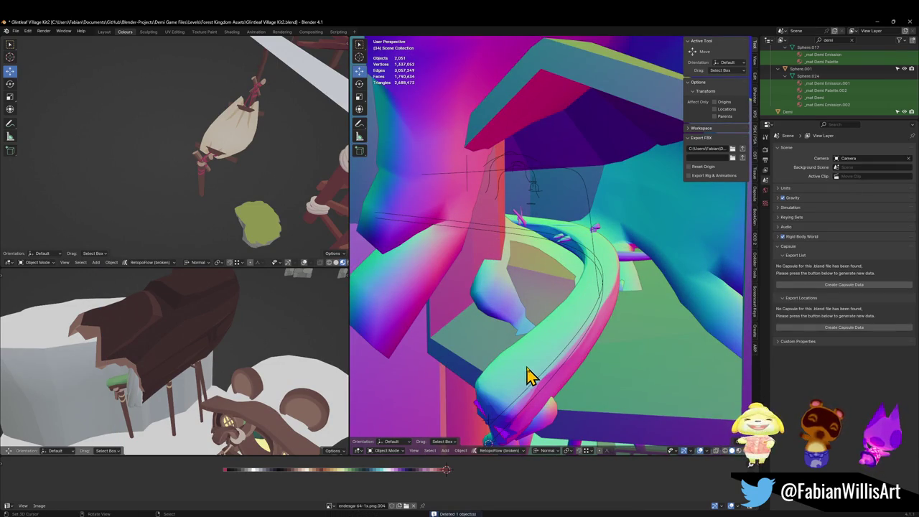
# Step: Lower Cylinder.080 about 0.897 m along Z, then open VineObject.001 for curve editing
pyautogui.click(528, 376)
pyautogui.press('g')
pyautogui.press('z')
pyautogui.press('z')
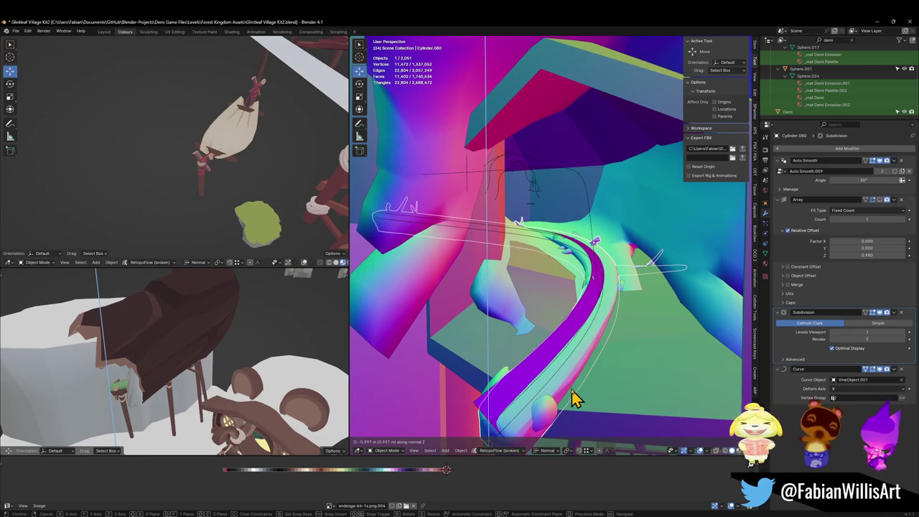
pyautogui.click(574, 399)
pyautogui.moveTo(610, 325)
pyautogui.mouseDown(button='middle')
pyautogui.moveTo(619, 316)
pyautogui.moveTo(602, 323)
pyautogui.mouseUp(button='middle')
pyautogui.click(601, 323)
pyautogui.press('Tab')
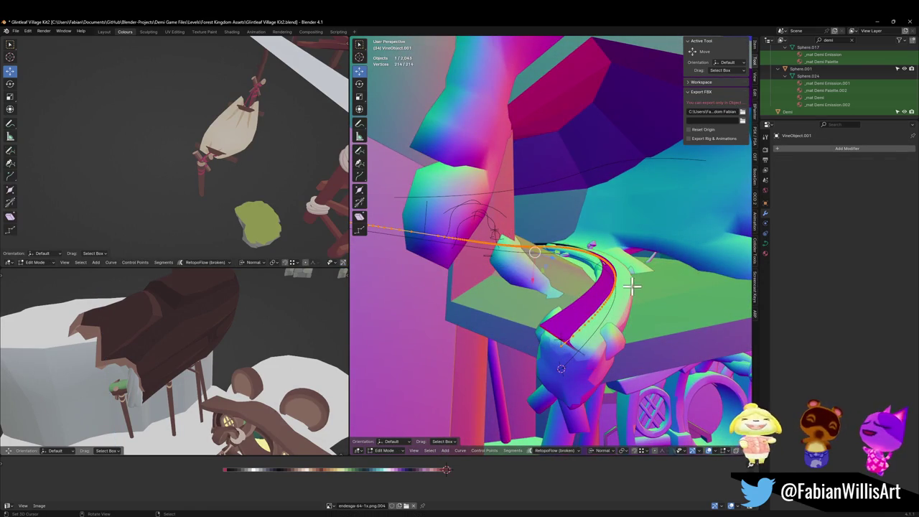
# Step: Tilt all VineObject.001 curve points by 20°
pyautogui.press('a')
pyautogui.hotkey('ctrl', 't')
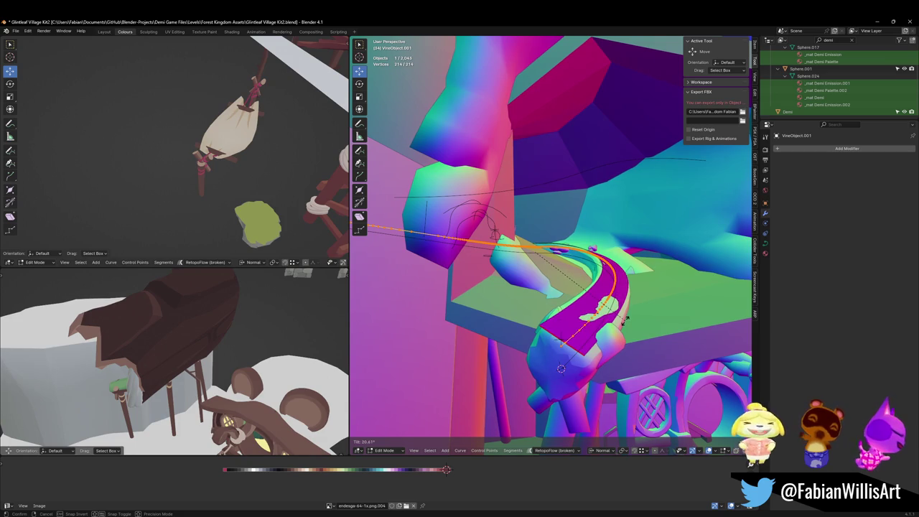
pyautogui.click(624, 320)
# Step: Fly through the scene to inspect the twisted log, then return to Object Mode
pyautogui.hotkey('shift', '`')
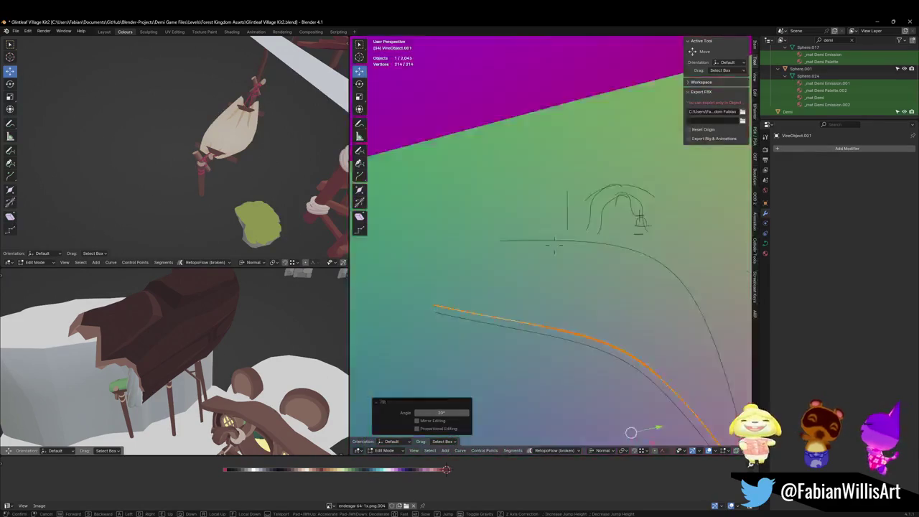
pyautogui.press('w')
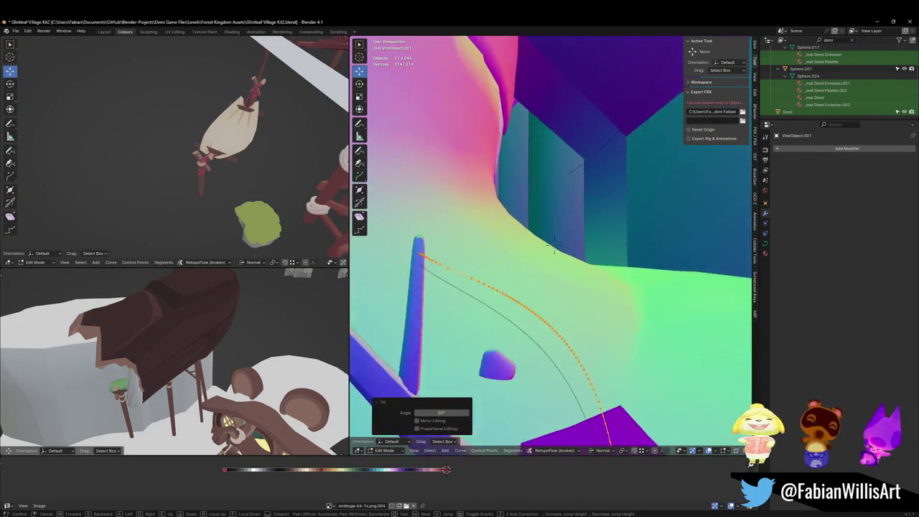
pyautogui.press('w')
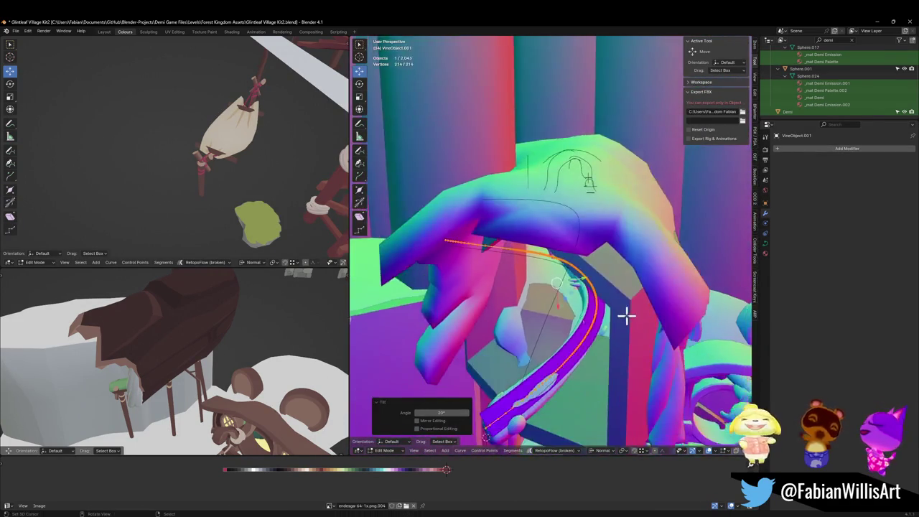
pyautogui.click(625, 318)
pyautogui.press('Tab')
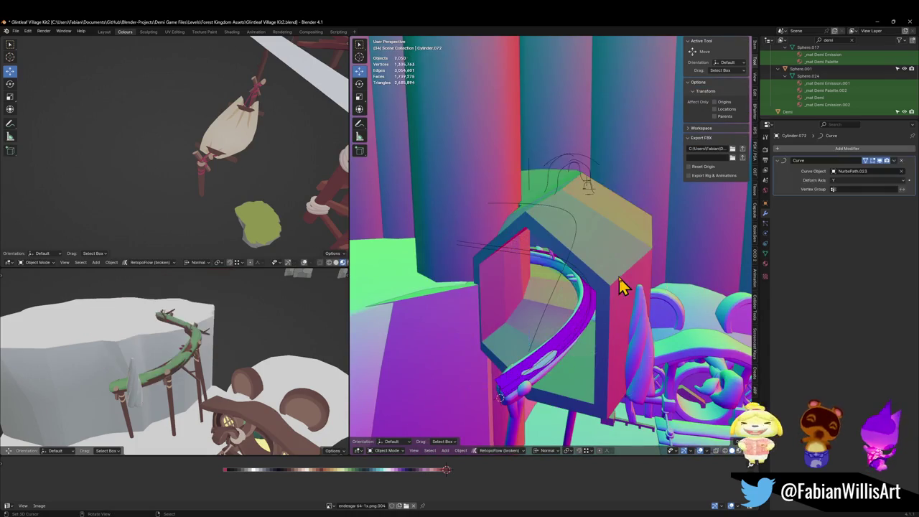
pyautogui.click(583, 291)
# Step: Parent the curved hammock rail and the MESH object together, keeping transforms
pyautogui.moveTo(567, 273)
pyautogui.mouseDown(button='middle')
pyautogui.moveTo(510, 183)
pyautogui.moveTo(551, 201)
pyautogui.moveTo(562, 240)
pyautogui.moveTo(614, 216)
pyautogui.moveTo(639, 226)
pyautogui.moveTo(533, 256)
pyautogui.moveTo(667, 251)
pyautogui.moveTo(540, 294)
pyautogui.moveTo(611, 250)
pyautogui.moveTo(620, 292)
pyautogui.moveTo(546, 273)
pyautogui.mouseUp(button='middle')
pyautogui.click(563, 279)
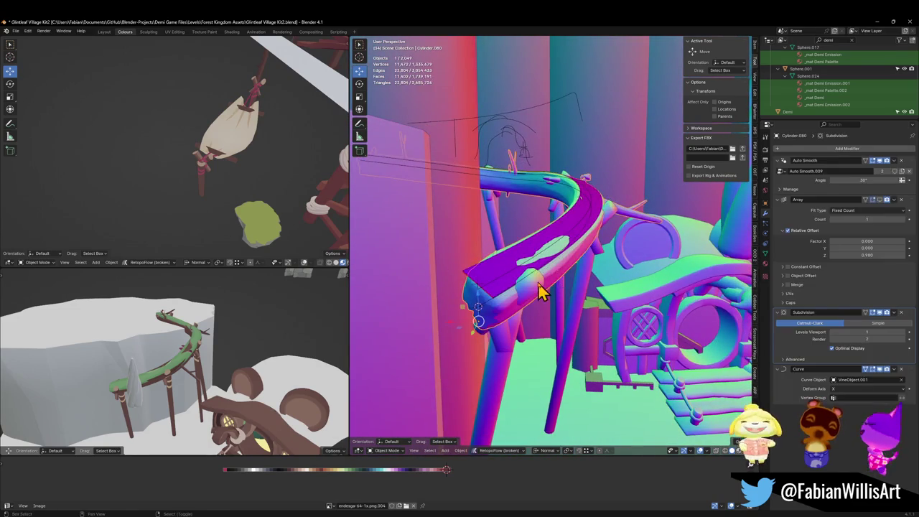
pyautogui.hotkey('shift', '`')
pyautogui.press('w')
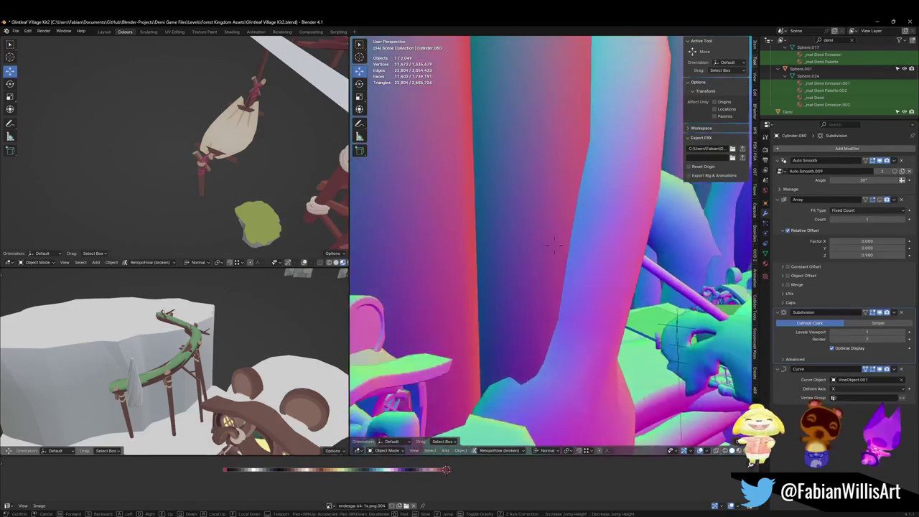
pyautogui.click(578, 295)
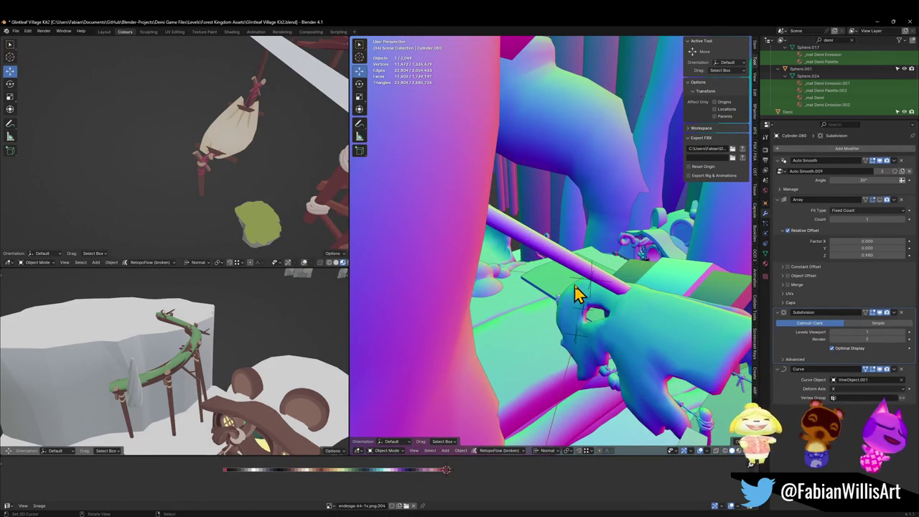
pyautogui.keyDown('shift'); pyautogui.click(586, 318); pyautogui.keyUp('shift')
pyautogui.hotkey('ctrl', 'p')
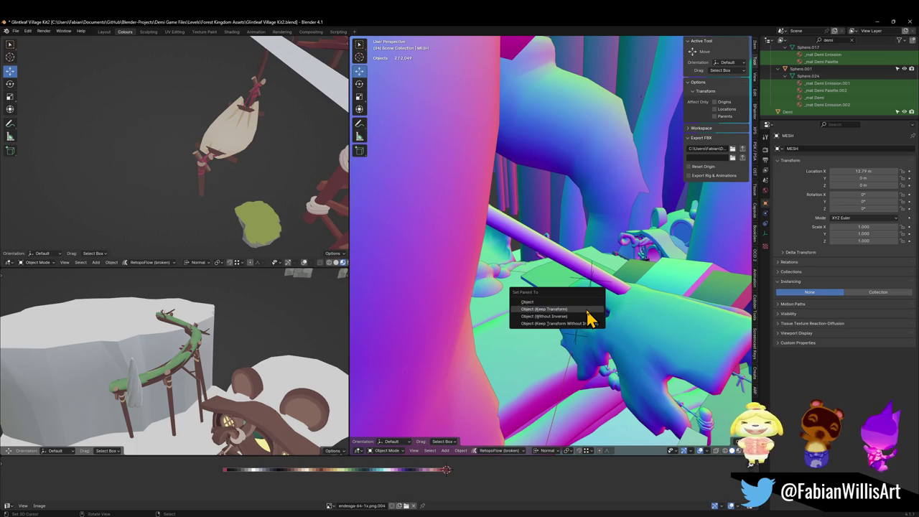
pyautogui.click(587, 309)
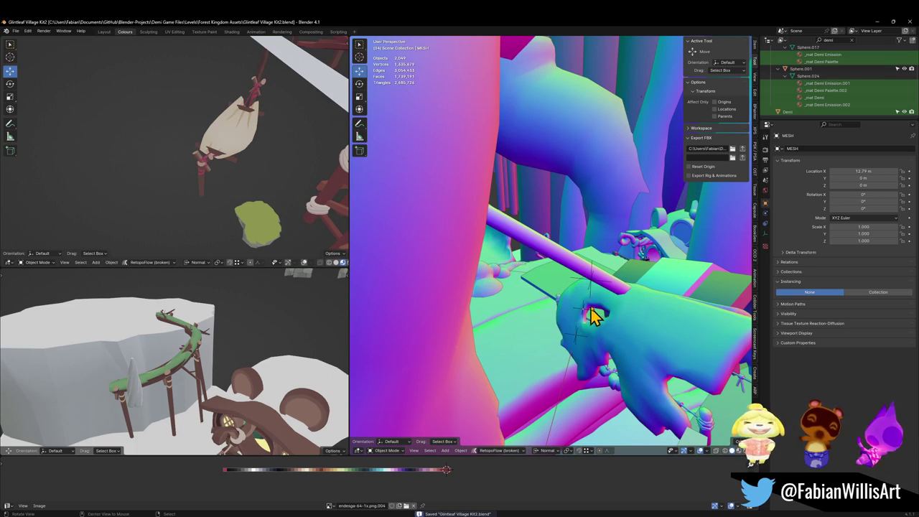
# Step: Select all 149 objects of FOREST_GLINTLEAFVILLAGE_02's collection and switch to Unity
pyautogui.click(594, 289)
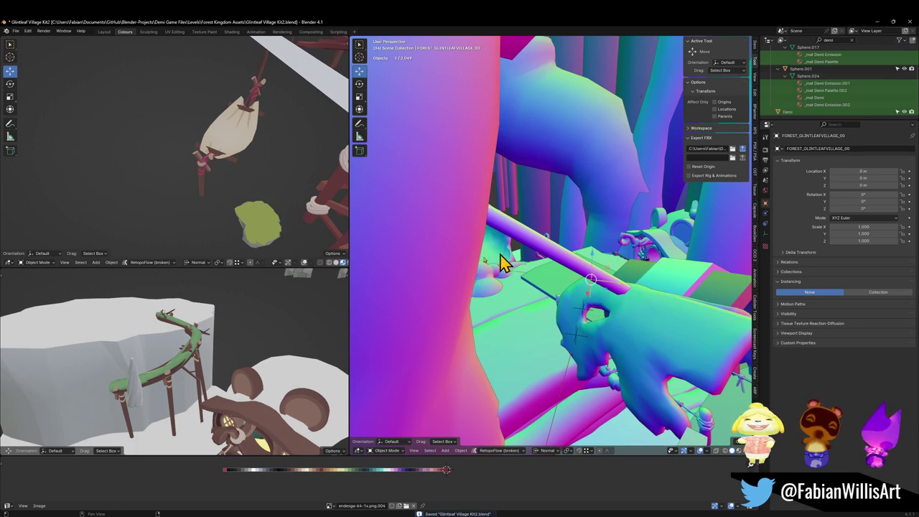
pyautogui.hotkey('shift', ']')
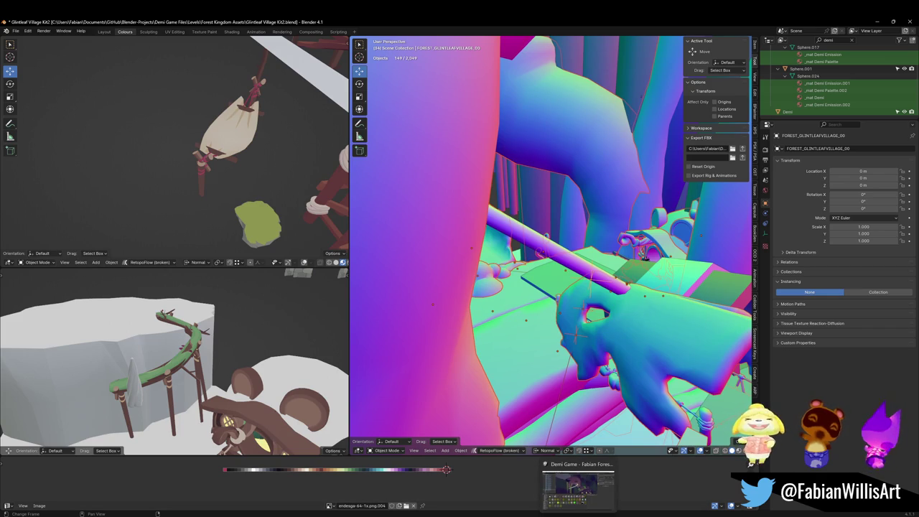
pyautogui.click(579, 487)
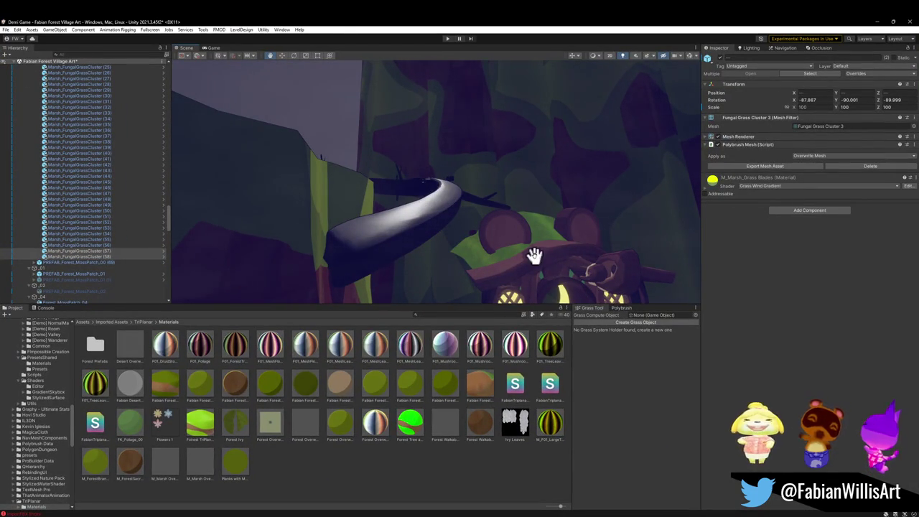
# Step: Fly around the reimported village, checking the mushroom house, grassy path and village root object
pyautogui.moveTo(569, 247); pyautogui.dragTo(544, 304, button='right')
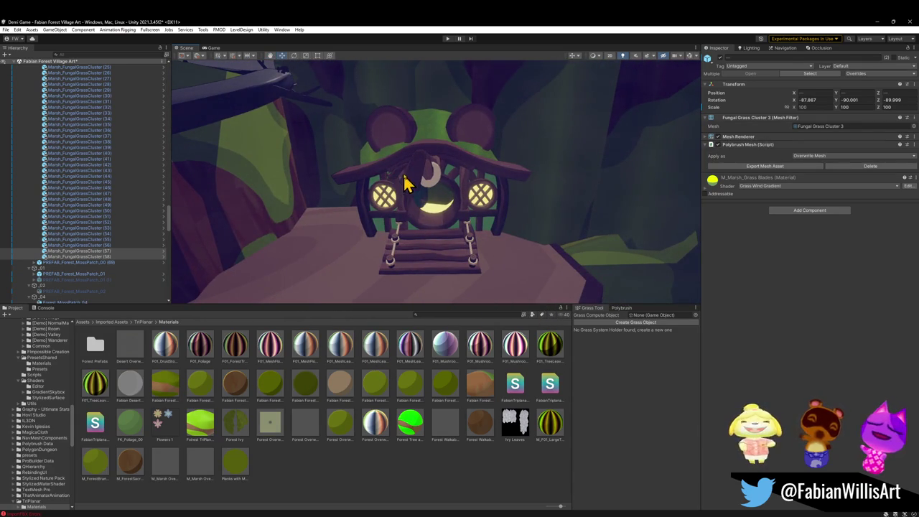
pyautogui.click(406, 188)
pyautogui.moveTo(413, 184)
pyautogui.mouseDown(button='right')
pyautogui.moveTo(369, 207)
pyautogui.moveTo(391, 207)
pyautogui.moveTo(381, 191)
pyautogui.moveTo(327, 207)
pyautogui.mouseUp(button='right')
pyautogui.moveTo(402, 204)
pyautogui.mouseDown(button='right')
pyautogui.moveTo(443, 208)
pyautogui.moveTo(504, 267)
pyautogui.moveTo(541, 261)
pyautogui.moveTo(371, 197)
pyautogui.moveTo(525, 208)
pyautogui.moveTo(303, 208)
pyautogui.moveTo(179, 189)
pyautogui.moveTo(484, 213)
pyautogui.moveTo(451, 198)
pyautogui.moveTo(443, 211)
pyautogui.moveTo(487, 228)
pyautogui.moveTo(436, 229)
pyautogui.moveTo(484, 228)
pyautogui.moveTo(565, 158)
pyautogui.moveTo(390, 228)
pyautogui.moveTo(303, 213)
pyautogui.moveTo(369, 225)
pyautogui.mouseUp(button='right')
pyautogui.click(484, 228)
pyautogui.click(461, 214)
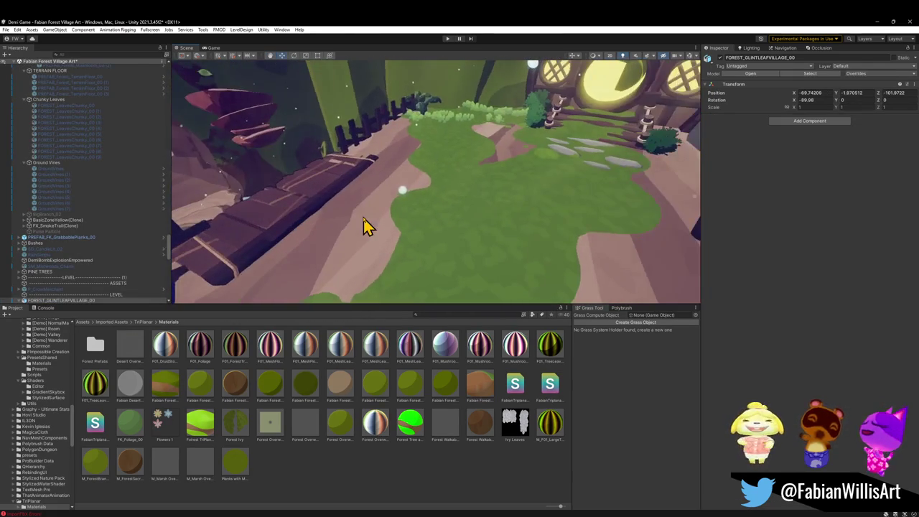
# Step: Apply Treelogs' wood material to the spiral ground piece
pyautogui.click(362, 243)
pyautogui.click(347, 249)
pyautogui.moveTo(344, 264)
pyautogui.mouseDown(button='right')
pyautogui.moveTo(538, 185)
pyautogui.moveTo(530, 220)
pyautogui.mouseUp(button='right')
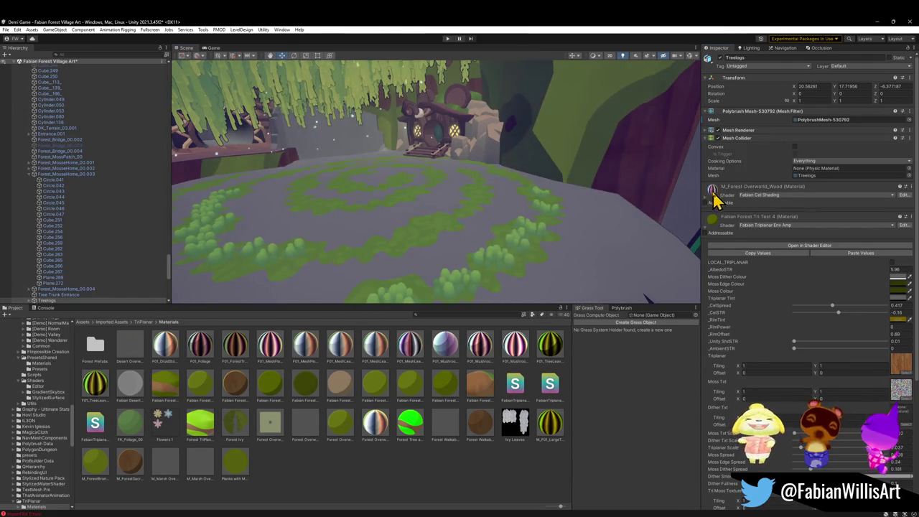
pyautogui.moveTo(715, 200); pyautogui.dragTo(559, 278)
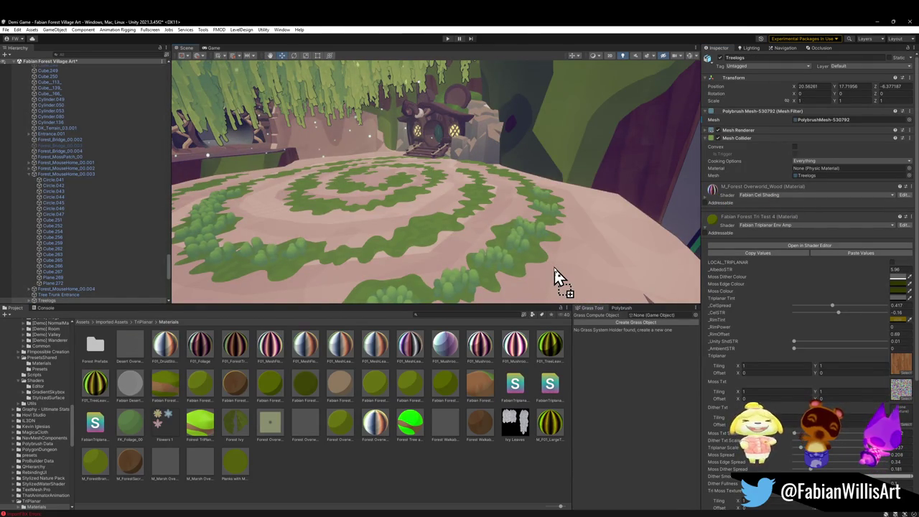
pyautogui.moveTo(561, 260)
pyautogui.mouseDown(button='right')
pyautogui.moveTo(380, 229)
pyautogui.moveTo(568, 186)
pyautogui.moveTo(469, 209)
pyautogui.moveTo(554, 222)
pyautogui.moveTo(560, 232)
pyautogui.moveTo(476, 213)
pyautogui.moveTo(571, 214)
pyautogui.moveTo(696, 256)
pyautogui.mouseUp(button='right')
# Step: Drop Forest_TreePlatform_00.003's triplanar material onto the cliff surfaces
pyautogui.click(714, 220)
pyautogui.moveTo(529, 234)
pyautogui.mouseDown(button='right')
pyautogui.moveTo(225, 218)
pyautogui.moveTo(345, 222)
pyautogui.moveTo(335, 222)
pyautogui.moveTo(345, 222)
pyautogui.moveTo(332, 206)
pyautogui.moveTo(215, 218)
pyautogui.moveTo(302, 263)
pyautogui.moveTo(438, 281)
pyautogui.moveTo(356, 229)
pyautogui.moveTo(280, 288)
pyautogui.mouseUp(button='right')
pyautogui.click(262, 220)
pyautogui.moveTo(263, 230); pyautogui.dragTo(344, 246, button='right')
pyautogui.moveTo(641, 214)
pyautogui.mouseDown()
pyautogui.moveTo(441, 269)
pyautogui.moveTo(540, 210)
pyautogui.moveTo(713, 191)
pyautogui.moveTo(571, 186)
pyautogui.mouseUp()
pyautogui.moveTo(571, 187)
pyautogui.mouseDown(button='right')
pyautogui.moveTo(405, 189)
pyautogui.moveTo(510, 150)
pyautogui.moveTo(558, 144)
pyautogui.moveTo(640, 150)
pyautogui.moveTo(676, 164)
pyautogui.moveTo(590, 188)
pyautogui.mouseUp(button='right')
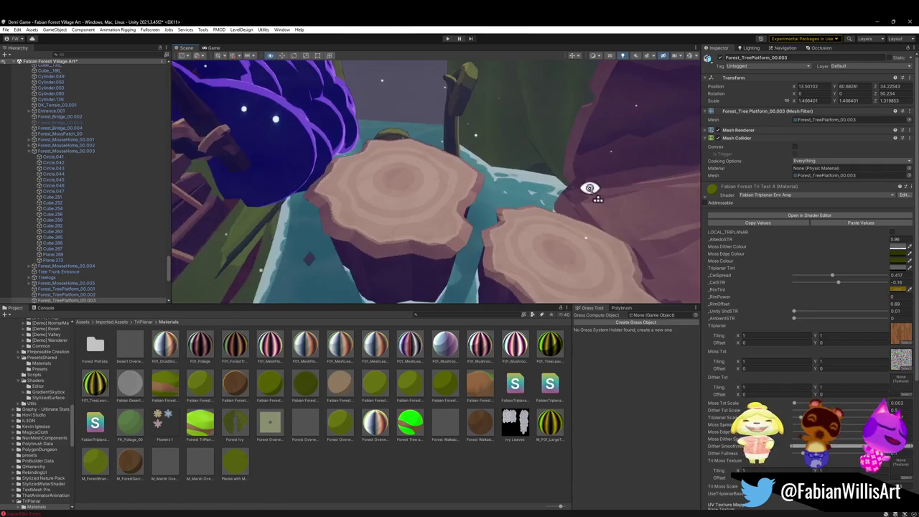
# Step: Carry Cylinder.053 (1)'s wood material onto a bare object near the cliff edge
pyautogui.click(525, 268)
pyautogui.moveTo(525, 269)
pyautogui.mouseDown(button='right')
pyautogui.moveTo(515, 242)
pyautogui.moveTo(554, 251)
pyautogui.moveTo(355, 168)
pyautogui.moveTo(398, 188)
pyautogui.mouseUp(button='right')
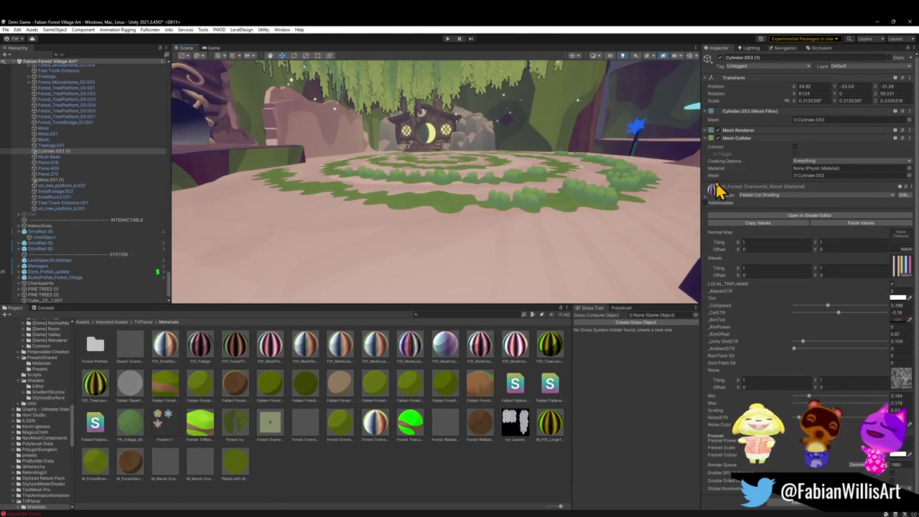
pyautogui.moveTo(541, 253)
pyautogui.mouseDown(button='right')
pyautogui.moveTo(498, 267)
pyautogui.moveTo(365, 232)
pyautogui.moveTo(551, 221)
pyautogui.moveTo(337, 231)
pyautogui.moveTo(357, 262)
pyautogui.moveTo(425, 232)
pyautogui.moveTo(390, 230)
pyautogui.moveTo(343, 191)
pyautogui.moveTo(381, 197)
pyautogui.moveTo(563, 175)
pyautogui.mouseUp(button='right')
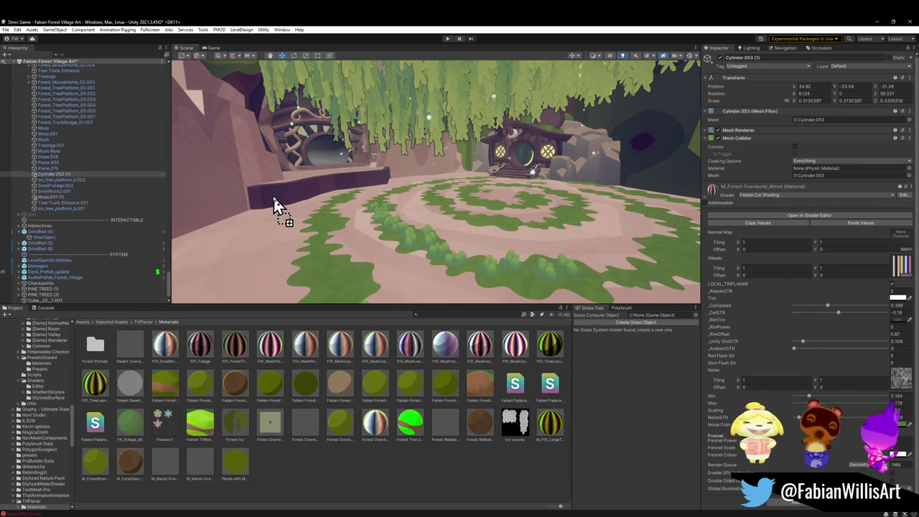
pyautogui.moveTo(277, 208)
pyautogui.mouseDown(button='right')
pyautogui.moveTo(376, 203)
pyautogui.moveTo(294, 211)
pyautogui.moveTo(338, 240)
pyautogui.moveTo(494, 227)
pyautogui.mouseUp(button='right')
pyautogui.moveTo(713, 190); pyautogui.dragTo(469, 251)
pyautogui.moveTo(468, 252)
pyautogui.mouseDown(button='right')
pyautogui.moveTo(493, 199)
pyautogui.moveTo(645, 215)
pyautogui.moveTo(622, 199)
pyautogui.moveTo(466, 261)
pyautogui.moveTo(447, 253)
pyautogui.moveTo(481, 254)
pyautogui.moveTo(690, 201)
pyautogui.mouseUp(button='right')
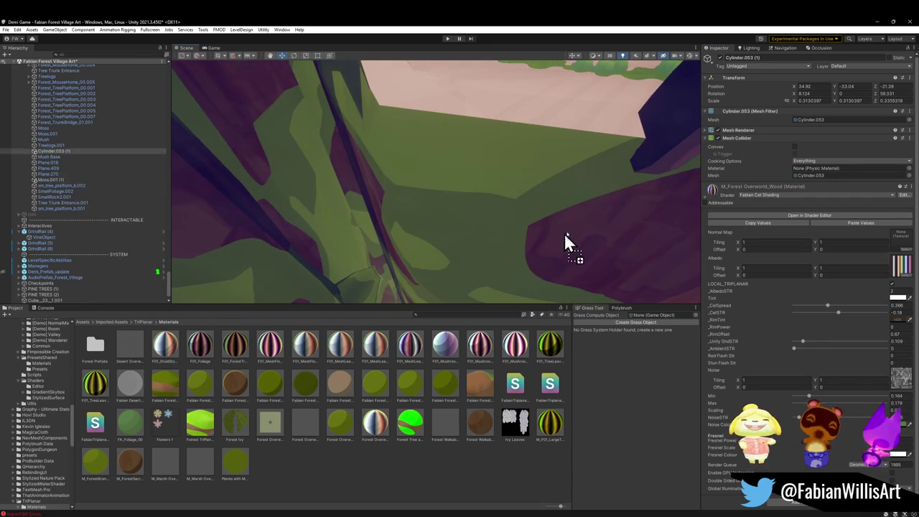
pyautogui.moveTo(561, 246); pyautogui.dragTo(589, 210, button='right')
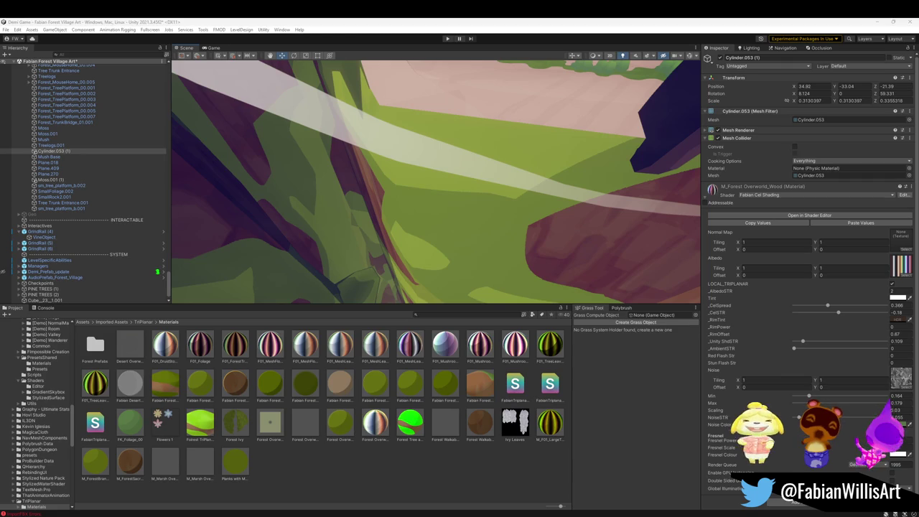
pyautogui.moveTo(343, 240)
pyautogui.mouseDown(button='right')
pyautogui.moveTo(384, 150)
pyautogui.moveTo(467, 142)
pyautogui.moveTo(413, 136)
pyautogui.moveTo(532, 151)
pyautogui.moveTo(467, 199)
pyautogui.moveTo(424, 183)
pyautogui.moveTo(503, 191)
pyautogui.moveTo(450, 209)
pyautogui.moveTo(384, 191)
pyautogui.moveTo(396, 205)
pyautogui.moveTo(685, 228)
pyautogui.moveTo(601, 191)
pyautogui.moveTo(323, 246)
pyautogui.moveTo(218, 212)
pyautogui.moveTo(321, 230)
pyautogui.moveTo(470, 211)
pyautogui.moveTo(297, 180)
pyautogui.moveTo(305, 227)
pyautogui.moveTo(466, 234)
pyautogui.moveTo(548, 263)
pyautogui.moveTo(552, 256)
pyautogui.moveTo(550, 236)
pyautogui.moveTo(373, 248)
pyautogui.moveTo(491, 241)
pyautogui.mouseUp(button='right')
# Step: Select and frame the Plane.018 treehouse platform and locate its material in the project assets
pyautogui.click(491, 241)
pyautogui.click(468, 226)
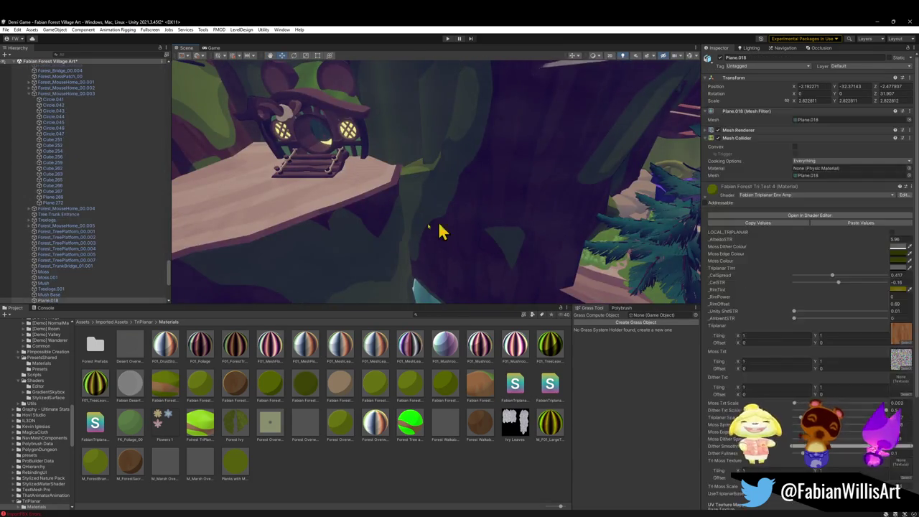
pyautogui.press('f')
pyautogui.rightClick(714, 193)
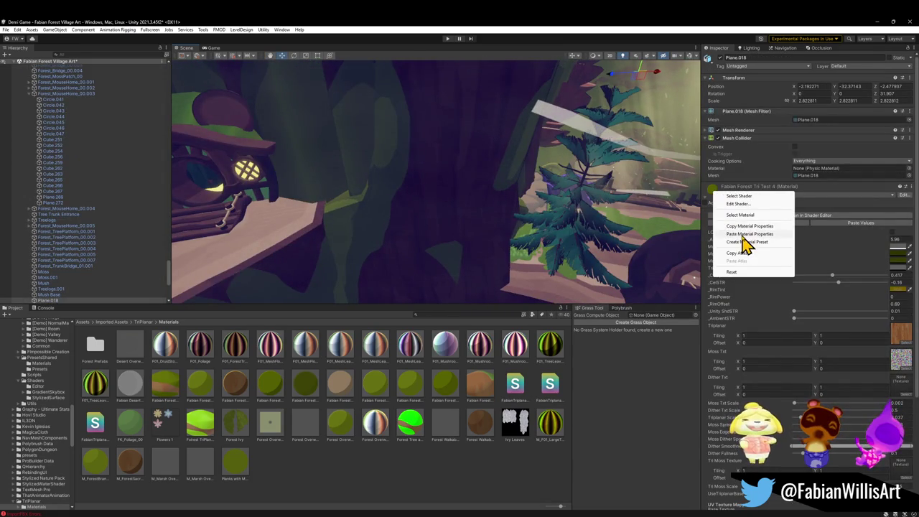
pyautogui.click(748, 216)
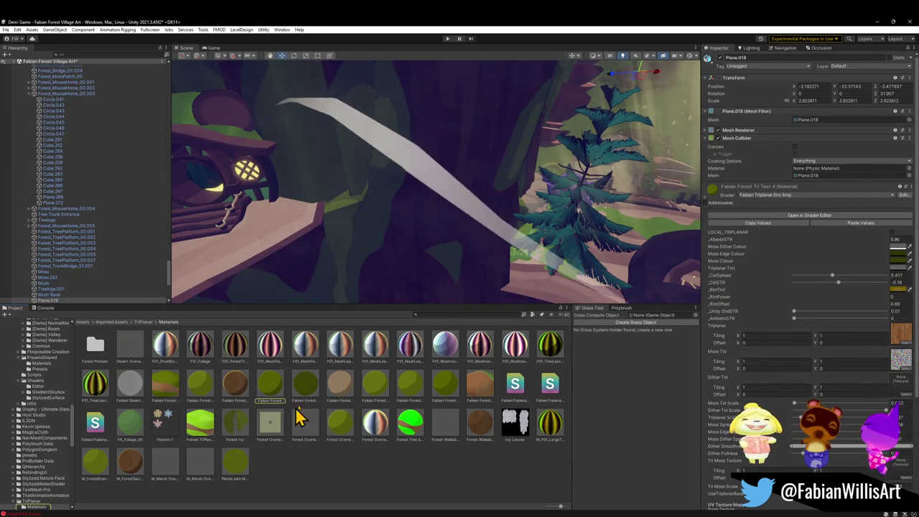
# Step: Try several project materials on the platform, settling back on Fabian Forest Tri Test 4
pyautogui.moveTo(466, 264); pyautogui.dragTo(384, 291, button='right')
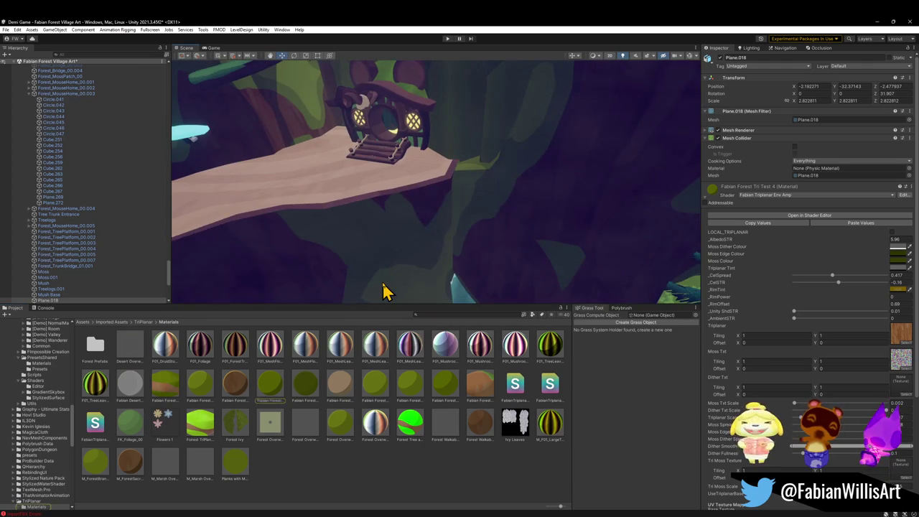
pyautogui.moveTo(474, 300); pyautogui.dragTo(463, 273, button='right')
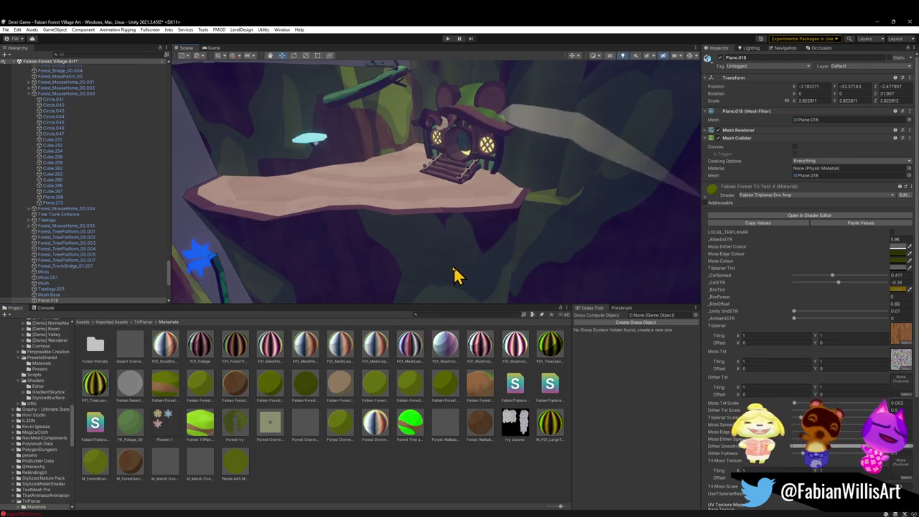
pyautogui.moveTo(231, 347); pyautogui.dragTo(343, 262)
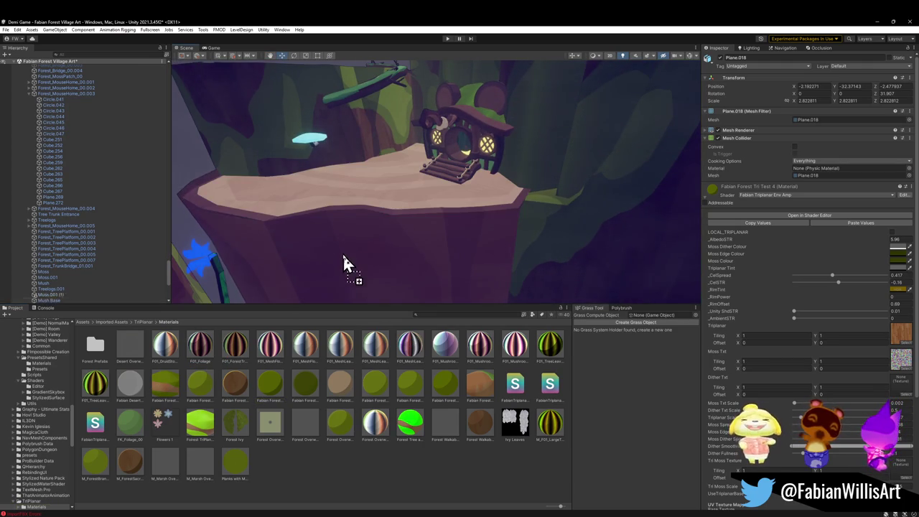
pyautogui.moveTo(344, 262); pyautogui.dragTo(416, 231, button='right')
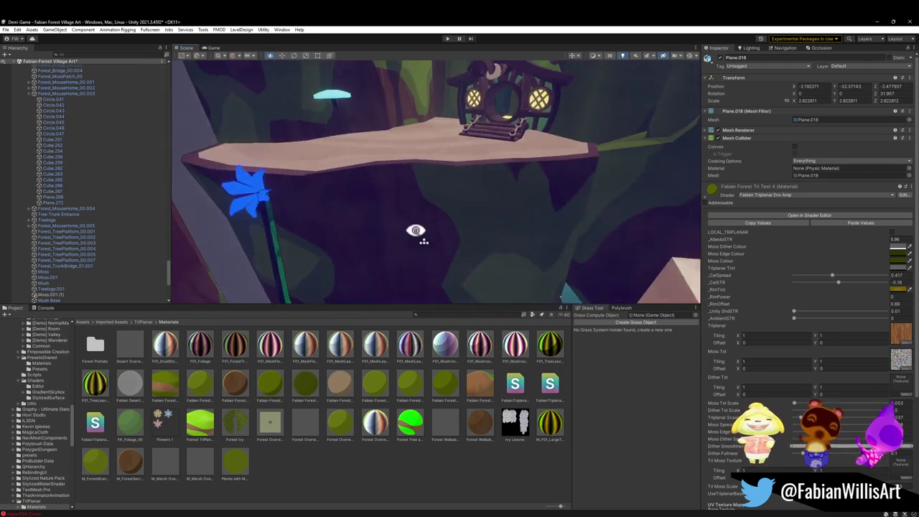
pyautogui.moveTo(416, 230)
pyautogui.mouseDown()
pyautogui.moveTo(286, 285)
pyautogui.moveTo(298, 352)
pyautogui.moveTo(396, 244)
pyautogui.mouseUp()
pyautogui.moveTo(396, 244)
pyautogui.mouseDown(button='right')
pyautogui.moveTo(442, 195)
pyautogui.moveTo(467, 187)
pyautogui.mouseUp(button='right')
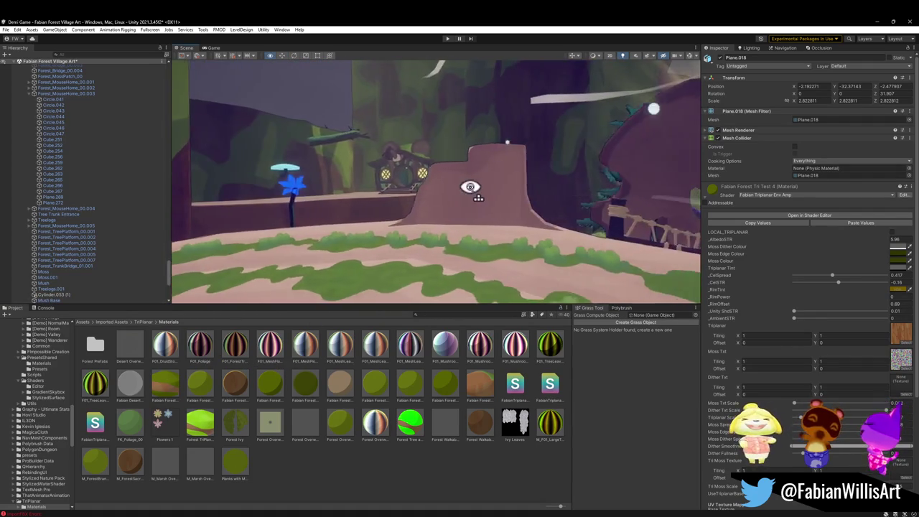
pyautogui.moveTo(468, 188); pyautogui.dragTo(508, 180, button='right')
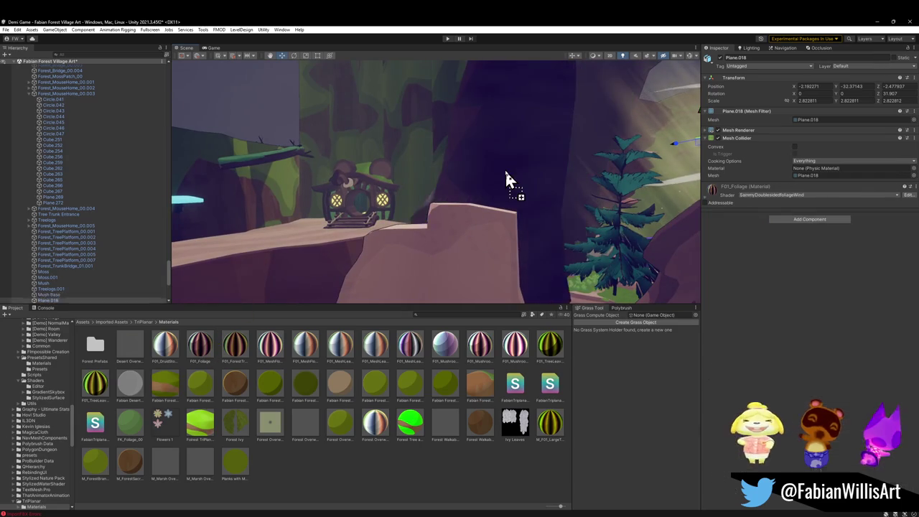
pyautogui.moveTo(237, 346)
pyautogui.mouseDown()
pyautogui.moveTo(480, 180)
pyautogui.moveTo(439, 168)
pyautogui.mouseUp()
pyautogui.moveTo(439, 168)
pyautogui.mouseDown(button='right')
pyautogui.moveTo(438, 204)
pyautogui.moveTo(456, 205)
pyautogui.mouseUp(button='right')
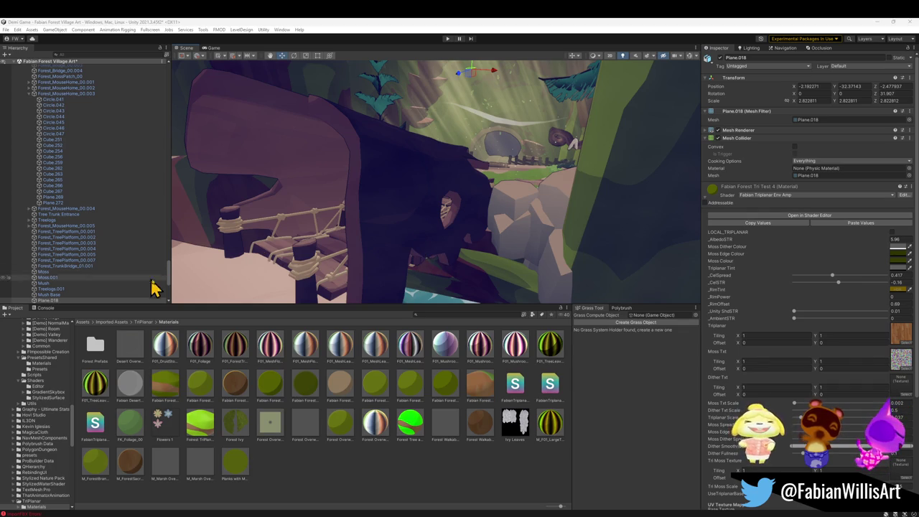
# Step: Drag project materials onto the nearby slope and the dark tree trunk, then return to Blender
pyautogui.moveTo(361, 241)
pyautogui.mouseDown(button='right')
pyautogui.moveTo(277, 252)
pyautogui.moveTo(415, 219)
pyautogui.moveTo(306, 242)
pyautogui.moveTo(365, 242)
pyautogui.mouseUp(button='right')
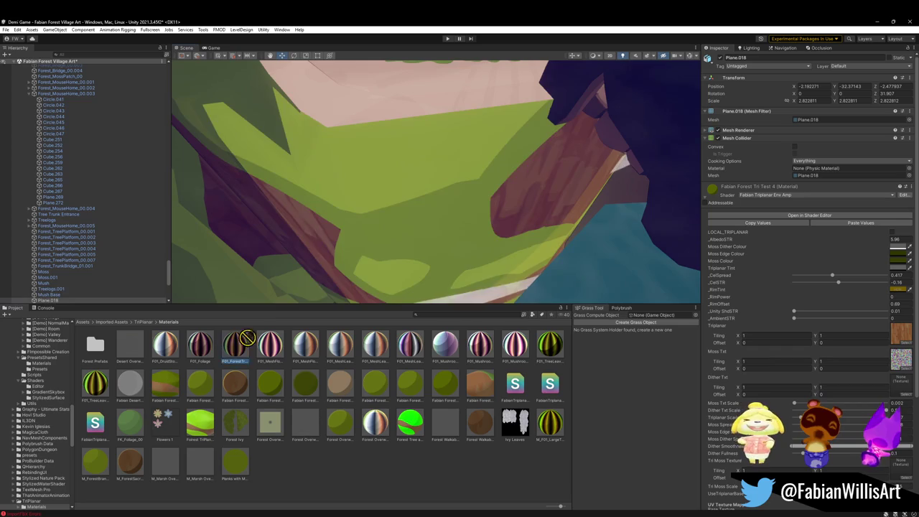
pyautogui.moveTo(240, 349); pyautogui.dragTo(380, 215)
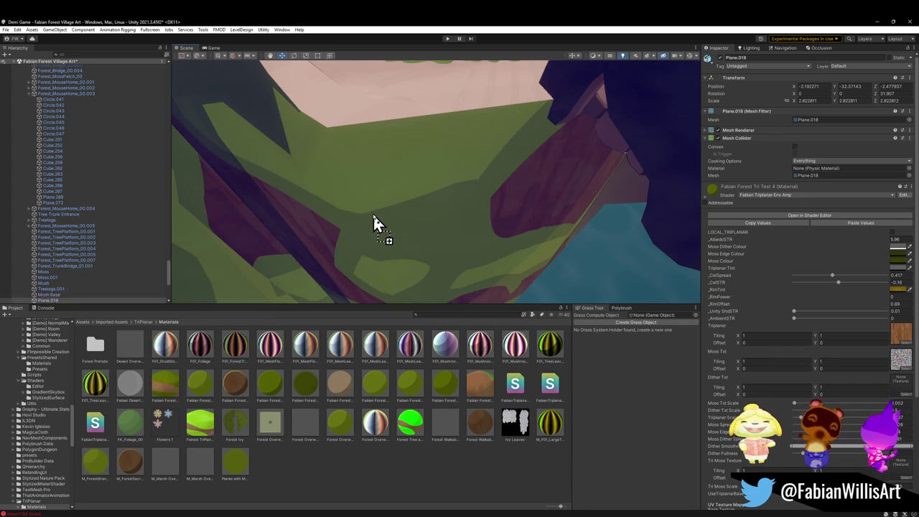
pyautogui.moveTo(447, 242); pyautogui.dragTo(441, 197, button='right')
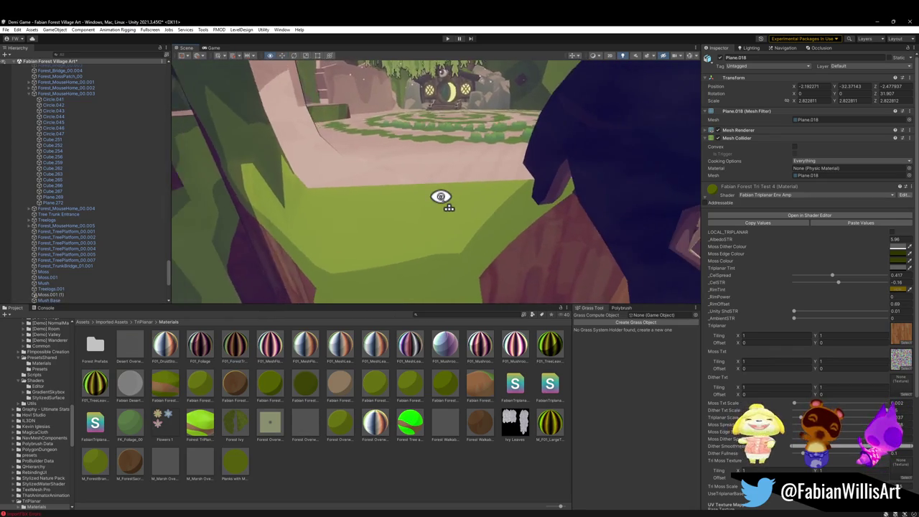
pyautogui.press('s')
pyautogui.moveTo(444, 357)
pyautogui.mouseDown()
pyautogui.moveTo(516, 281)
pyautogui.moveTo(529, 285)
pyautogui.mouseUp()
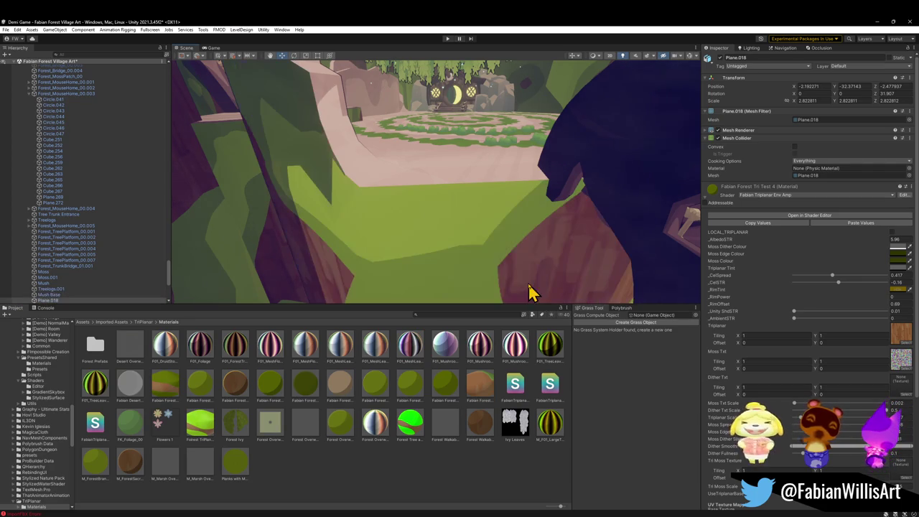
pyautogui.click(874, 22)
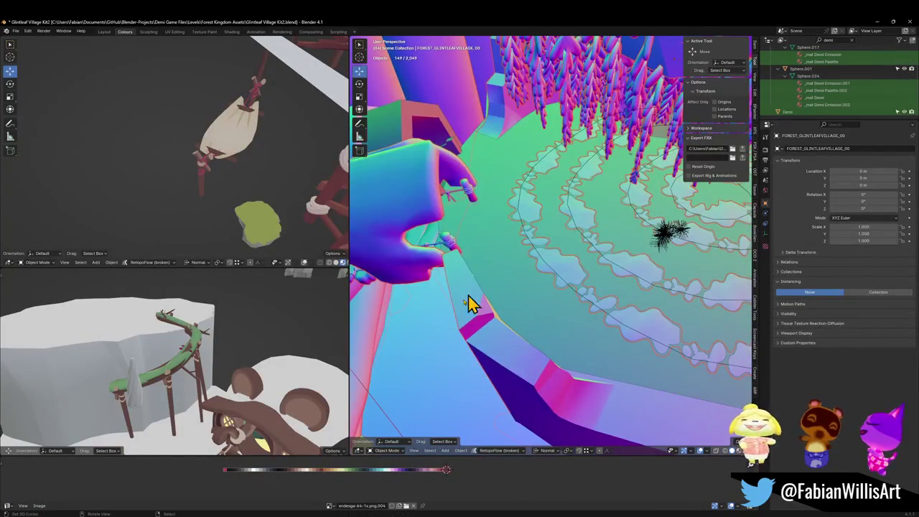
# Step: Move the sm_tree_platform_b.002 piece to a new position, then select Forest_TreePlatform_00.003 in Unity
pyautogui.click(509, 299)
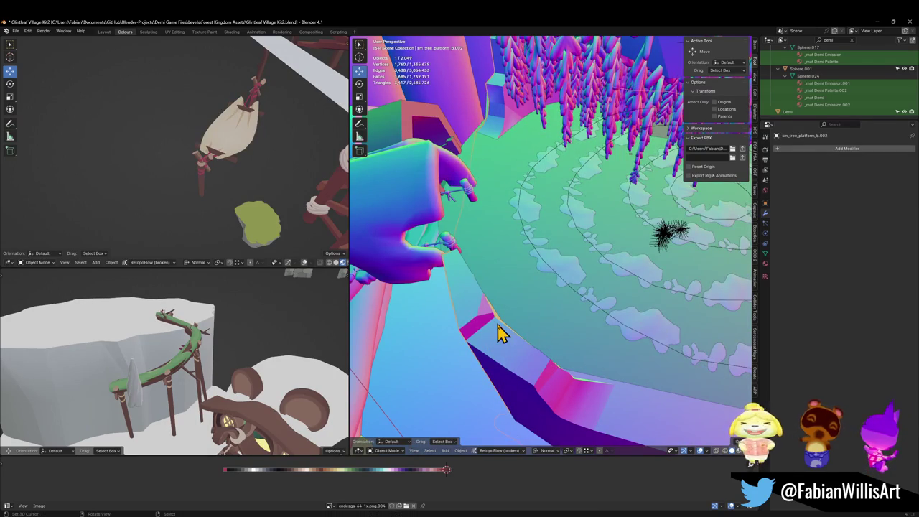
pyautogui.press('g')
pyautogui.click(502, 256)
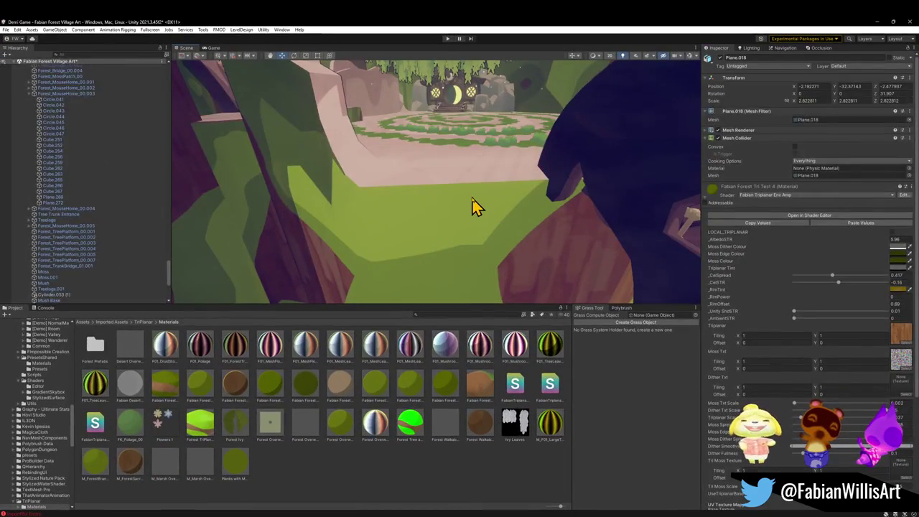
pyautogui.click(474, 206)
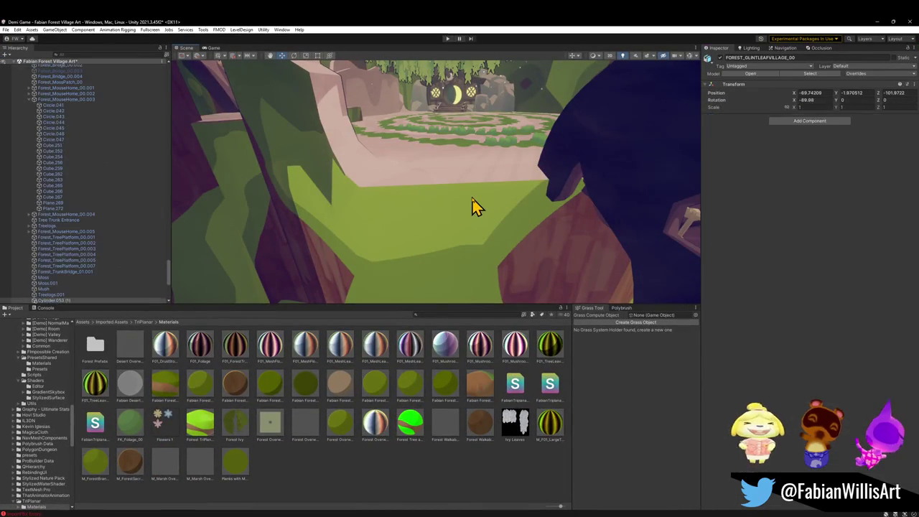
# Step: Deactivate sm_tree_platform_b.002 under FOREST_GLINTLEAFVILLAGE_00 and check the village without it, then minimize Unity
pyautogui.click(438, 231)
pyautogui.moveTo(442, 242); pyautogui.dragTo(448, 259, button='right')
pyautogui.click(370, 209)
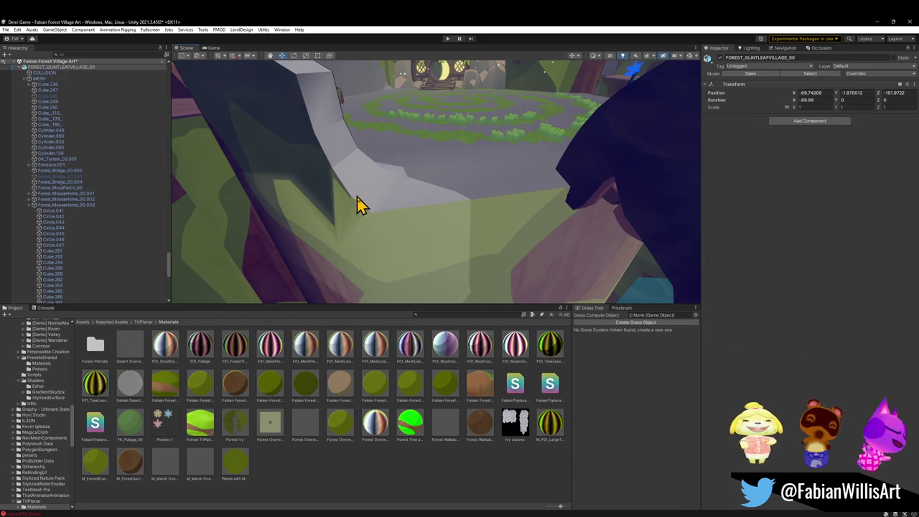
pyautogui.click(366, 214)
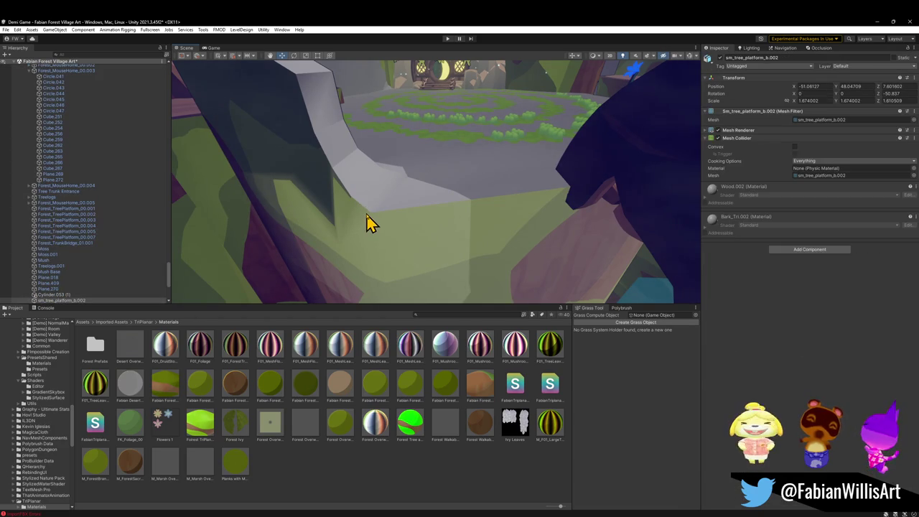
pyautogui.click(719, 58)
pyautogui.moveTo(523, 148)
pyautogui.mouseDown(button='right')
pyautogui.moveTo(487, 168)
pyautogui.moveTo(486, 185)
pyautogui.mouseUp(button='right')
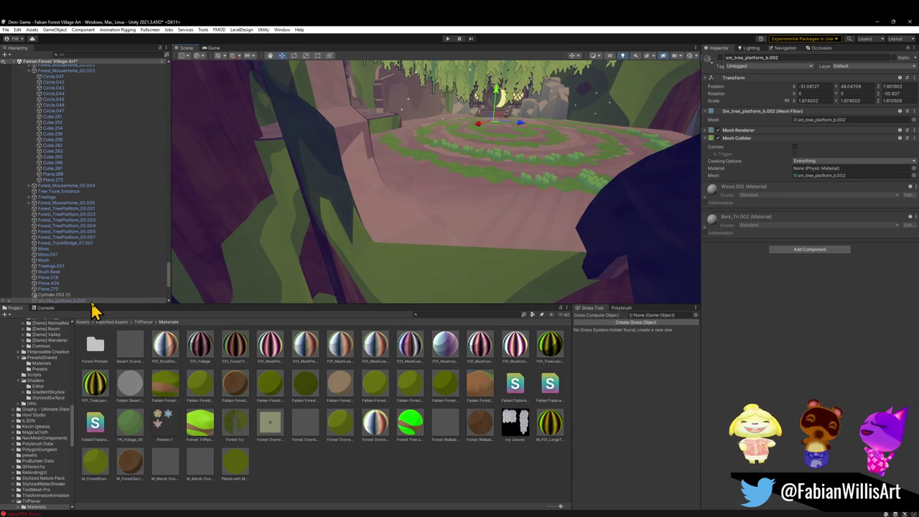
pyautogui.click(109, 300)
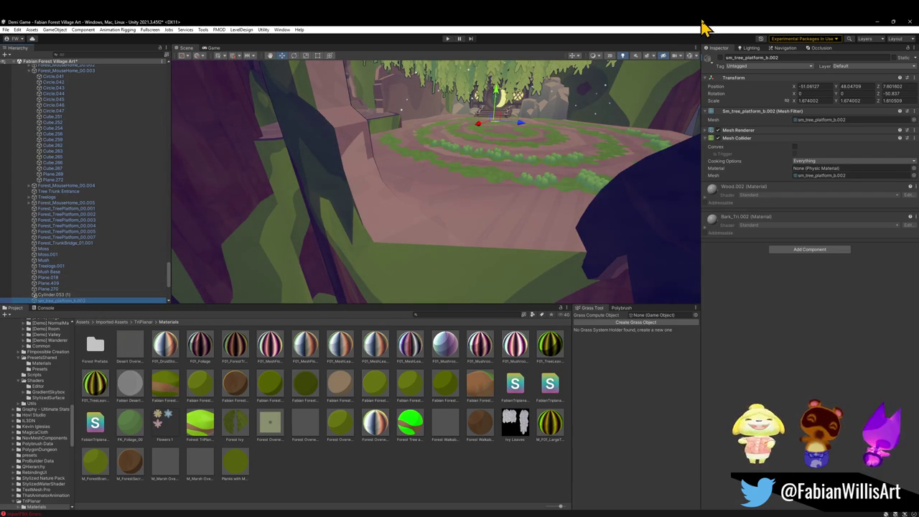
pyautogui.click(877, 22)
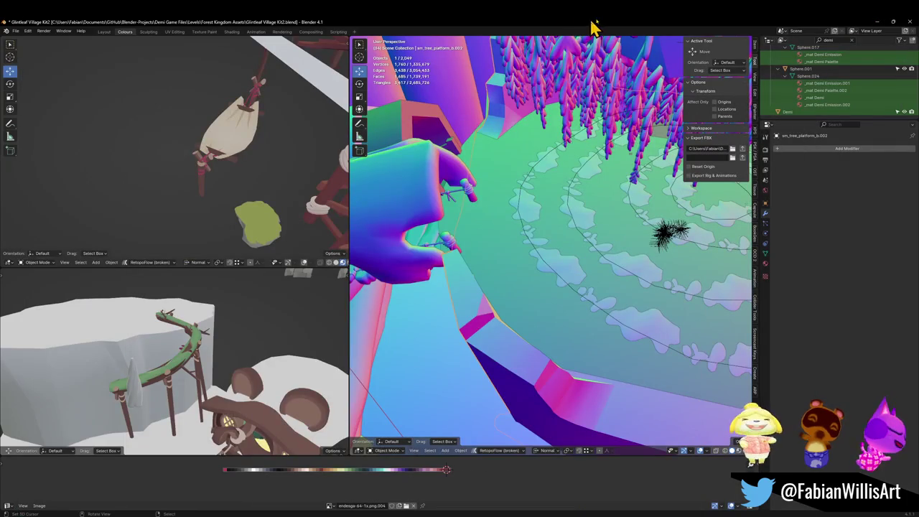
# Step: Find sm_tree_platform_b.002 in the Outliner and delete it
pyautogui.write('sm_tree_platform_b.002')
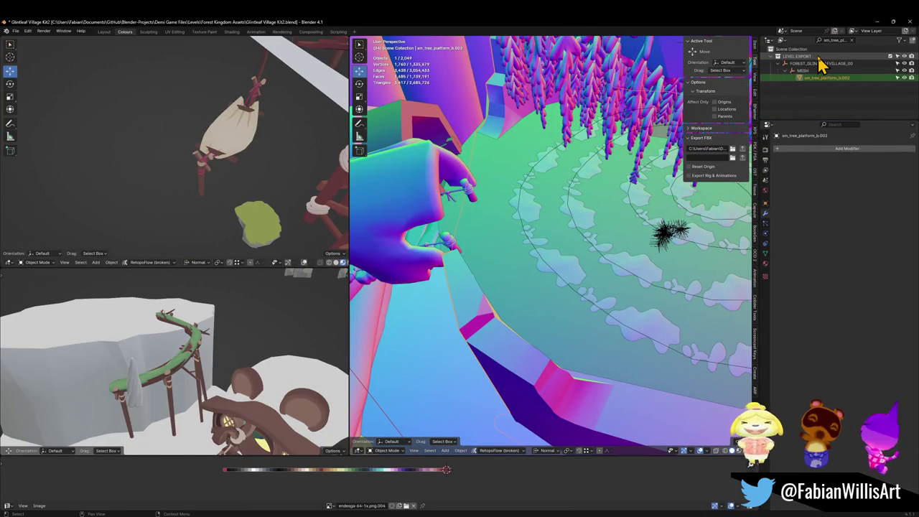
pyautogui.click(812, 71)
pyautogui.click(822, 78)
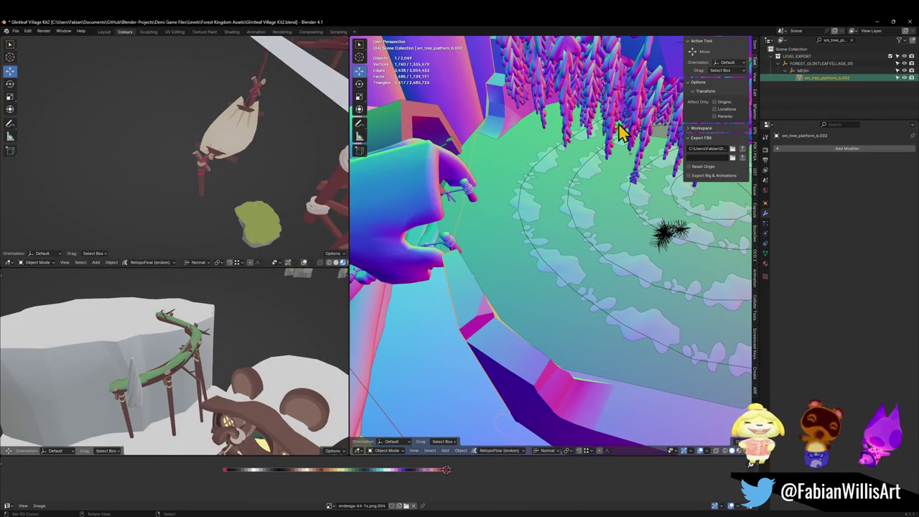
pyautogui.press('Delete')
# Step: Parent Hammock.002 to the MESH empty using Object (Keep Transform)
pyautogui.hotkey('shift', '`')
pyautogui.press('s')
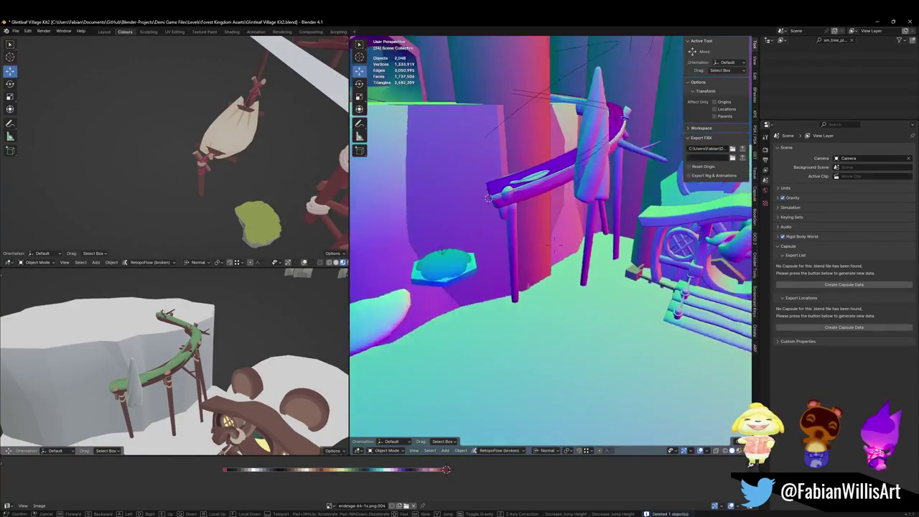
pyautogui.click(470, 252)
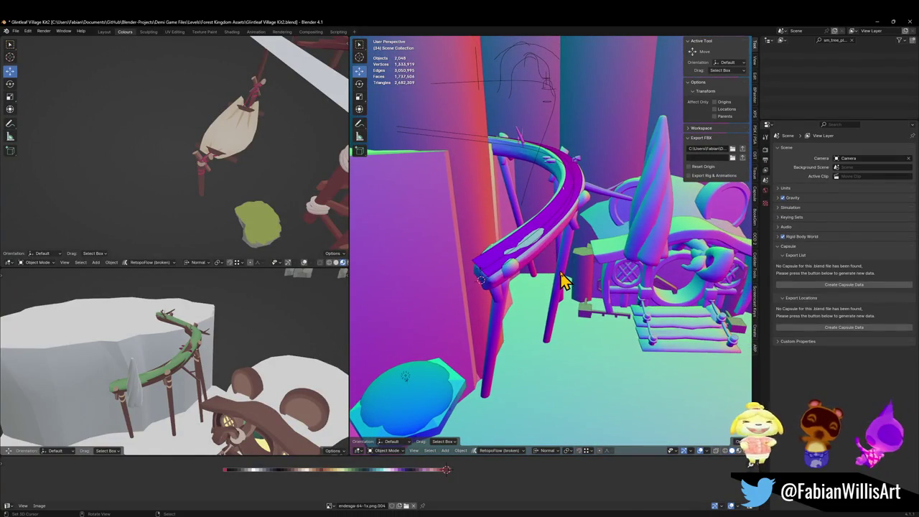
pyautogui.click(564, 280)
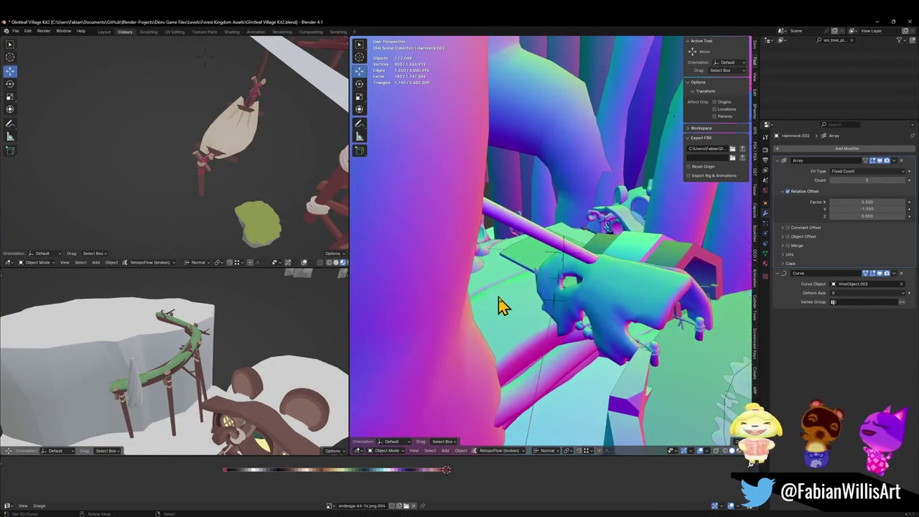
pyautogui.keyDown('shift'); pyautogui.click(559, 290); pyautogui.keyUp('shift')
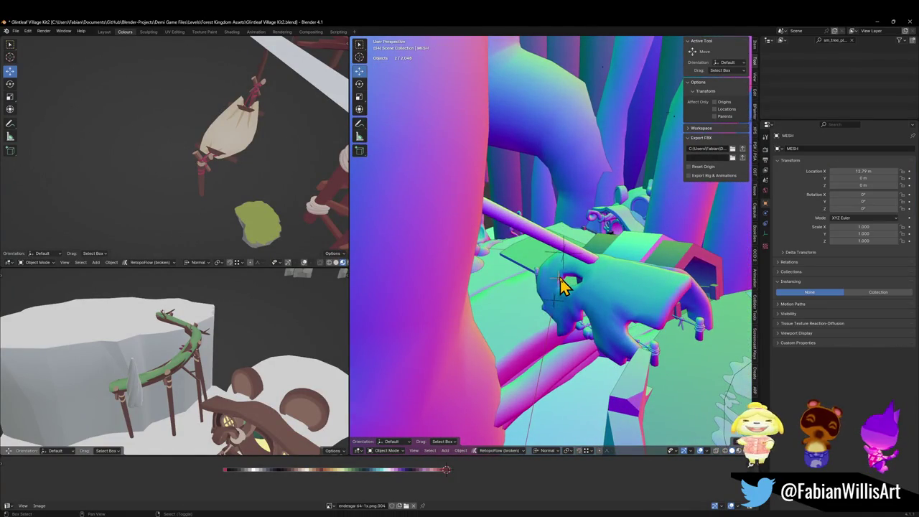
pyautogui.hotkey('ctrl', 'p')
pyautogui.click(509, 299)
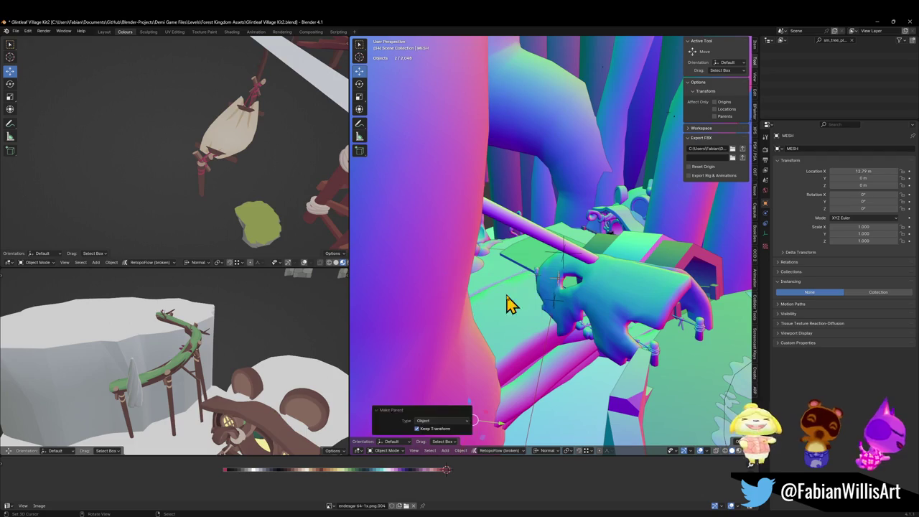
# Step: Select FOREST_GLINTLEAFVILLAGE_00 with all its children and save Glintleaf Village Kit2.blend
pyautogui.click(561, 263)
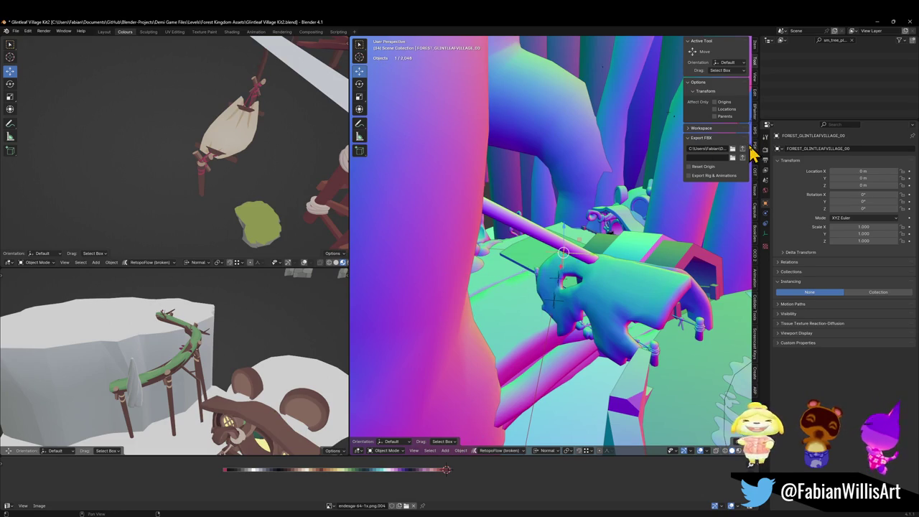
pyautogui.hotkey('shift', ']')
pyautogui.hotkey('ctrl', 's')
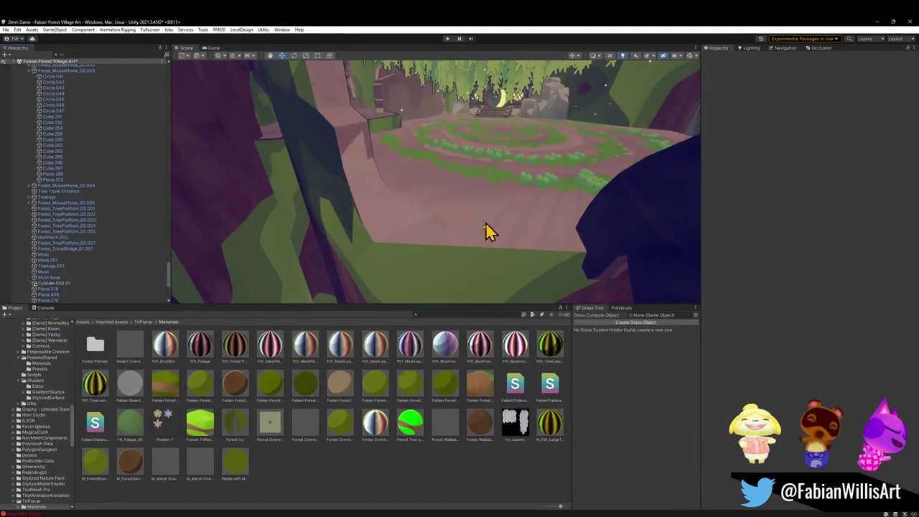
pyautogui.moveTo(487, 232)
pyautogui.mouseDown(button='right')
pyautogui.moveTo(427, 205)
pyautogui.moveTo(496, 180)
pyautogui.moveTo(524, 151)
pyautogui.moveTo(585, 150)
pyautogui.moveTo(449, 186)
pyautogui.moveTo(474, 185)
pyautogui.moveTo(468, 51)
pyautogui.mouseUp(button='right')
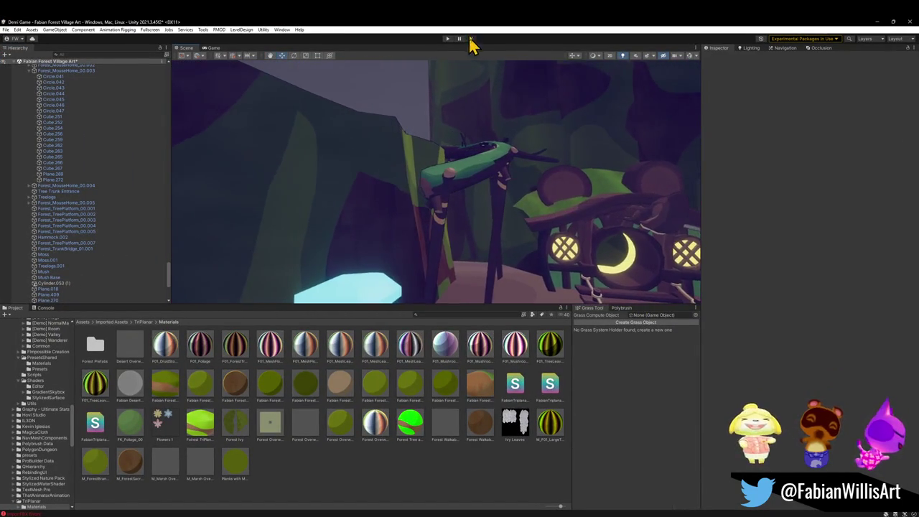
# Step: Play the level fullscreen, running through the tunnel, over the bridge and vine-covered hammock branch, then pause
pyautogui.click(447, 39)
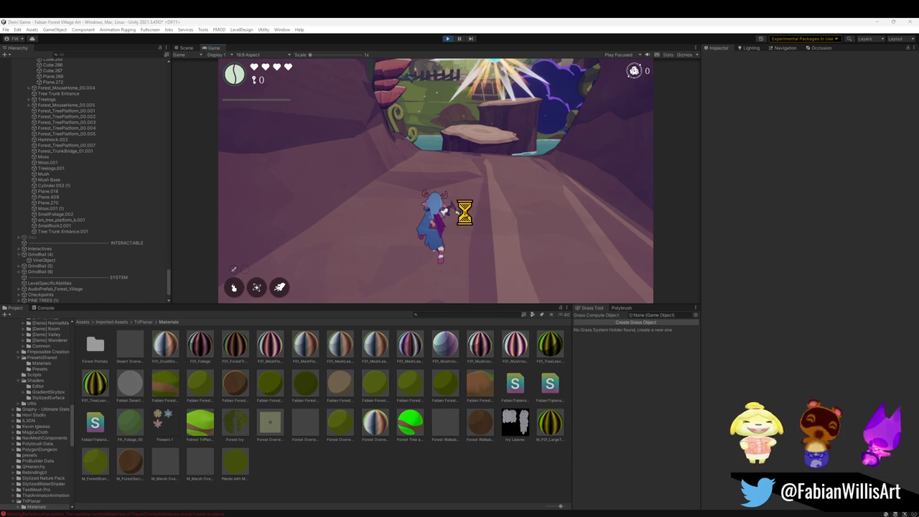
pyautogui.click(466, 222)
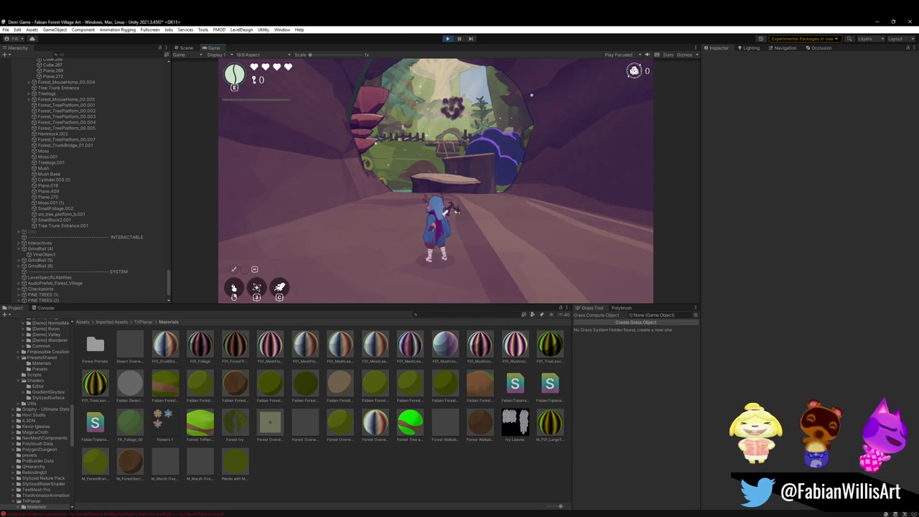
pyautogui.press('F10')
pyautogui.press('w')
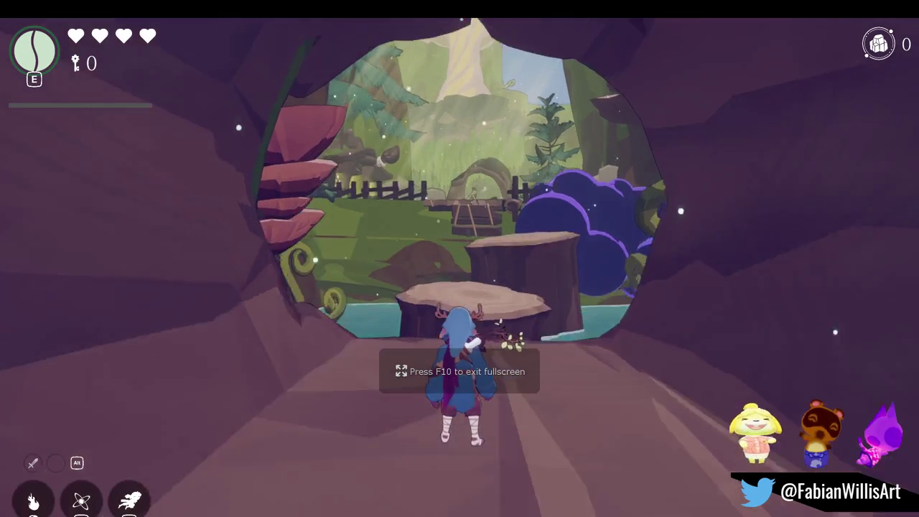
pyautogui.press('w')
pyautogui.press('w')
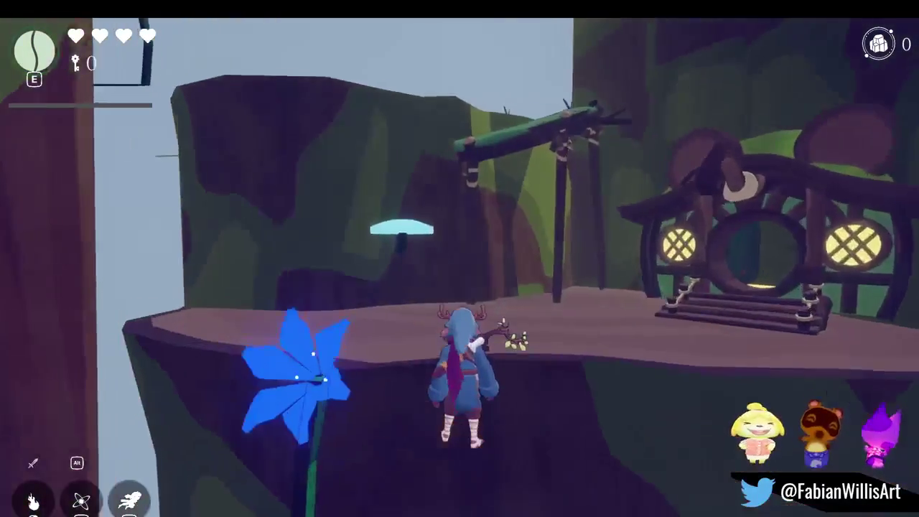
pyautogui.press('w')
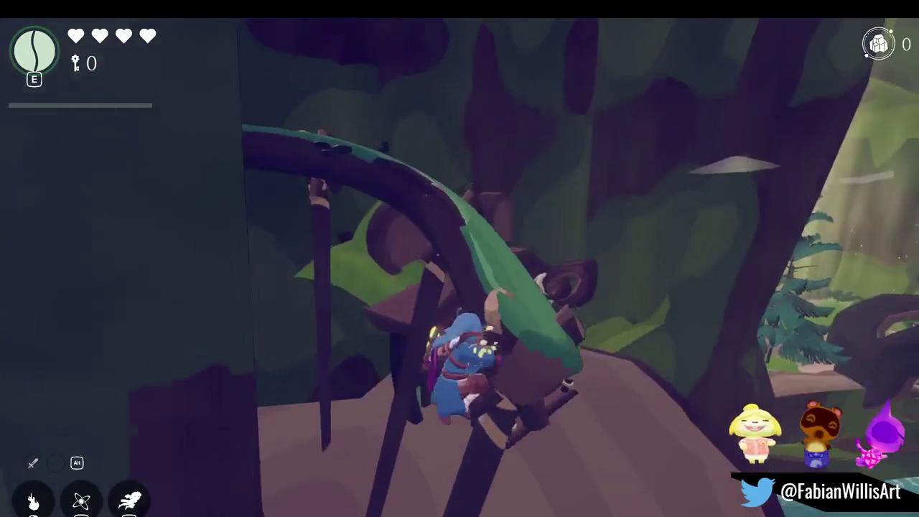
pyautogui.press('w')
pyautogui.press('w')
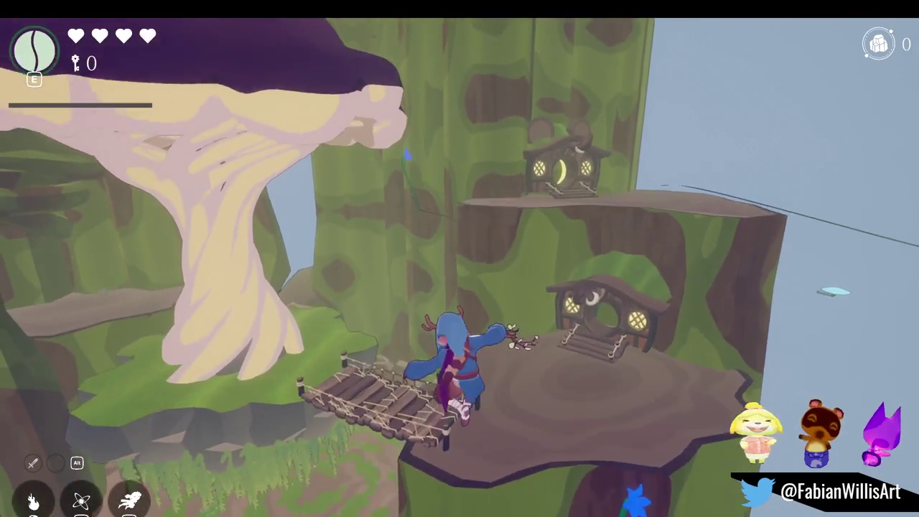
pyautogui.press('w')
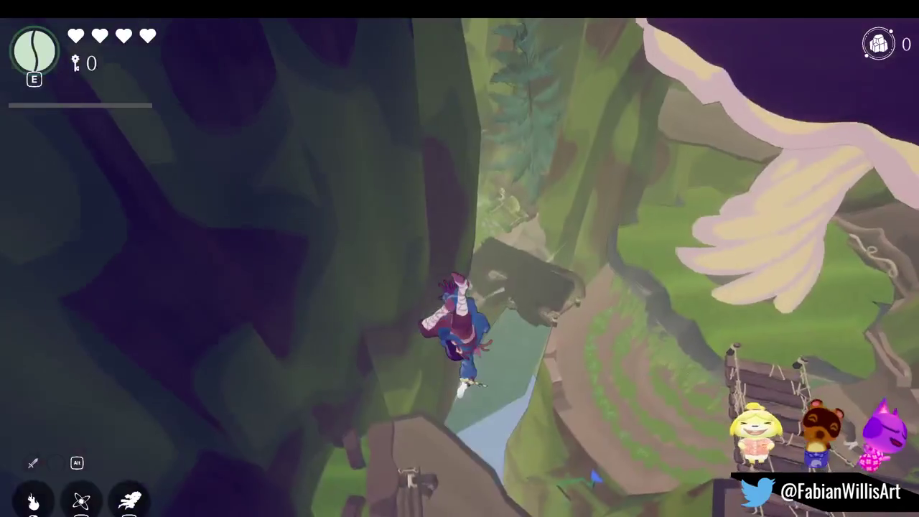
pyautogui.press('Escape')
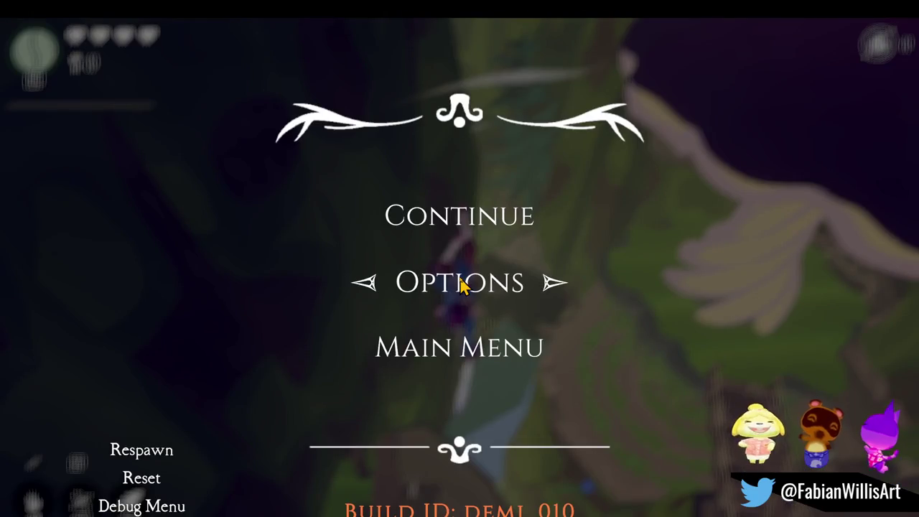